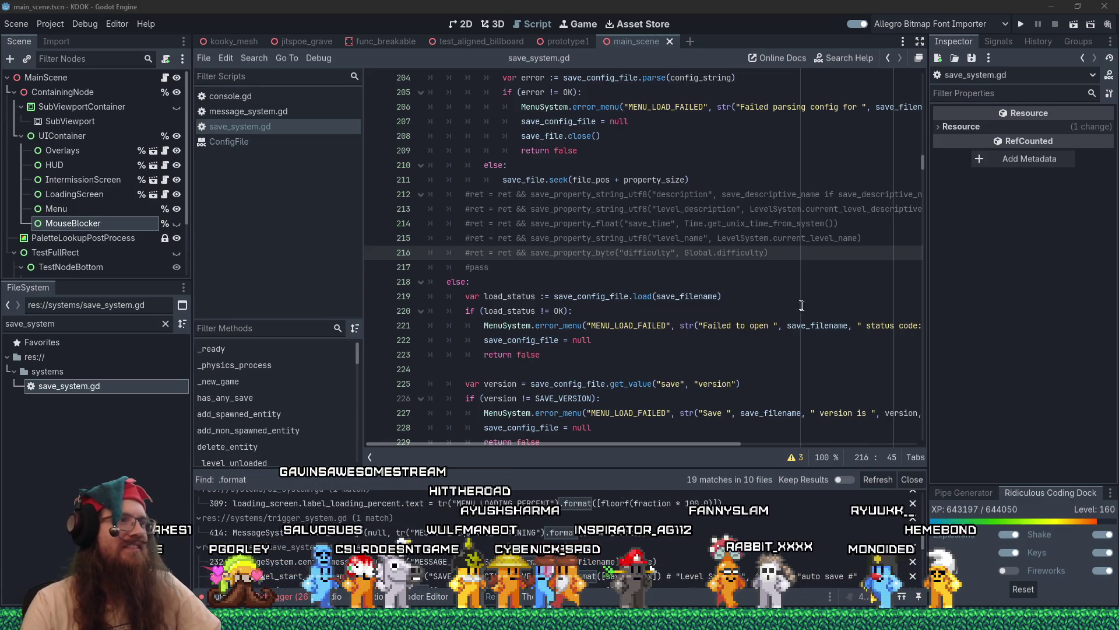
# - Launch a debug run of the KOOK project from the save_system.gd load loop
pyautogui.click(802, 255)
pyautogui.scroll(3, 802, 272)
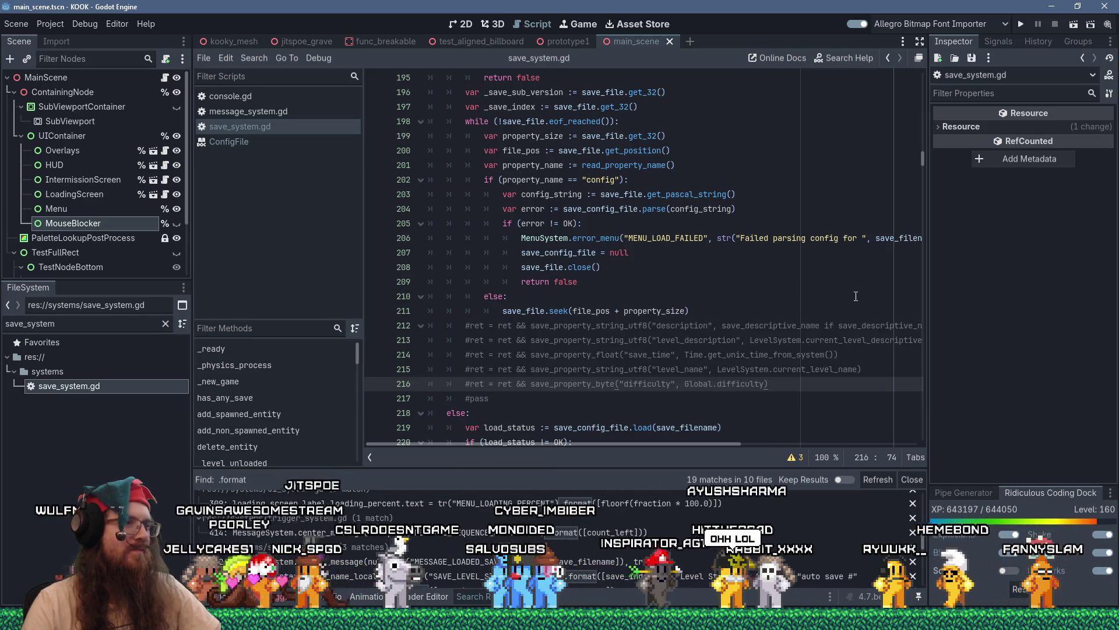
pyautogui.click(1020, 24)
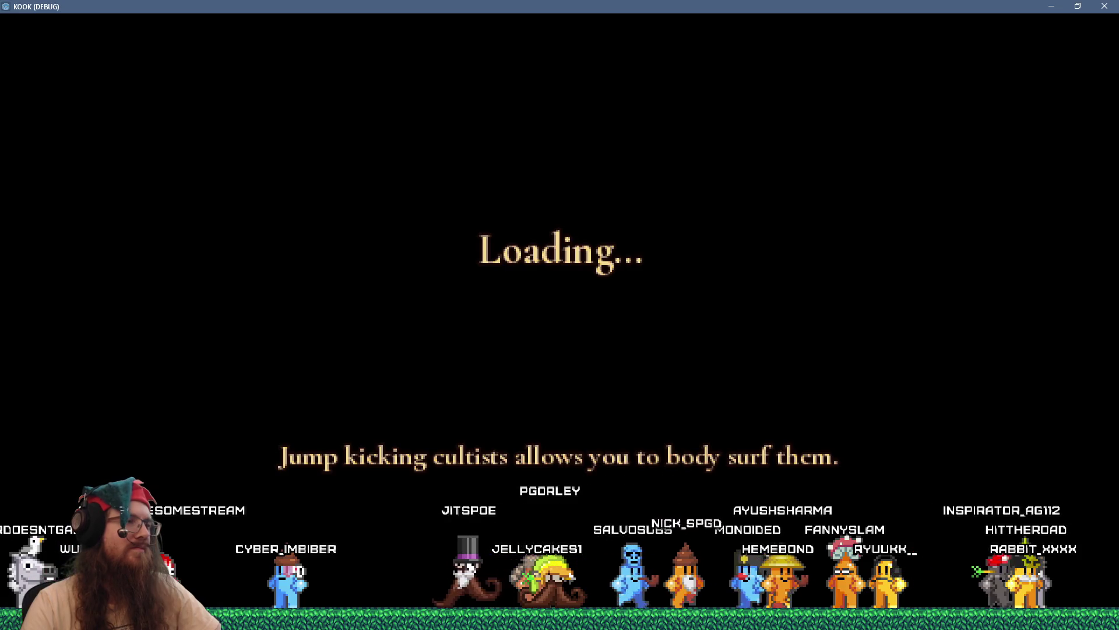
# - Save a test game named 'test' through the developer console
pyautogui.press('`')
pyautogui.write('sa')
pyautogui.write('st')
pyautogui.press('Return')
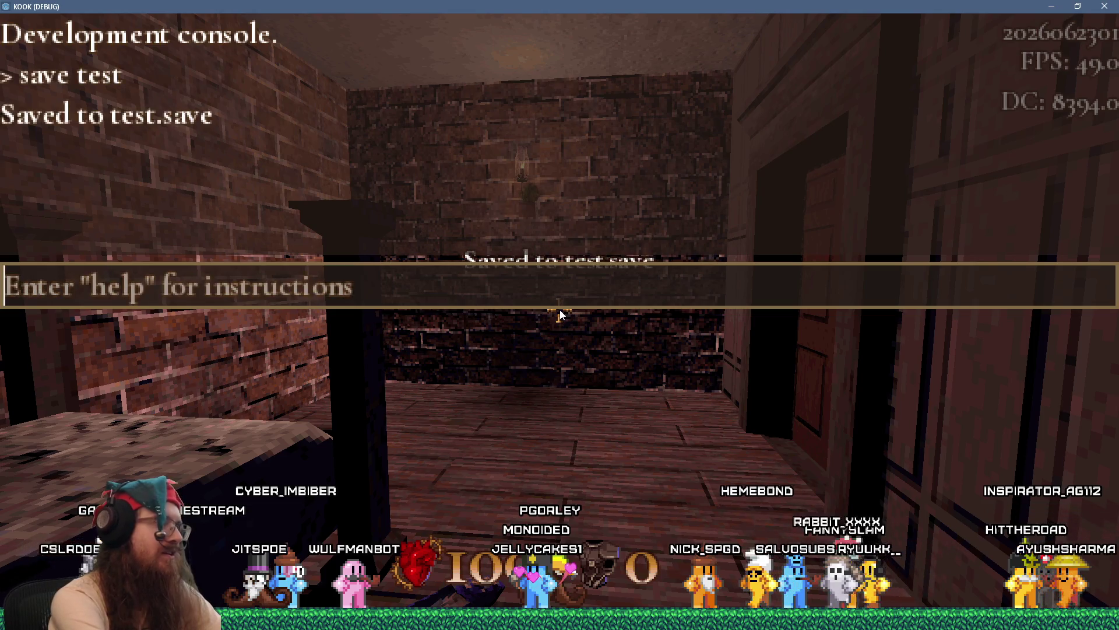
pyautogui.press('`')
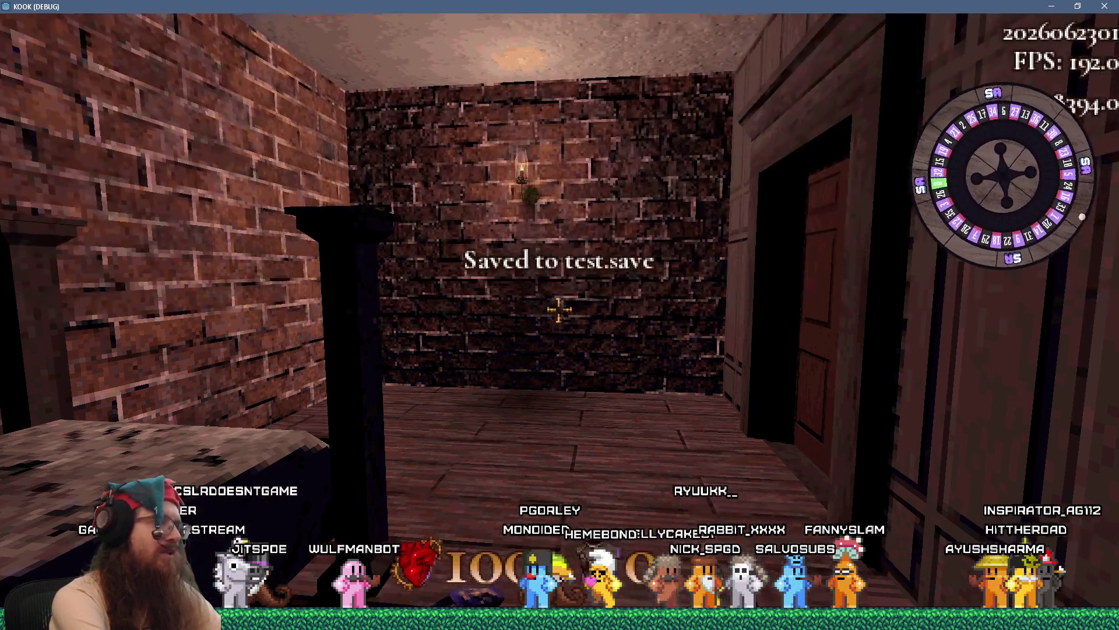
# - Run 'load test' in the console, which fails on a save-version mismatch
pyautogui.press('`')
pyautogui.write('load test')
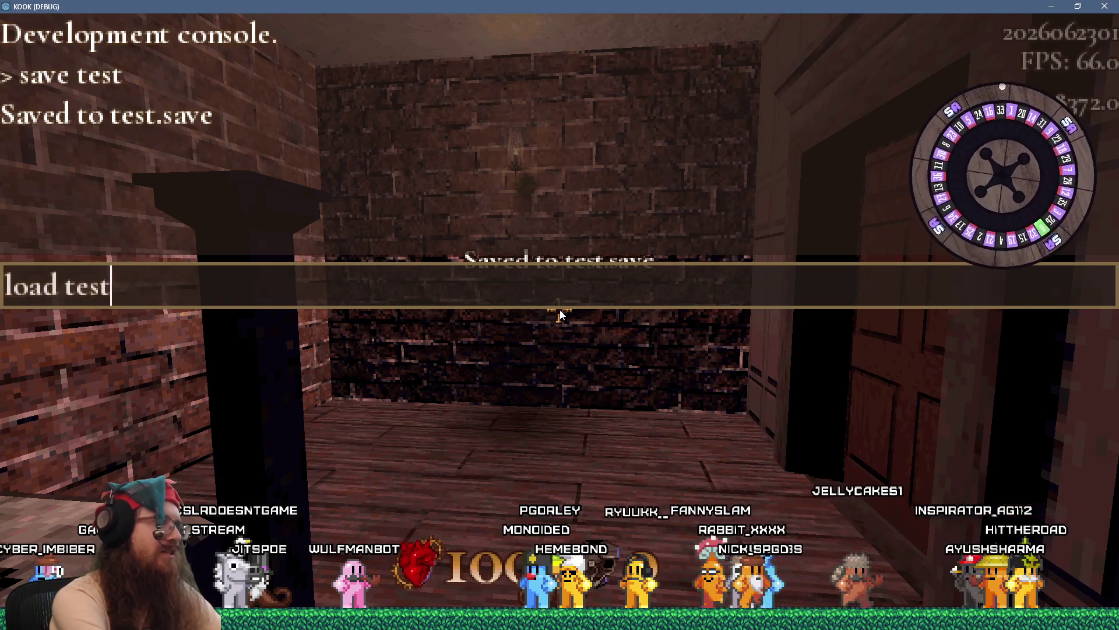
pyautogui.press('Return')
pyautogui.press('`')
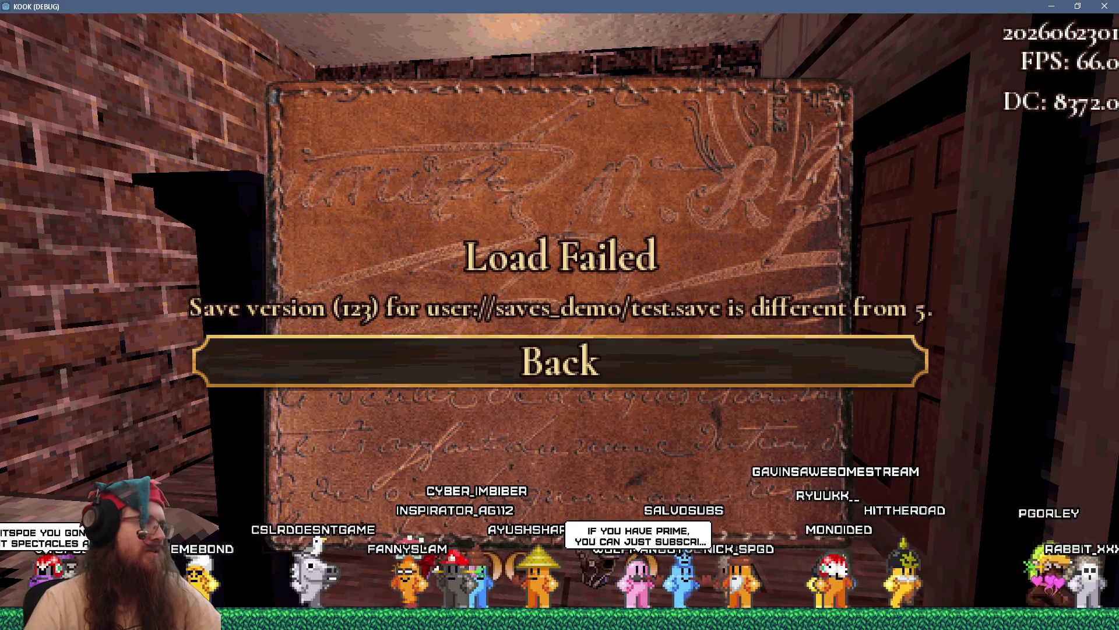
# - Dismiss the Load Failed message and stop the game with F8
pyautogui.click(540, 362)
pyautogui.press('`')
pyautogui.press('F8')
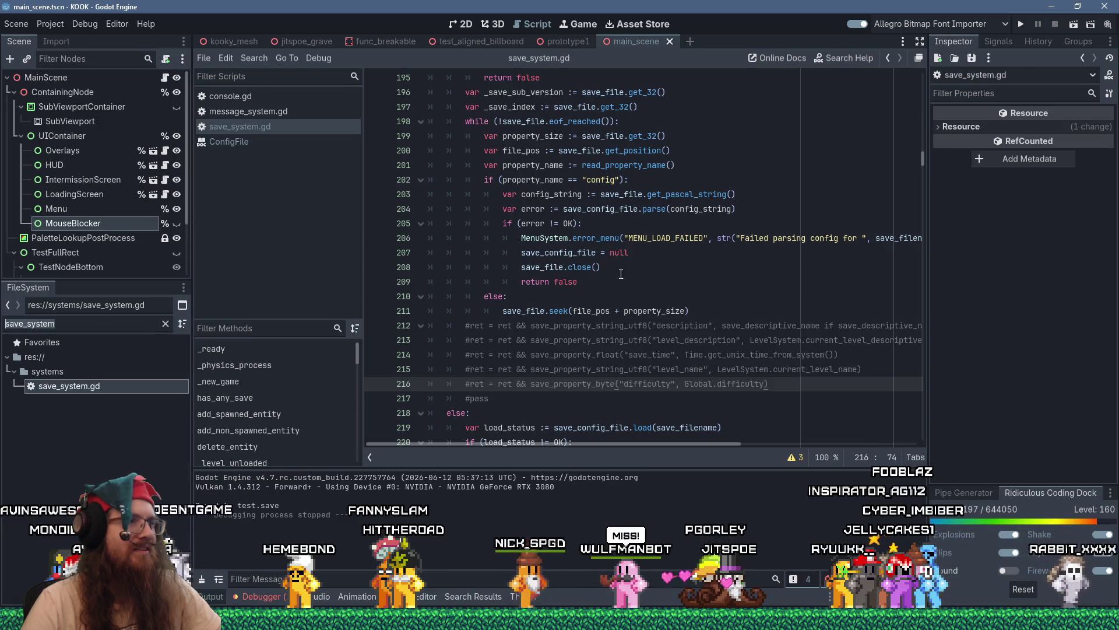
# - Jump from the error_menu call on line 206 to its definition in menu_system.gd
pyautogui.click(614, 239)
pyautogui.keyDown('ctrl'); pyautogui.click(607, 240); pyautogui.keyUp('ctrl')
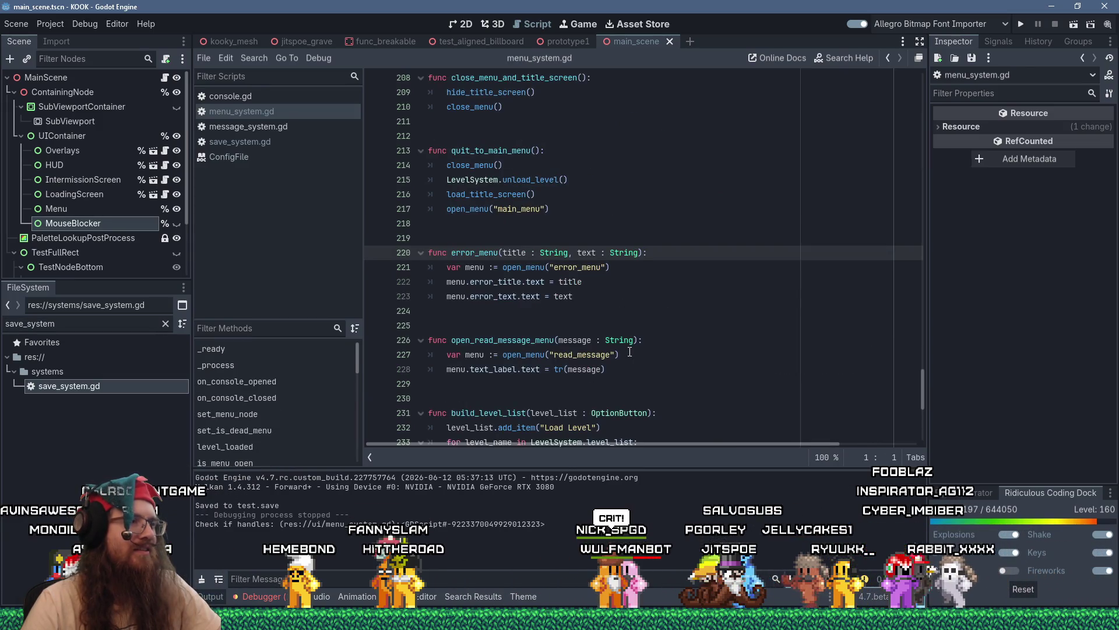
pyautogui.click(642, 309)
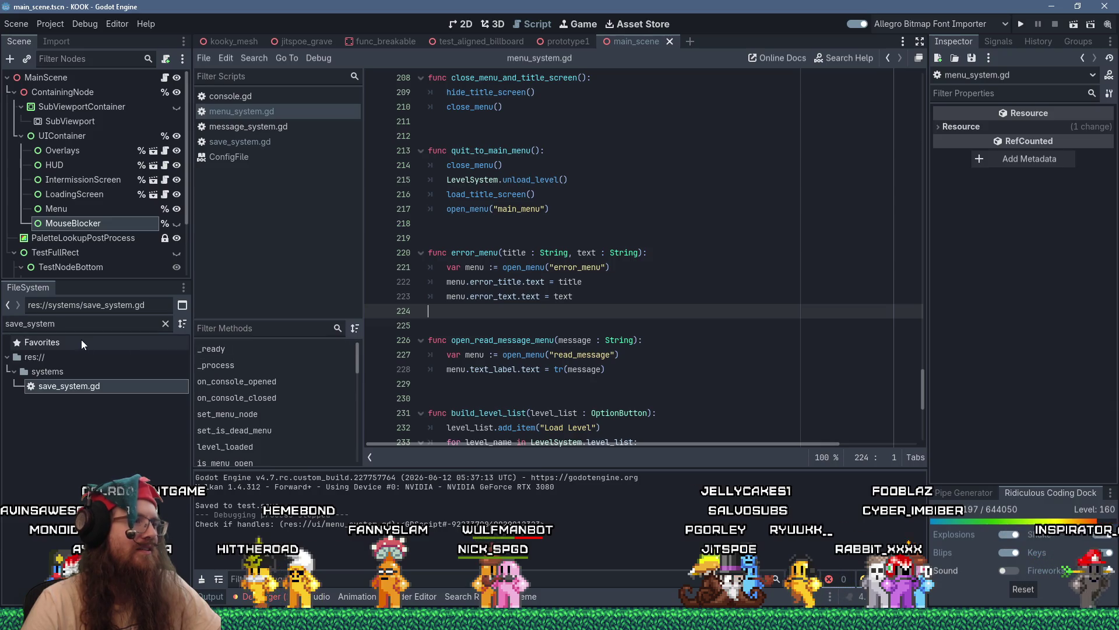
# - Filter FileSystem by 'error_menu', open error_menu.tscn in 2D view and select ErrorText
pyautogui.doubleClick(63, 327)
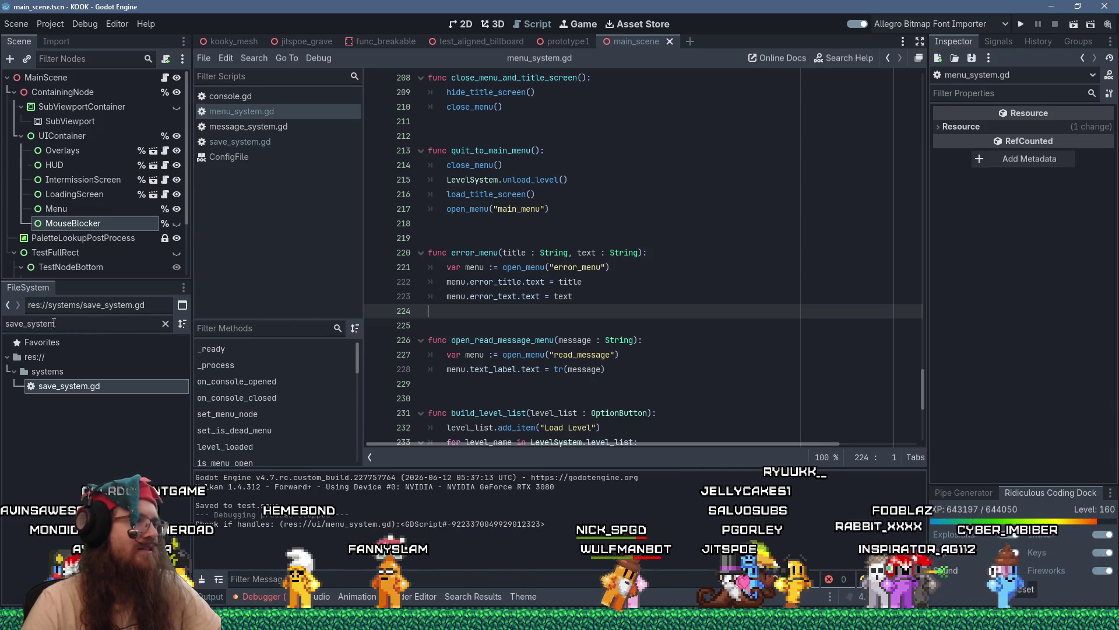
pyautogui.write('error_menu')
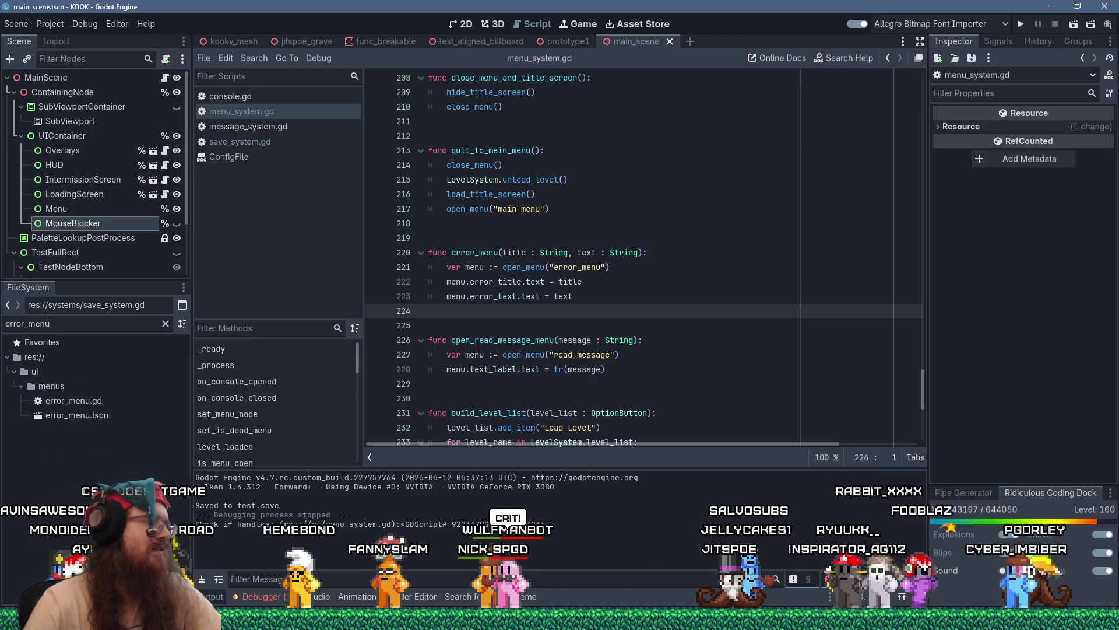
pyautogui.doubleClick(103, 415)
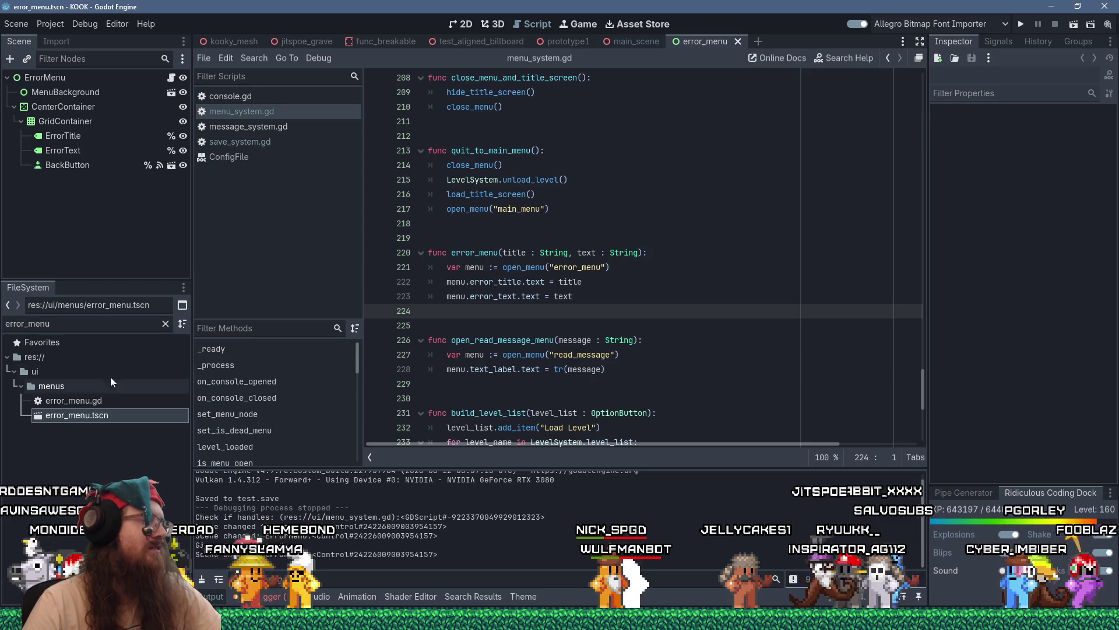
pyautogui.click(467, 24)
pyautogui.scroll(-1, 683, 329)
pyautogui.scroll(3, 790, 412)
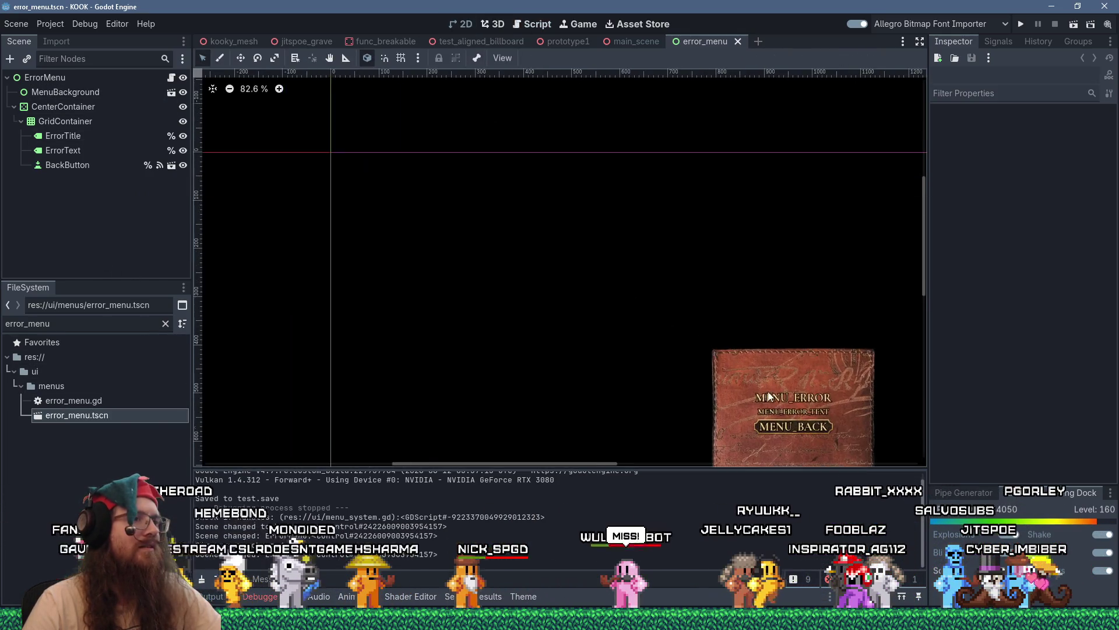
pyautogui.scroll(2, 790, 412)
pyautogui.click(792, 418)
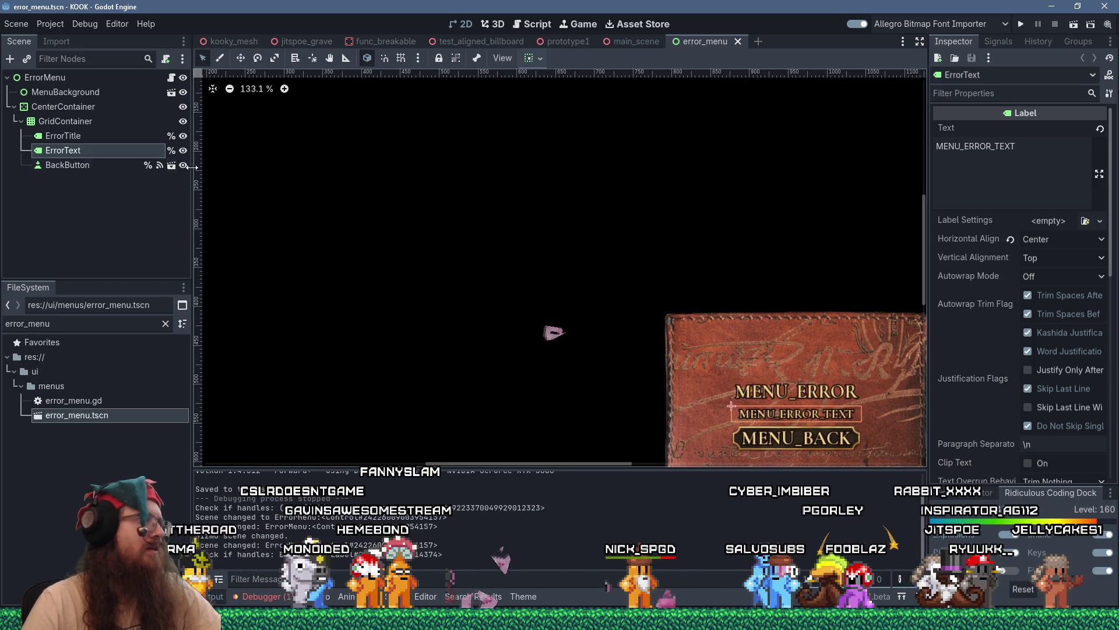
# - Change the ErrorText node's type from Label to RichTextLabel
pyautogui.rightClick(61, 152)
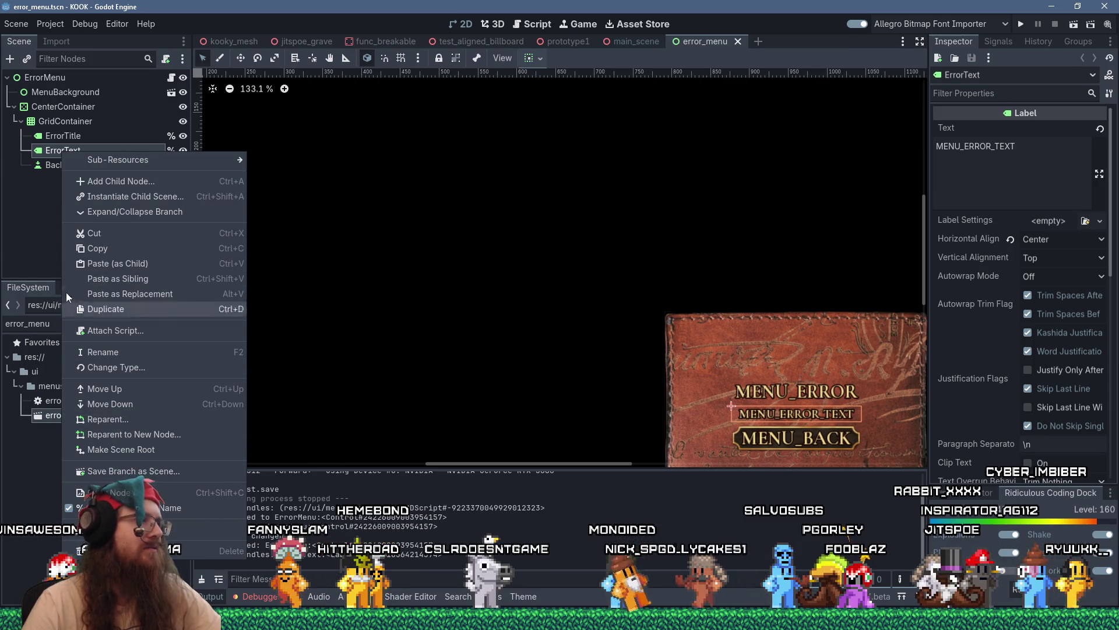
pyautogui.click(137, 366)
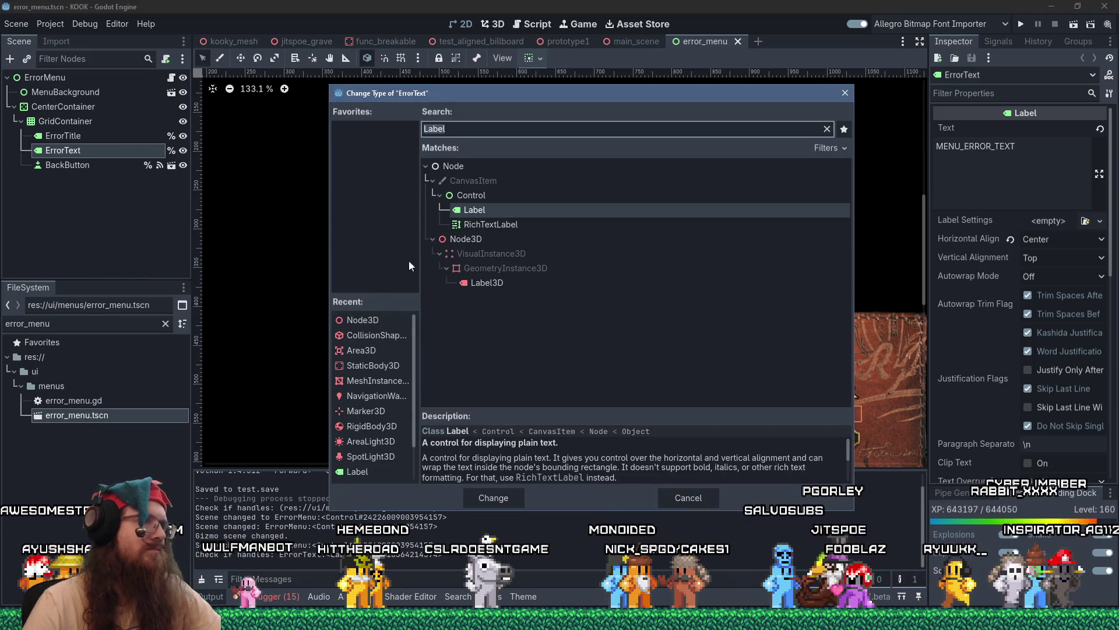
pyautogui.press('Escape')
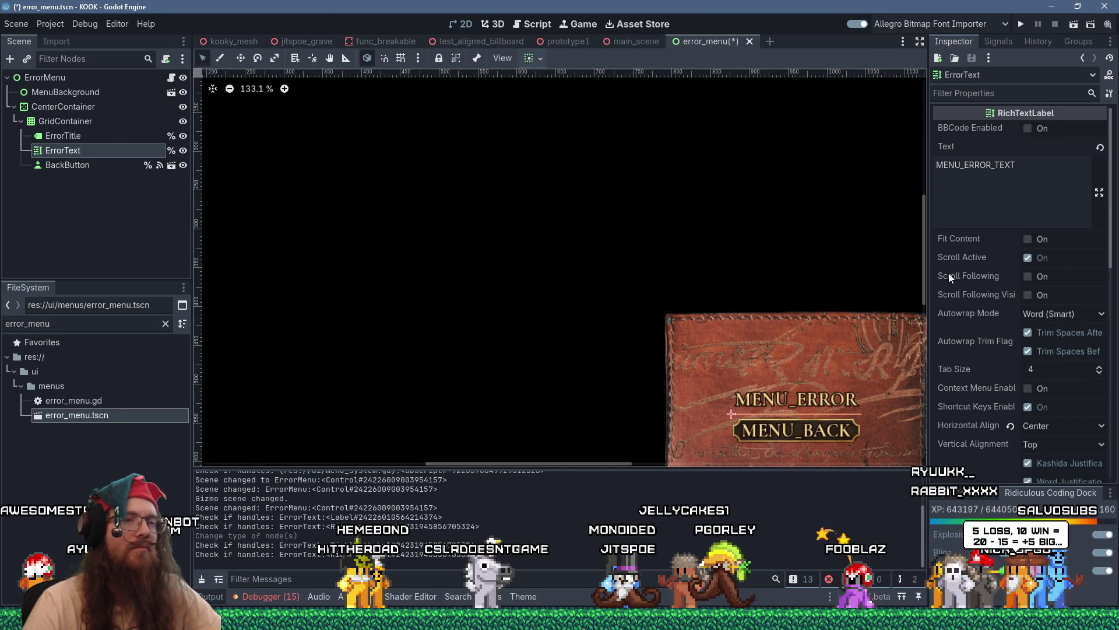
# - Filter the Inspector by 'min' and set ErrorText's Custom Minimum Size to 100×100
pyautogui.scroll(-2, 974, 347)
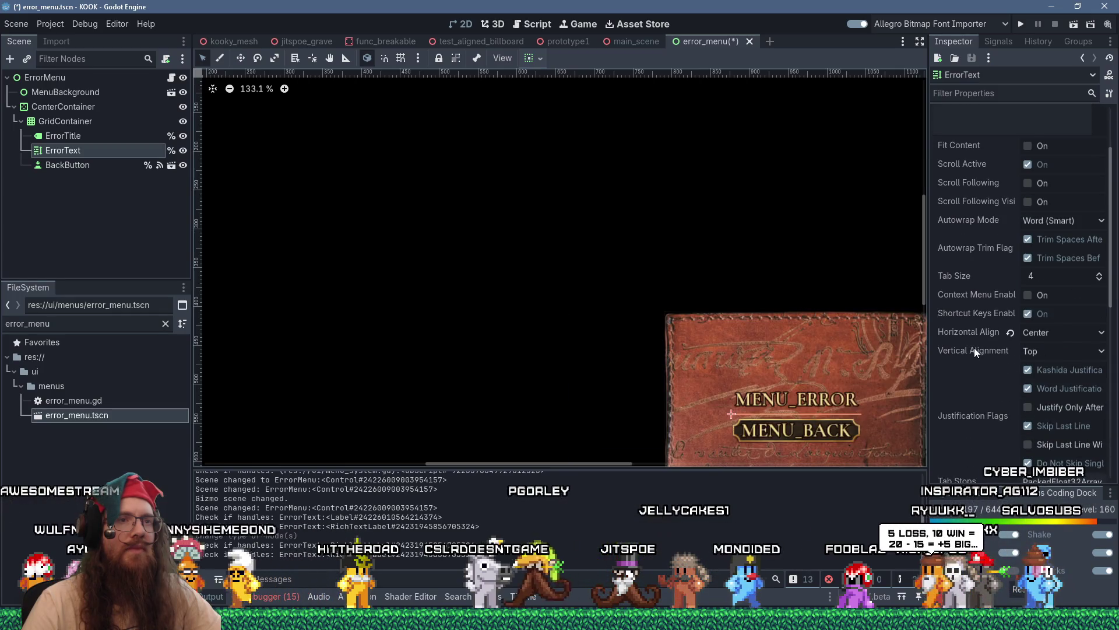
pyautogui.scroll(2, 974, 348)
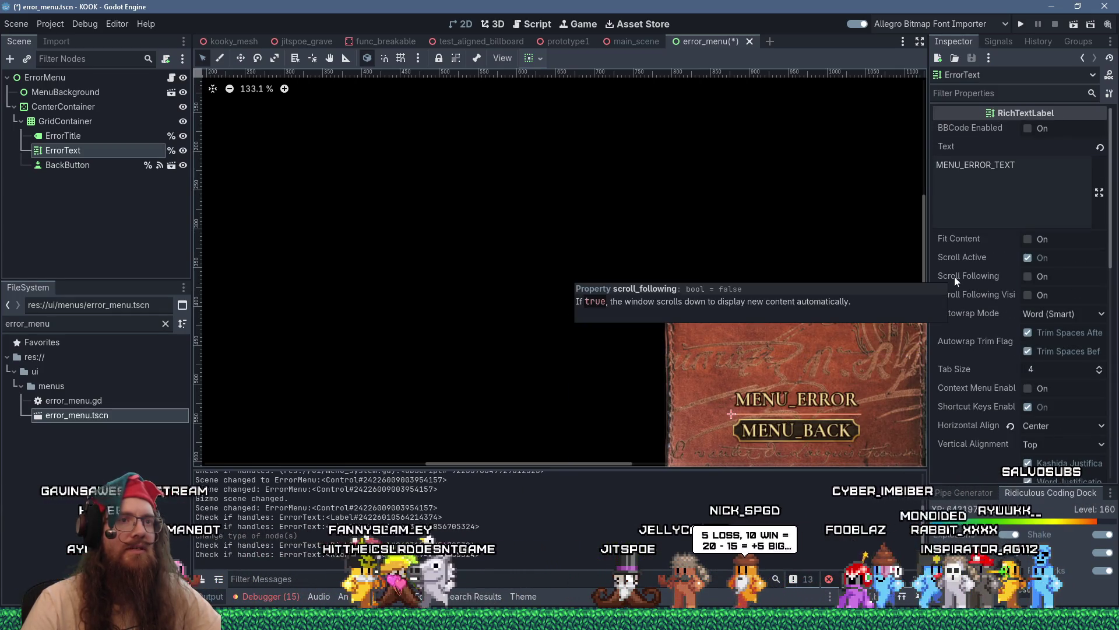
pyautogui.scroll(-7, 1003, 375)
pyautogui.scroll(-3, 1003, 375)
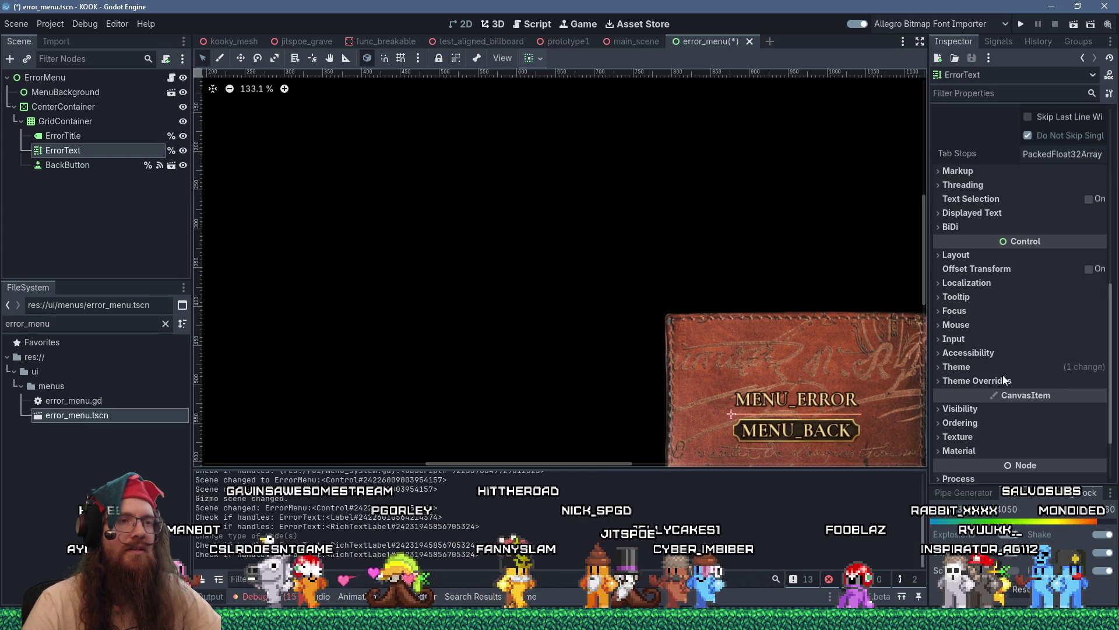
pyautogui.click(997, 93)
pyautogui.write('min')
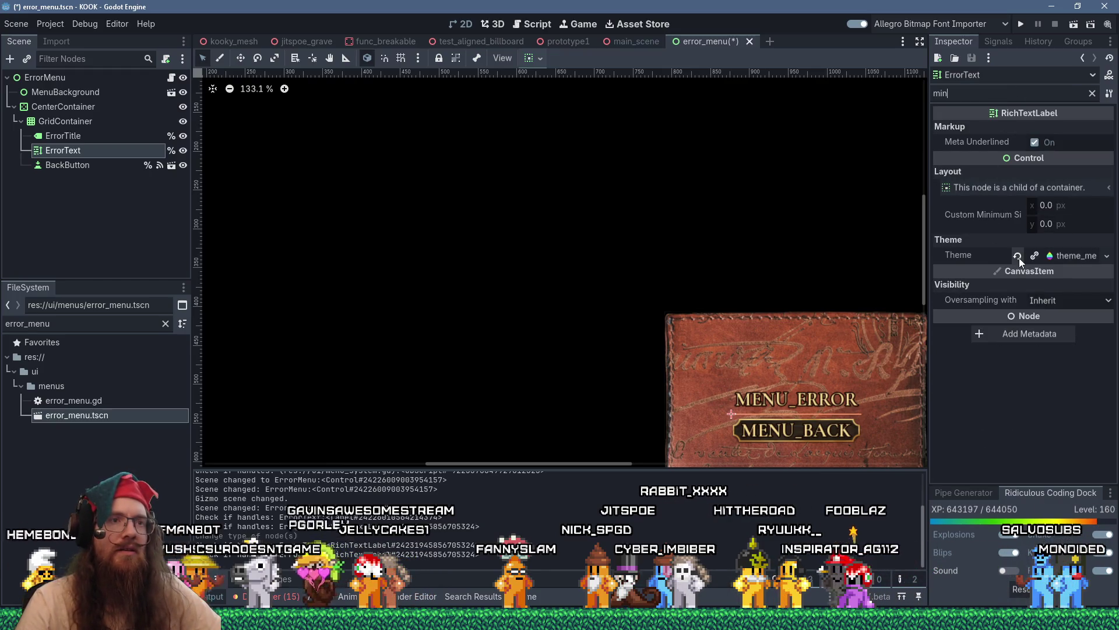
pyautogui.click(1046, 207)
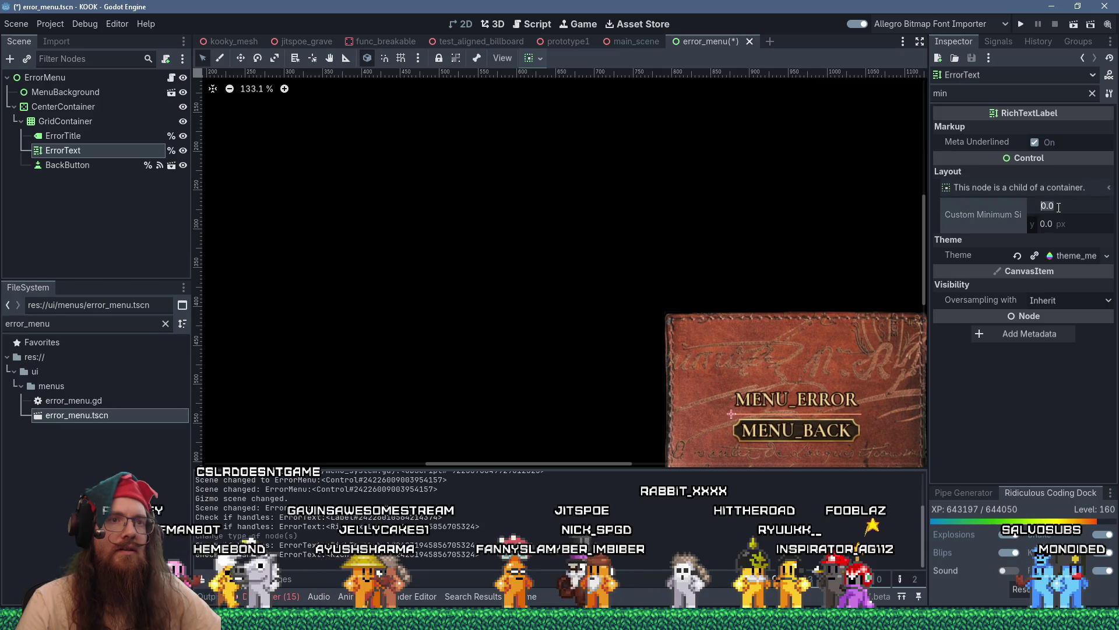
pyautogui.write('100')
pyautogui.press('Return')
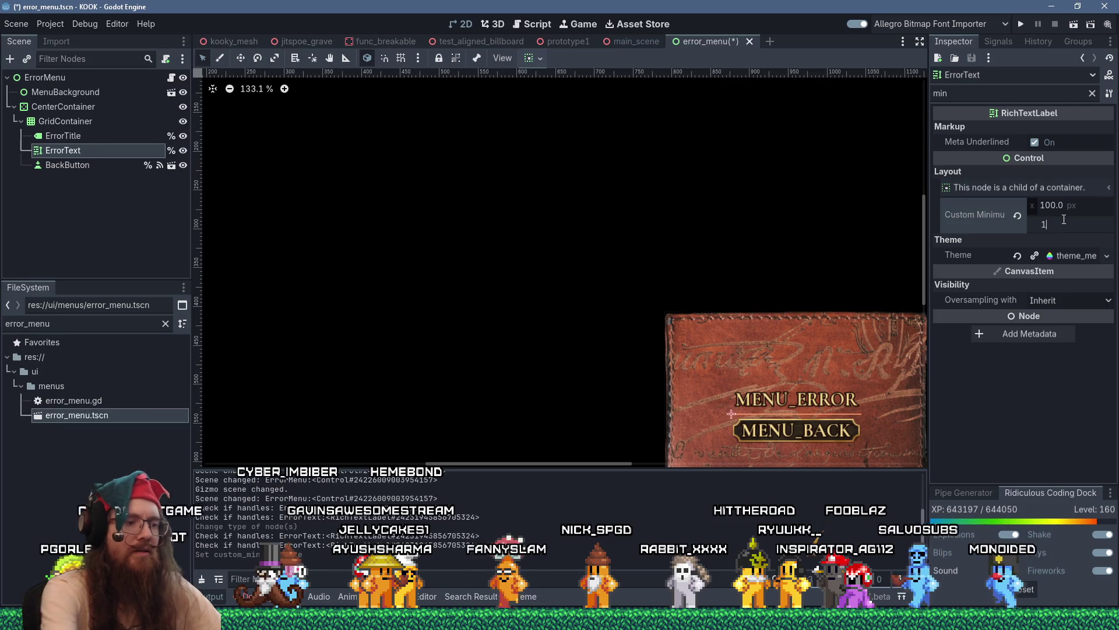
pyautogui.write('100')
pyautogui.press('Return')
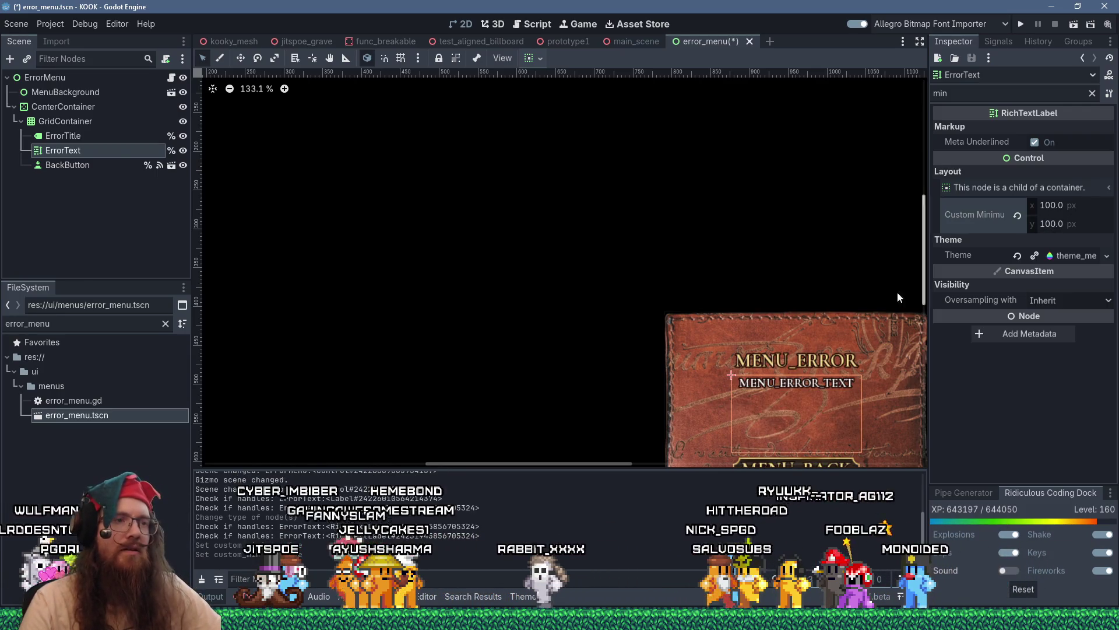
# - Try minimum widths of 200, 400 and 300, settle on 280, then save and run
pyautogui.scroll(3, 752, 320)
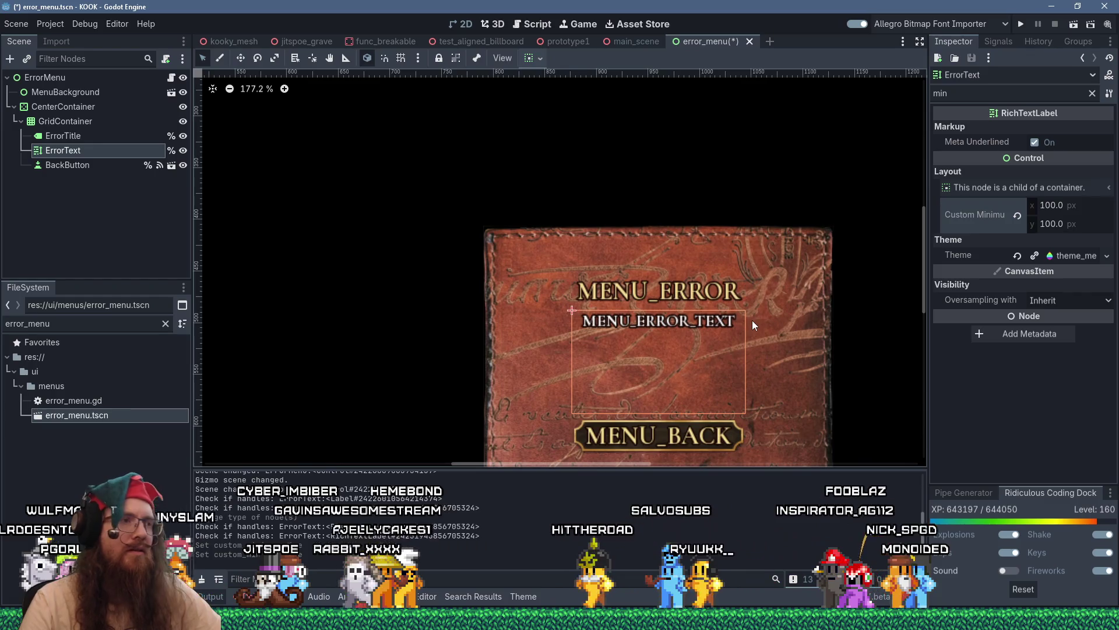
pyautogui.click(1059, 207)
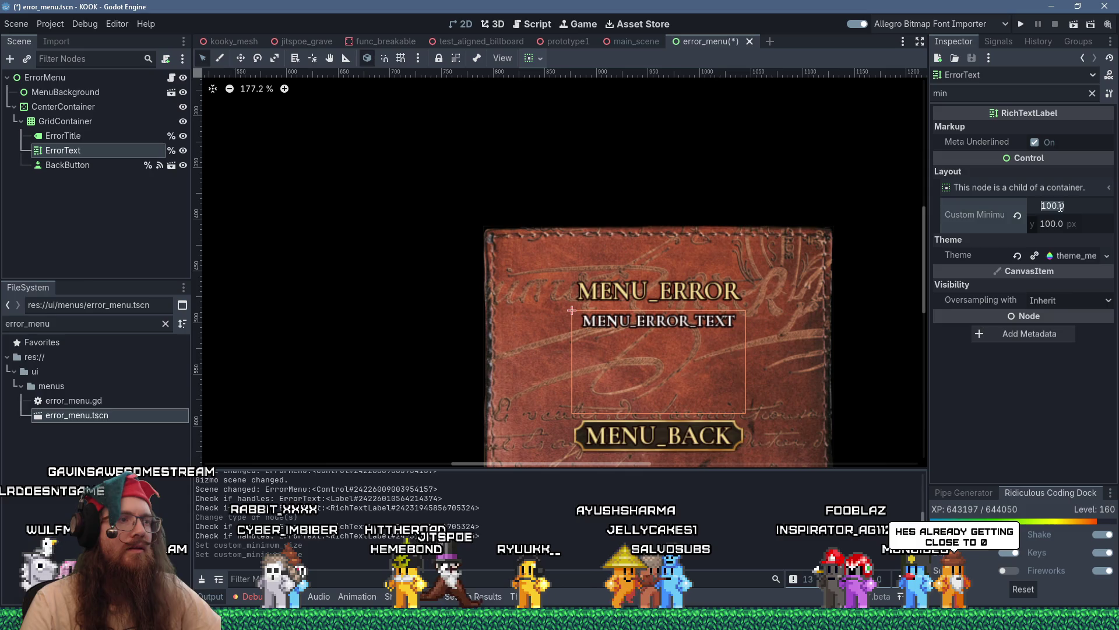
pyautogui.write('200')
pyautogui.press('Return')
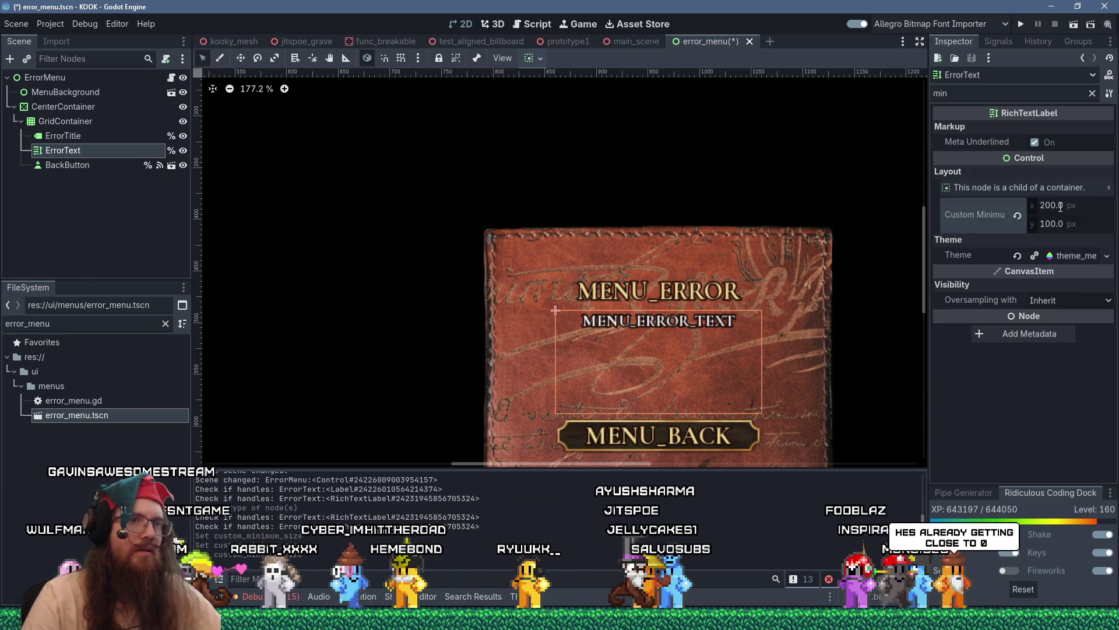
pyautogui.write('400')
pyautogui.press('Return')
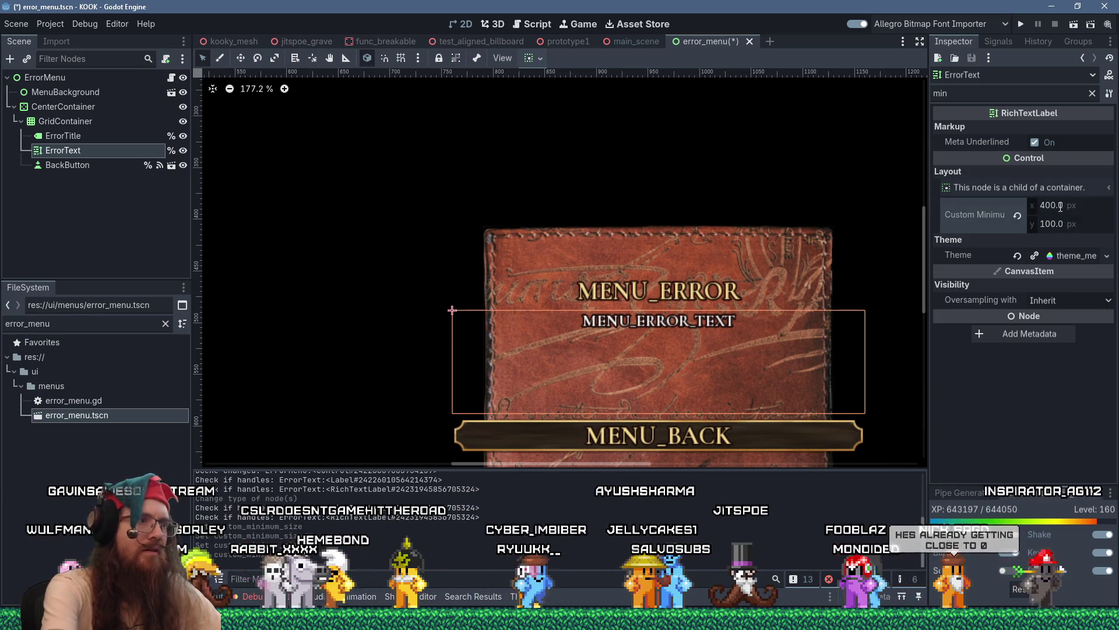
pyautogui.press('Return')
pyautogui.click(1060, 206)
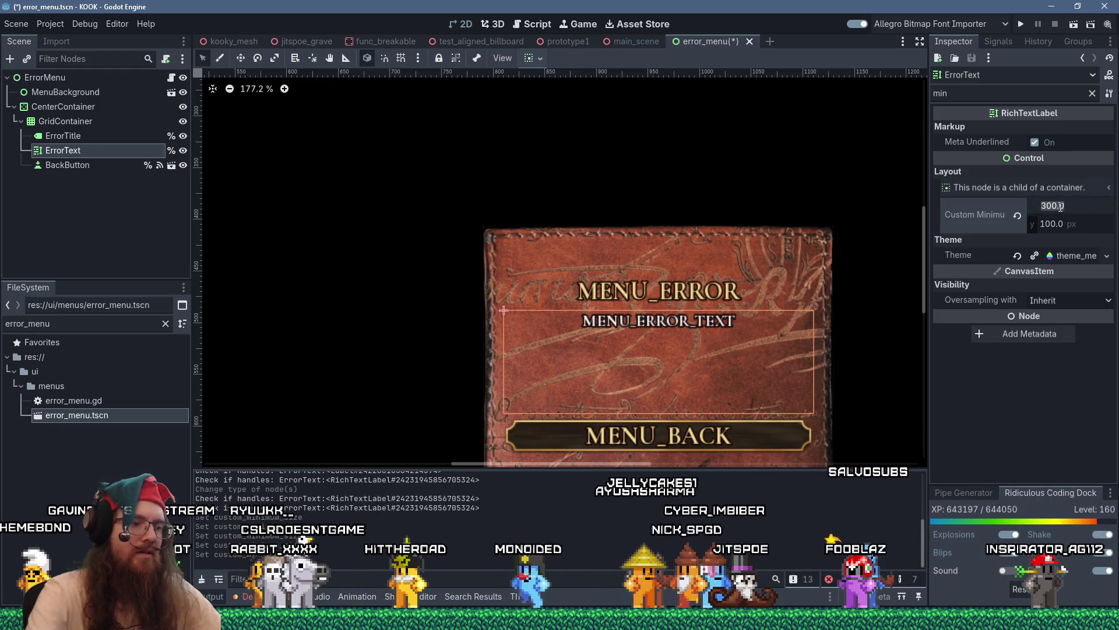
pyautogui.write('280')
pyautogui.press('Return')
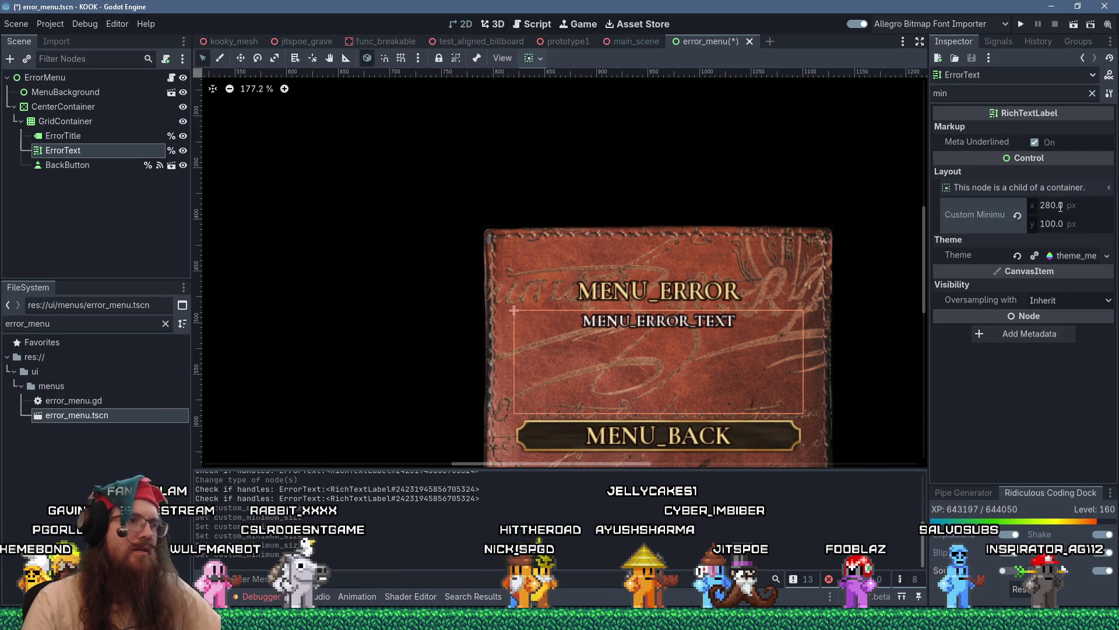
pyautogui.click(1021, 24)
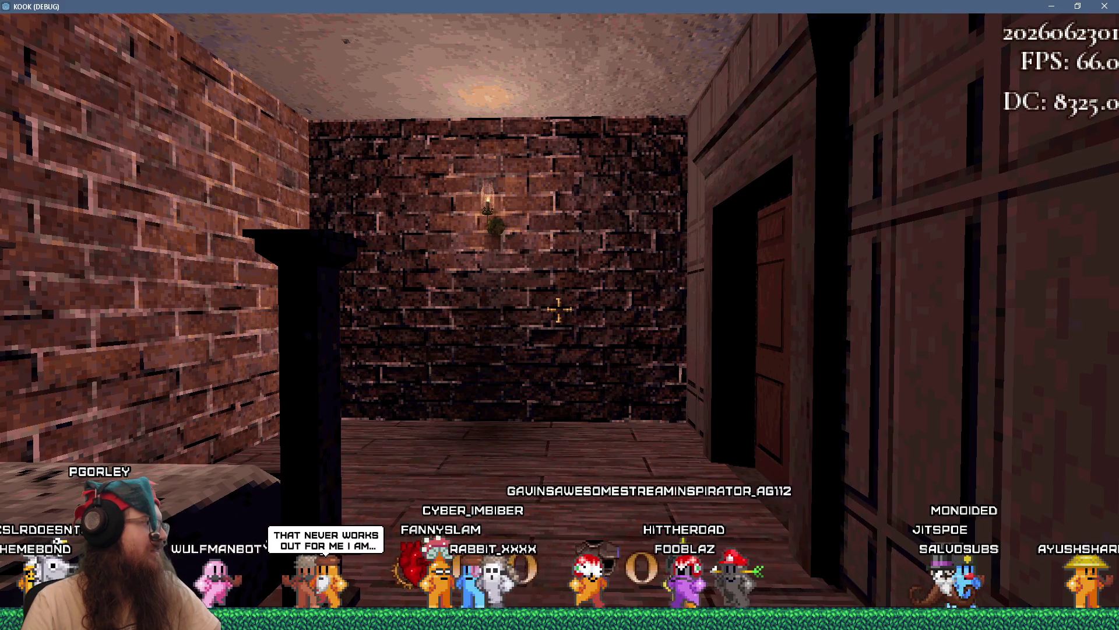
# - Submit a 'load' command in the game console, triggering a type error in error_menu.gd
pyautogui.press('Escape')
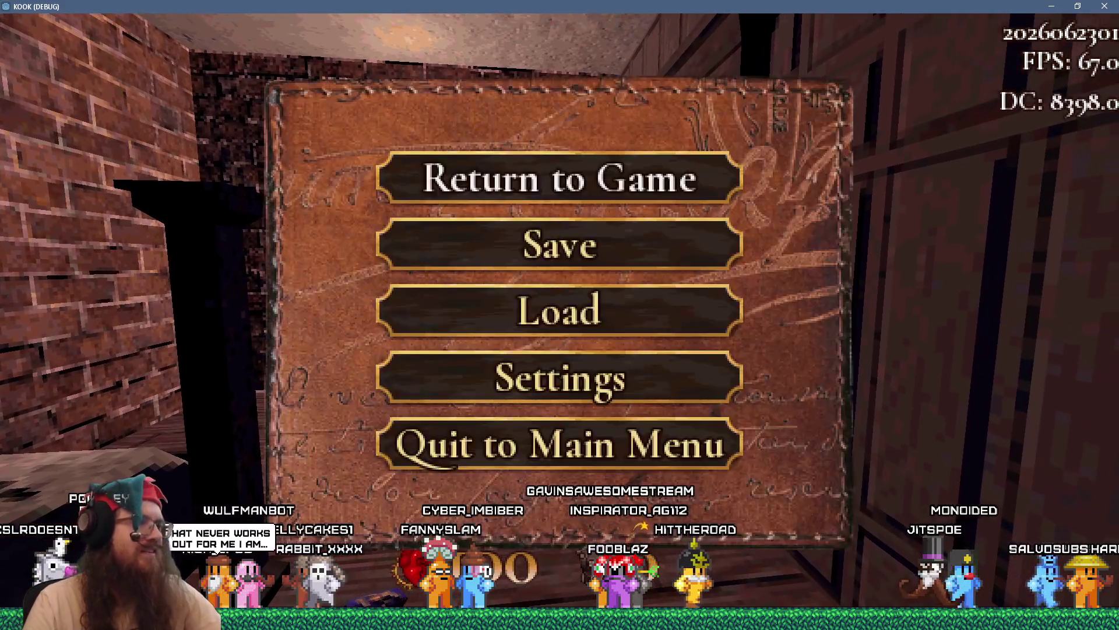
pyautogui.press('`')
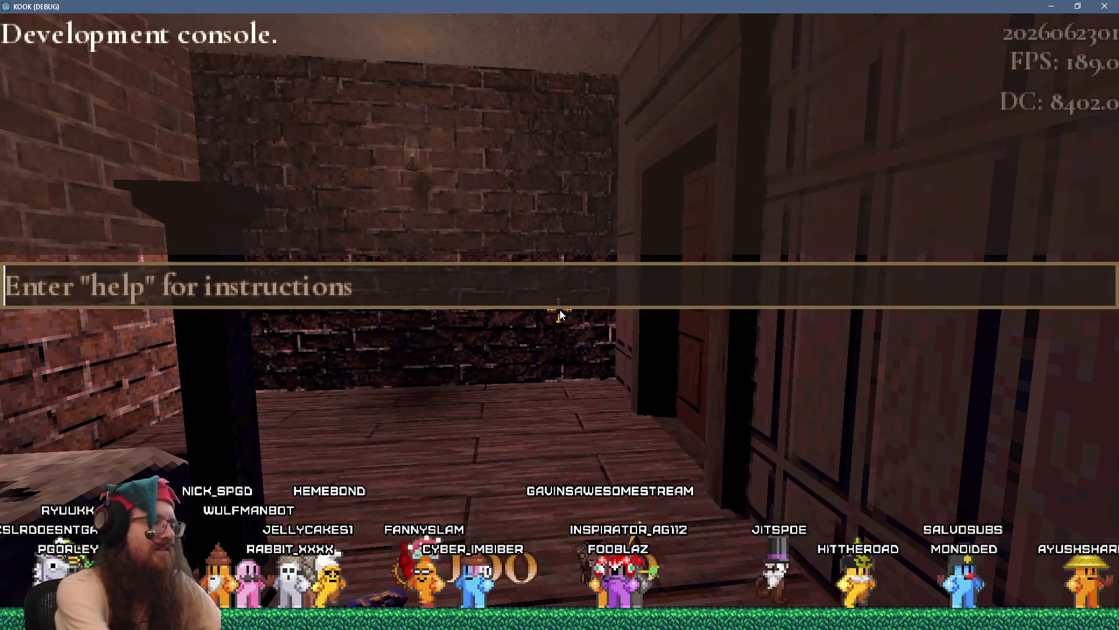
pyautogui.write('load test')
pyautogui.press('Return')
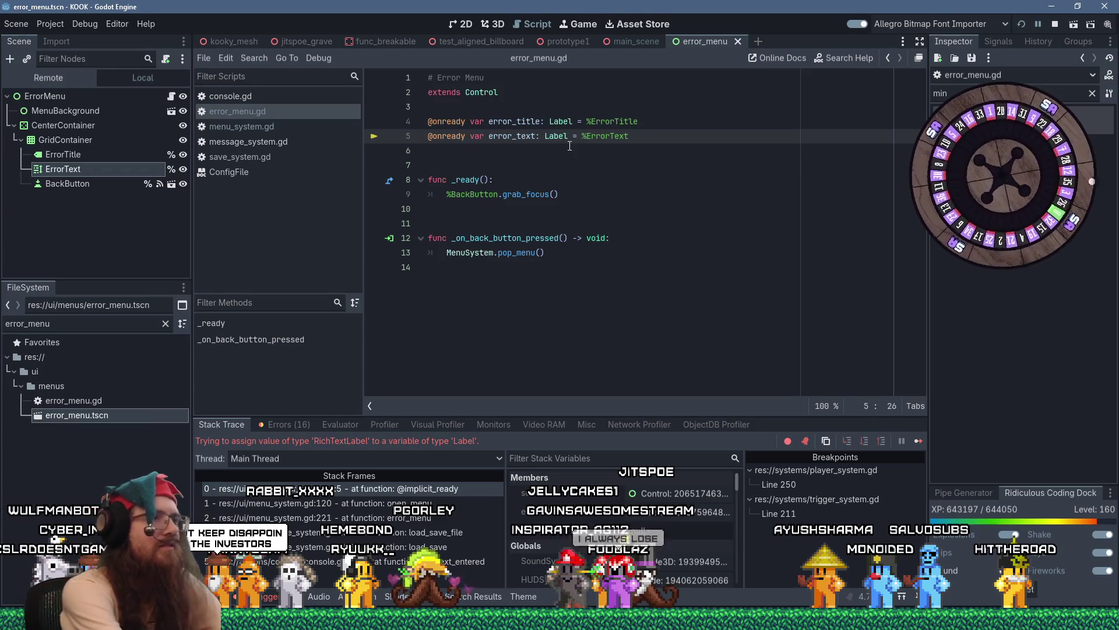
# - Retype error_text on line 5 as RichTextLabel, then save and relaunch the game
pyautogui.write('Rich')
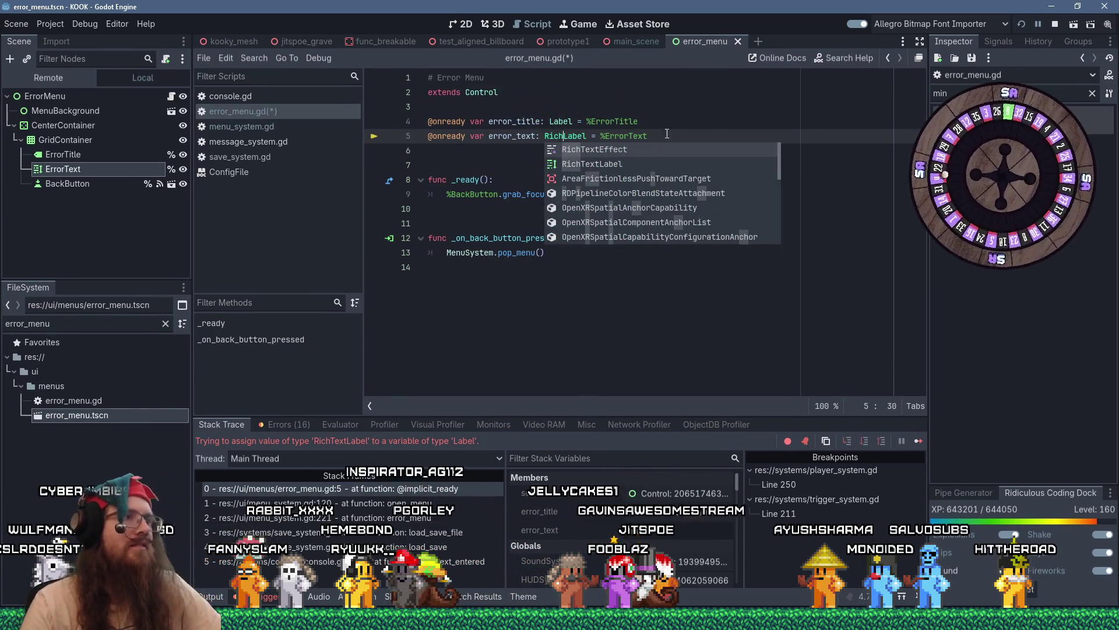
pyautogui.write('Text')
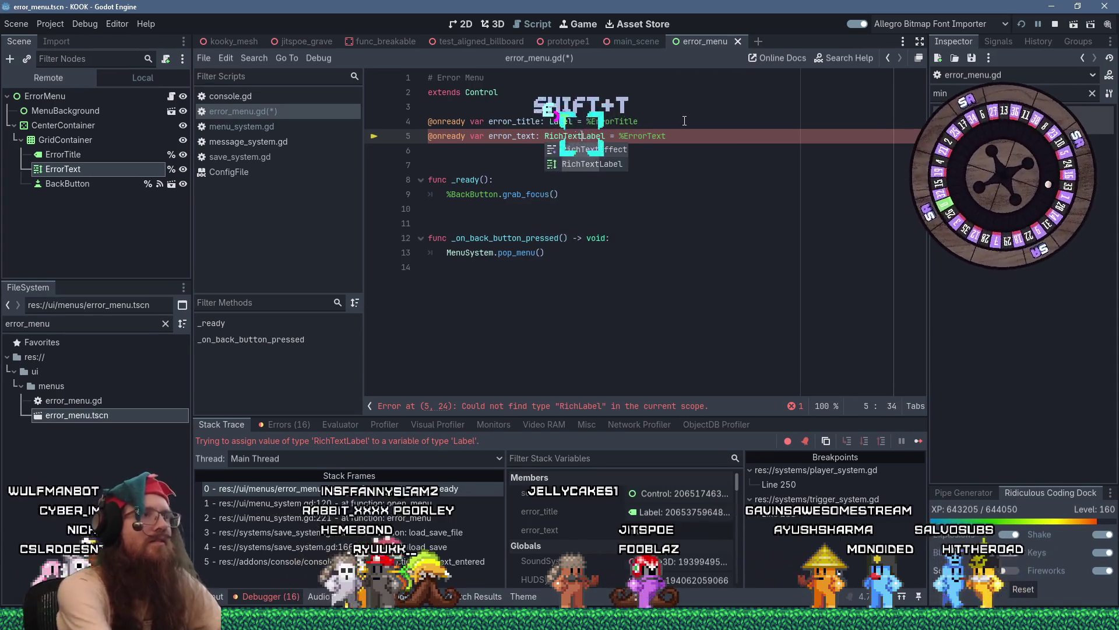
pyautogui.click(684, 121)
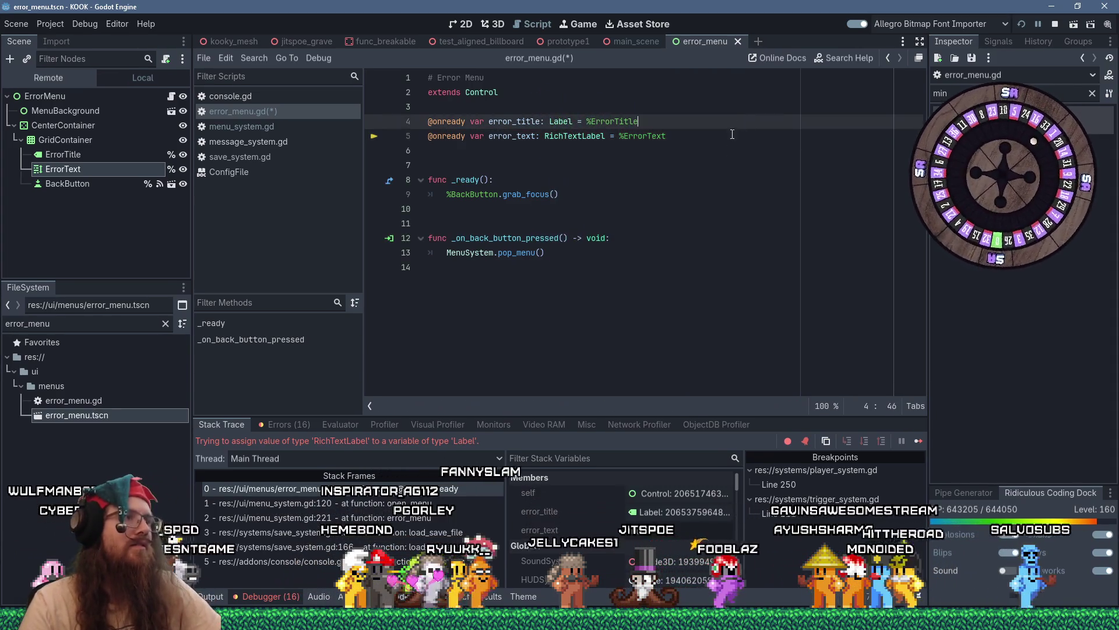
pyautogui.click(1022, 24)
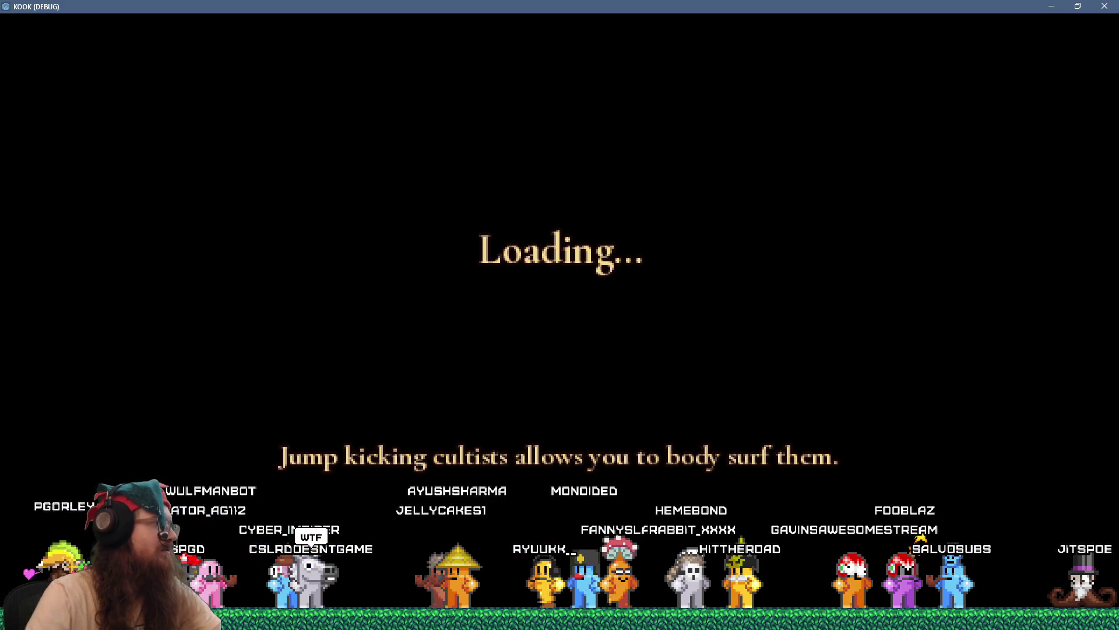
# - Run 'load test' in the developer console, which shows a Load Failed save-version message
pyautogui.press('`')
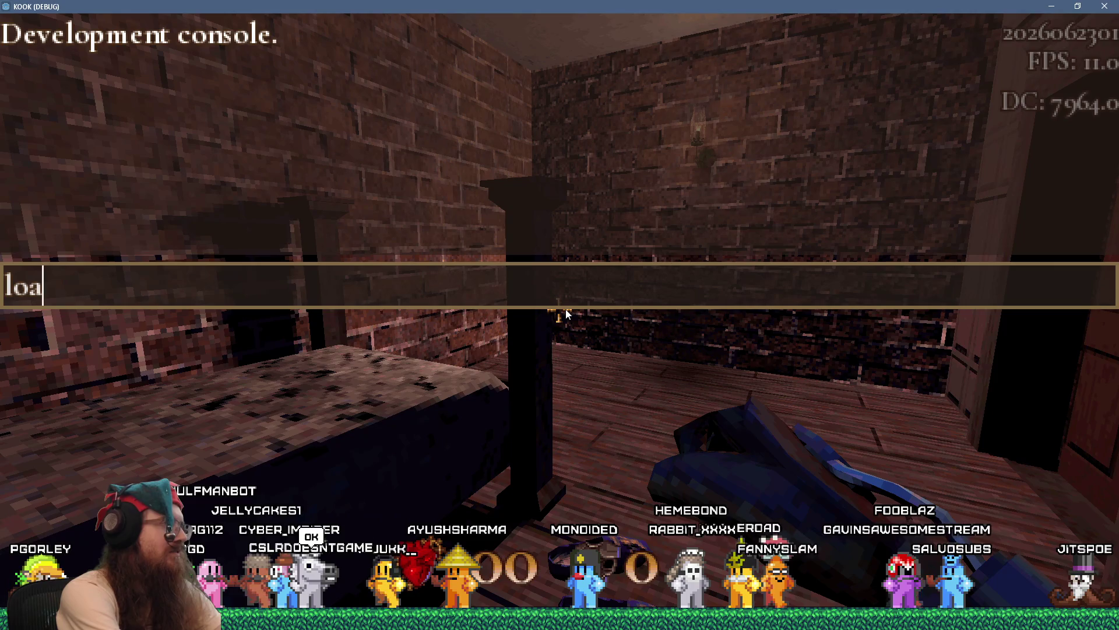
pyautogui.write('d test')
pyautogui.press('Return')
pyautogui.press('`')
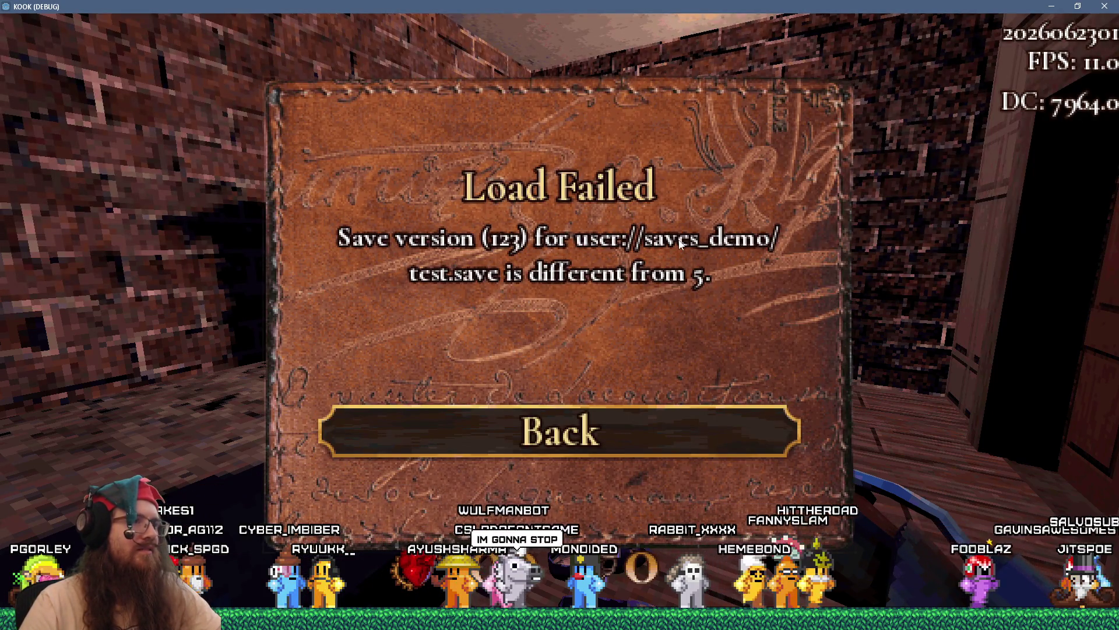
# - Dismiss the Load Failed message and quit the game with the 'quit' console command
pyautogui.click(551, 410)
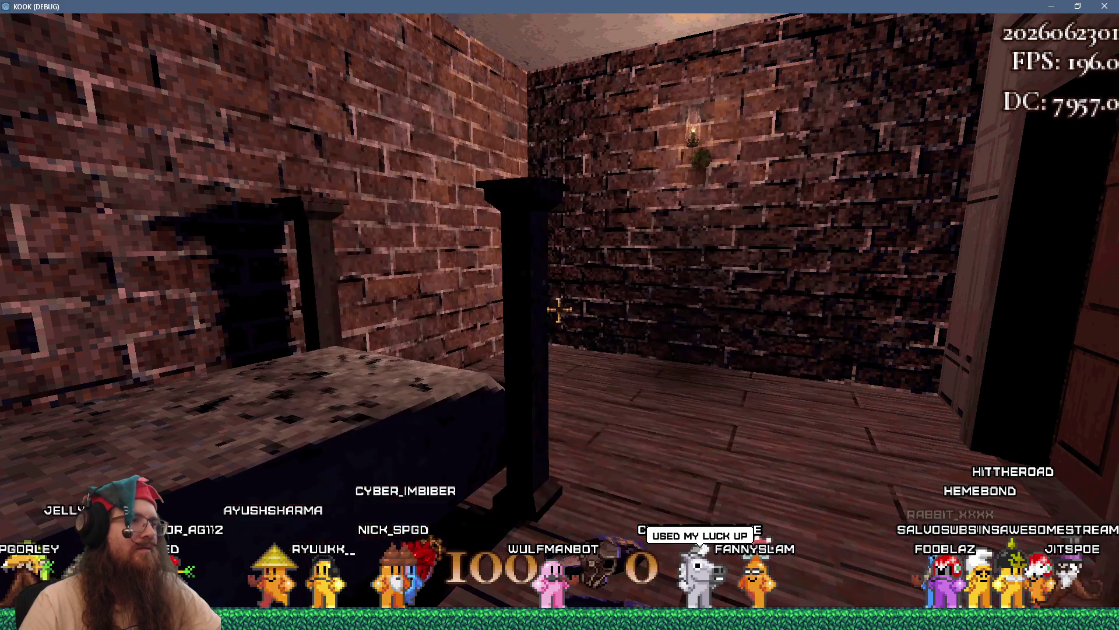
pyautogui.press('`')
pyautogui.write('quit')
pyautogui.press('Return')
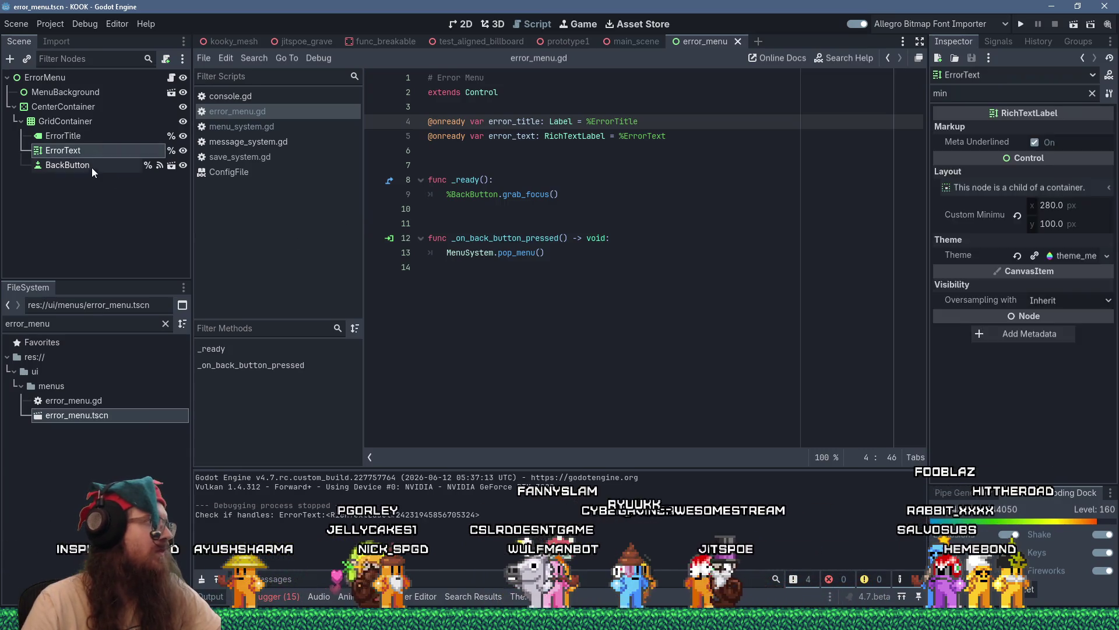
# - Inspect theme_menu_small.tres from the node's sub-resource list, browsing its sub-resources without choosing one
pyautogui.click(1015, 82)
pyautogui.click(1009, 93)
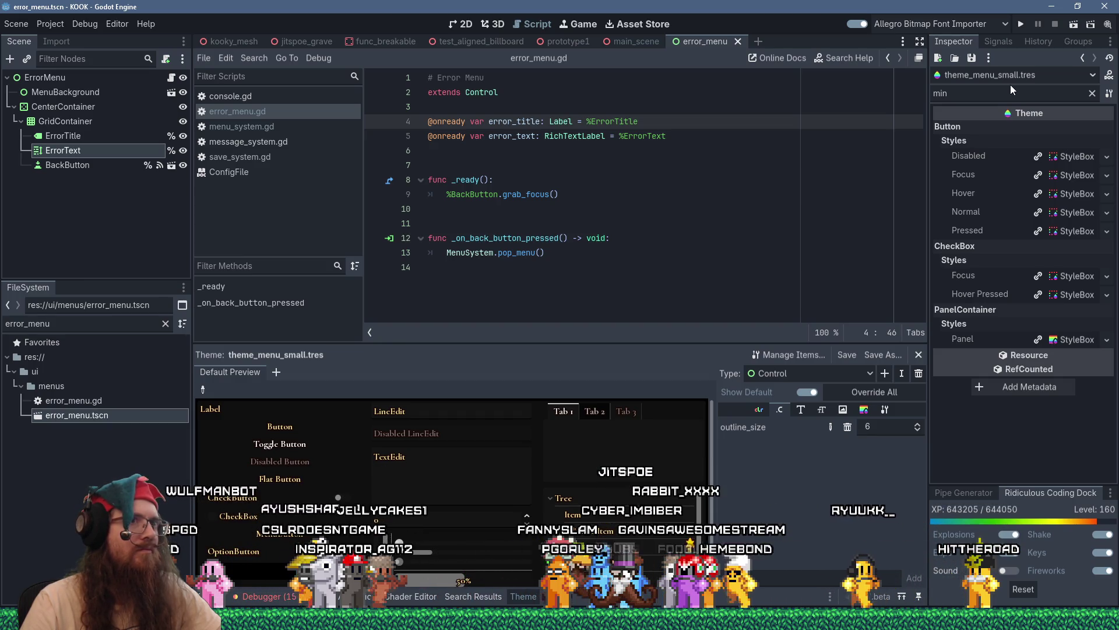
pyautogui.click(1016, 75)
pyautogui.click(1016, 76)
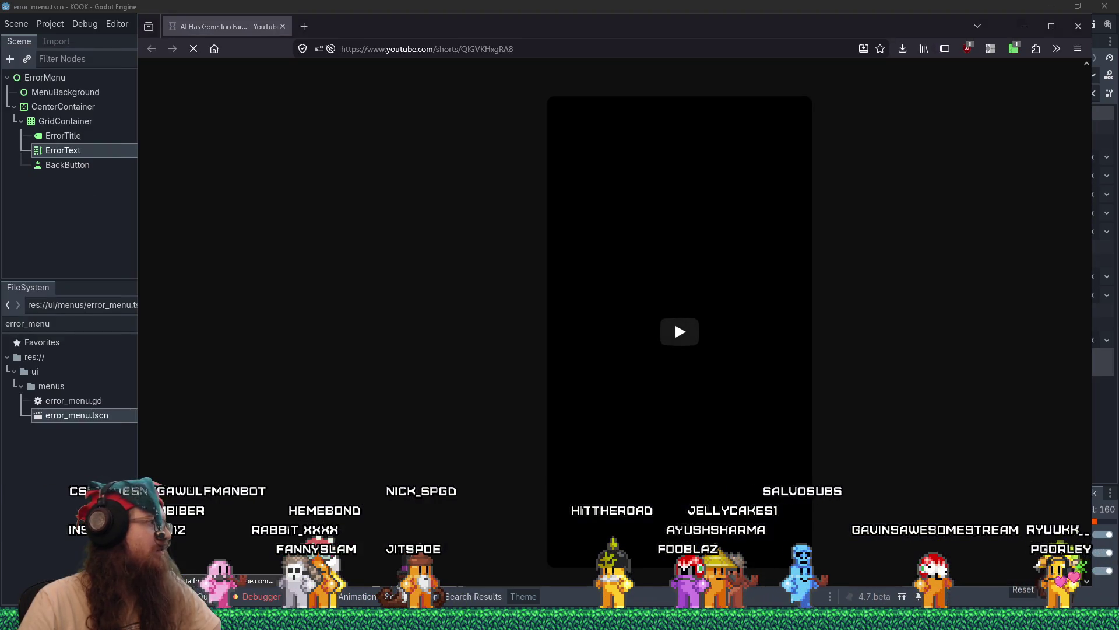
# - Play and pause the AI washing-machine Short, expand the top comment's replies, then close the browser
pyautogui.click(674, 321)
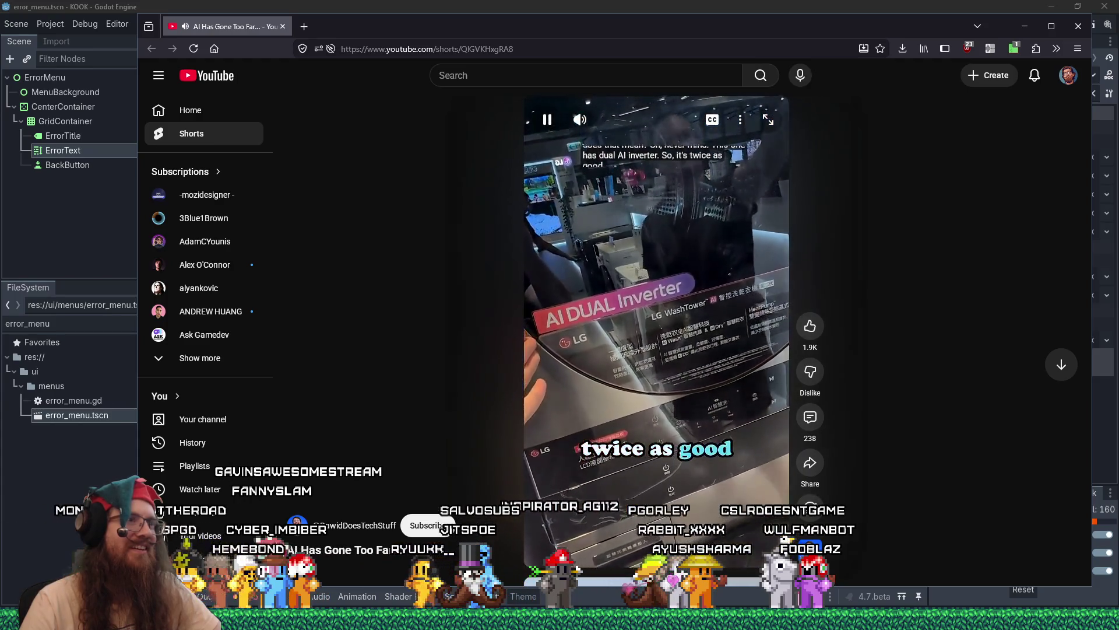
pyautogui.click(709, 320)
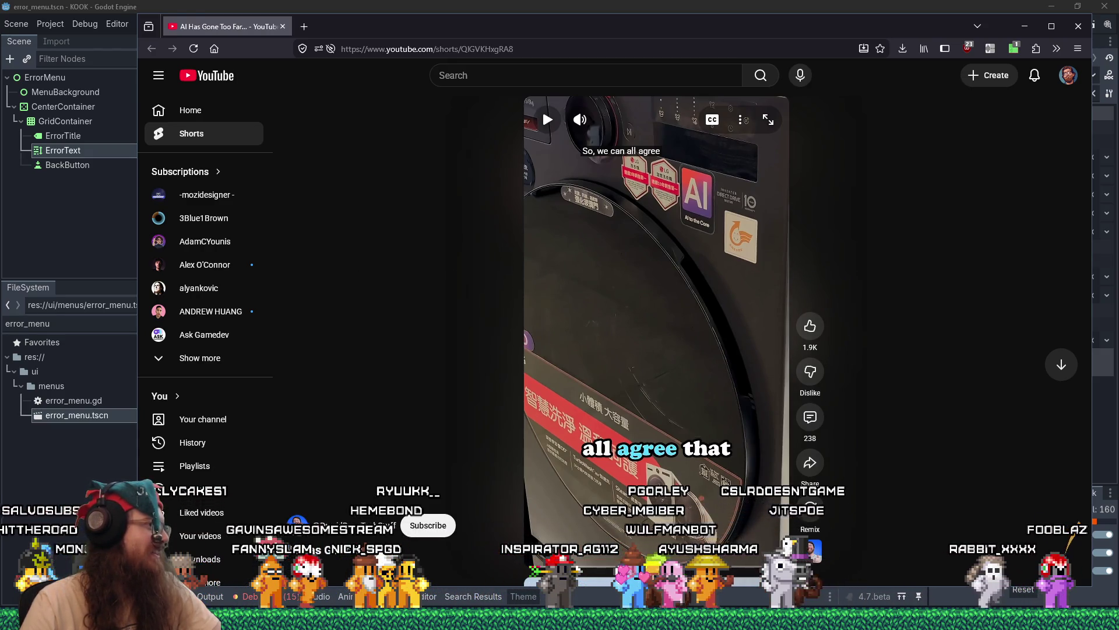
pyautogui.click(814, 418)
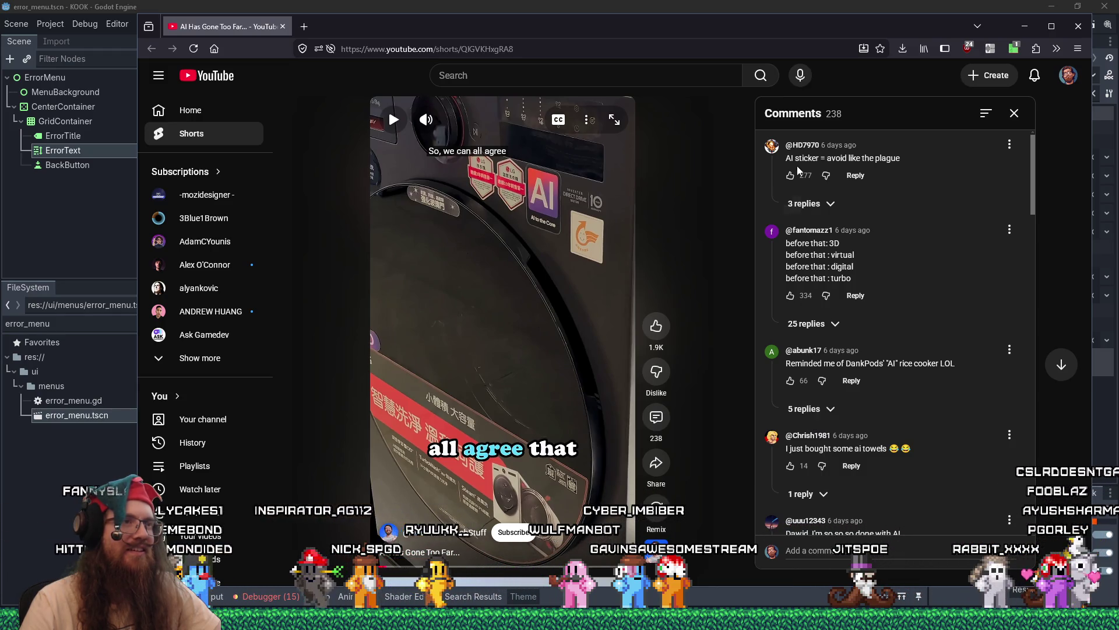
pyautogui.click(803, 204)
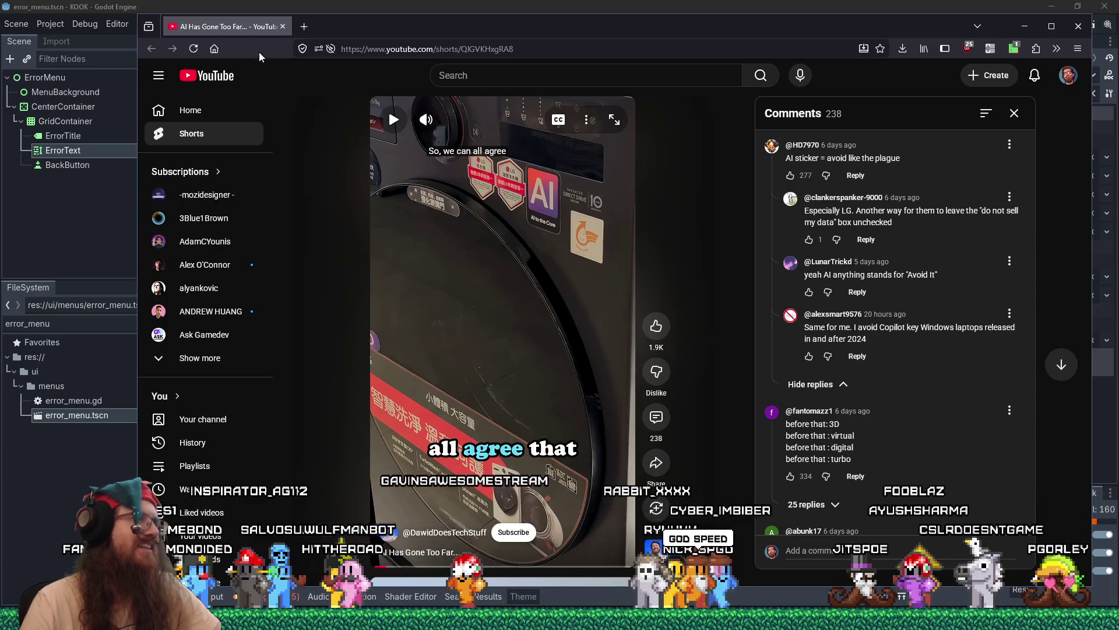
pyautogui.click(283, 27)
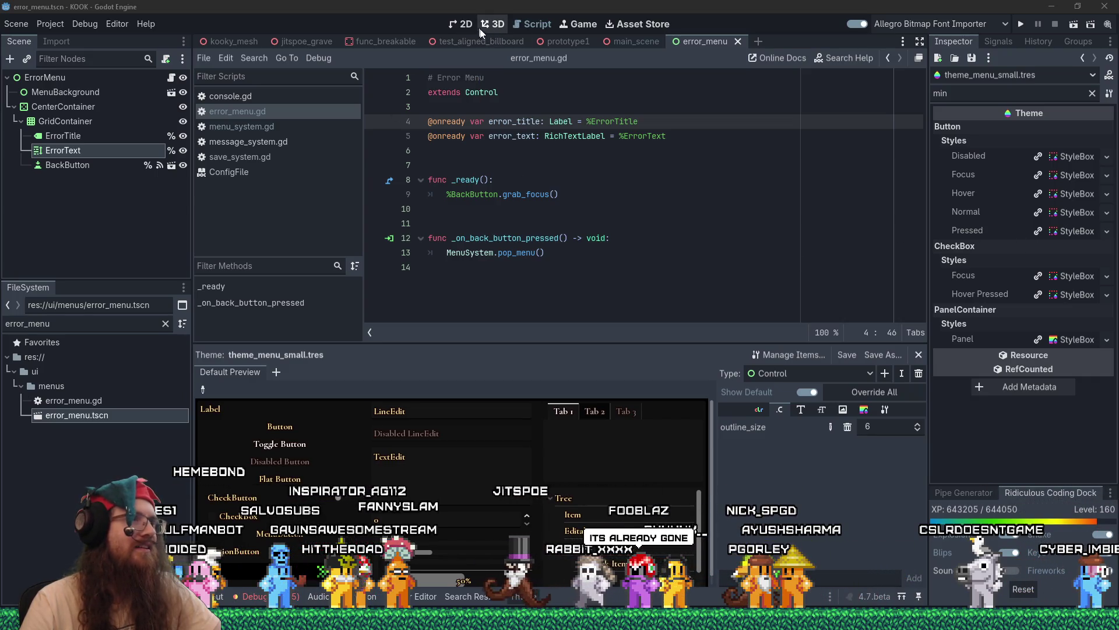
# - Show the error_menu scene in the 2D view and zoom from about 133% to 214%
pyautogui.click(464, 24)
pyautogui.scroll(-2, 594, 191)
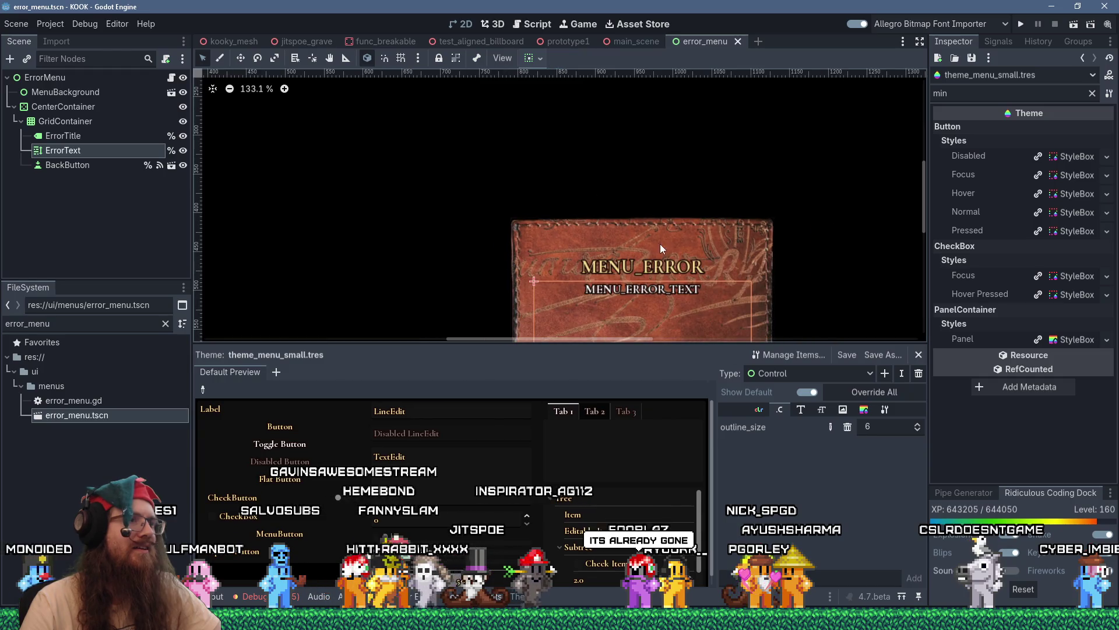
pyautogui.scroll(4, 629, 138)
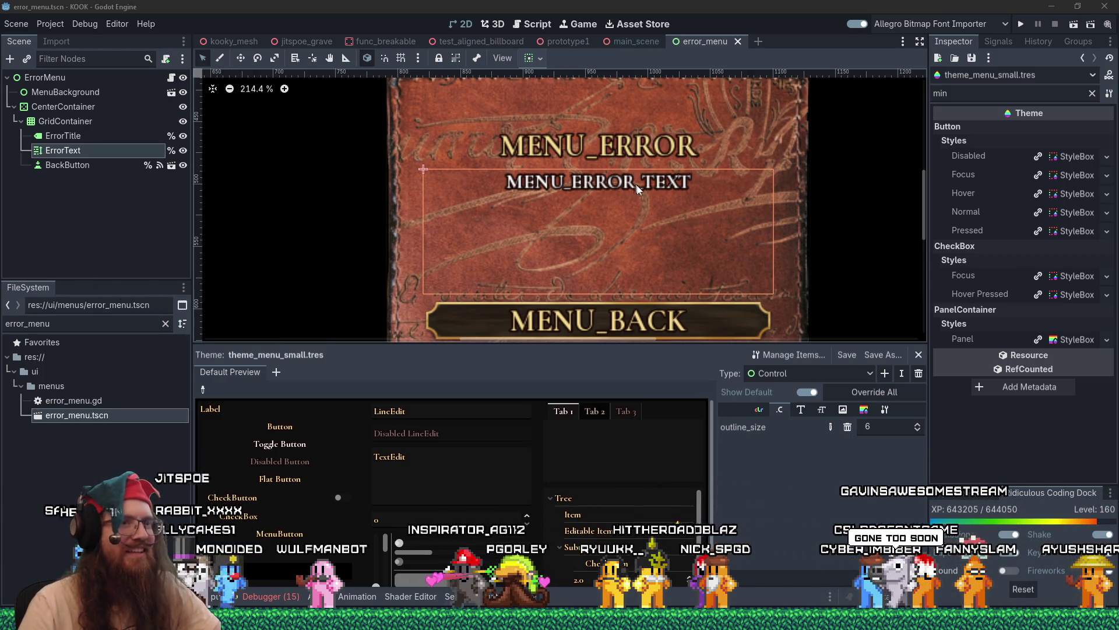
# - Filter the Inspector's theme properties for 'align', then 'center', then clear the filter
pyautogui.hotkey('alt', 'Tab')
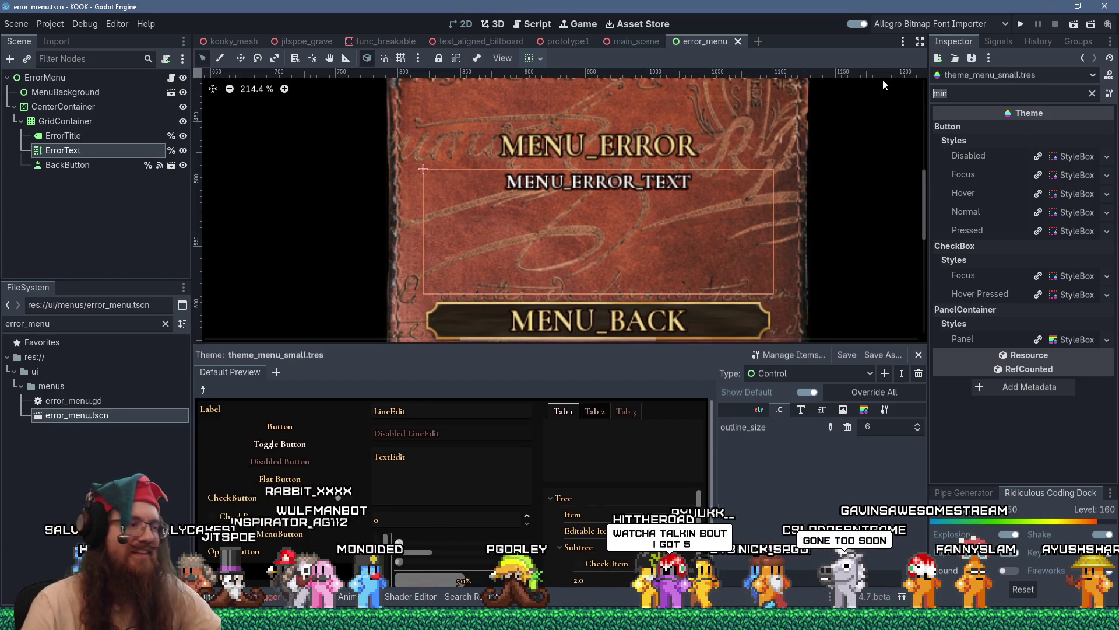
pyautogui.write('align')
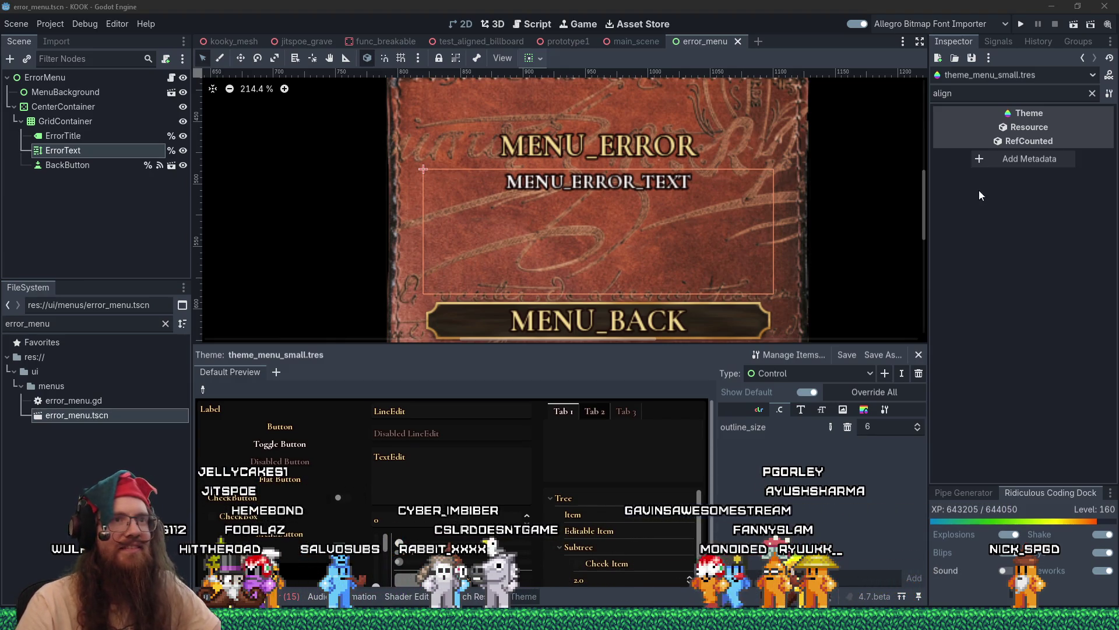
pyautogui.click(1059, 94)
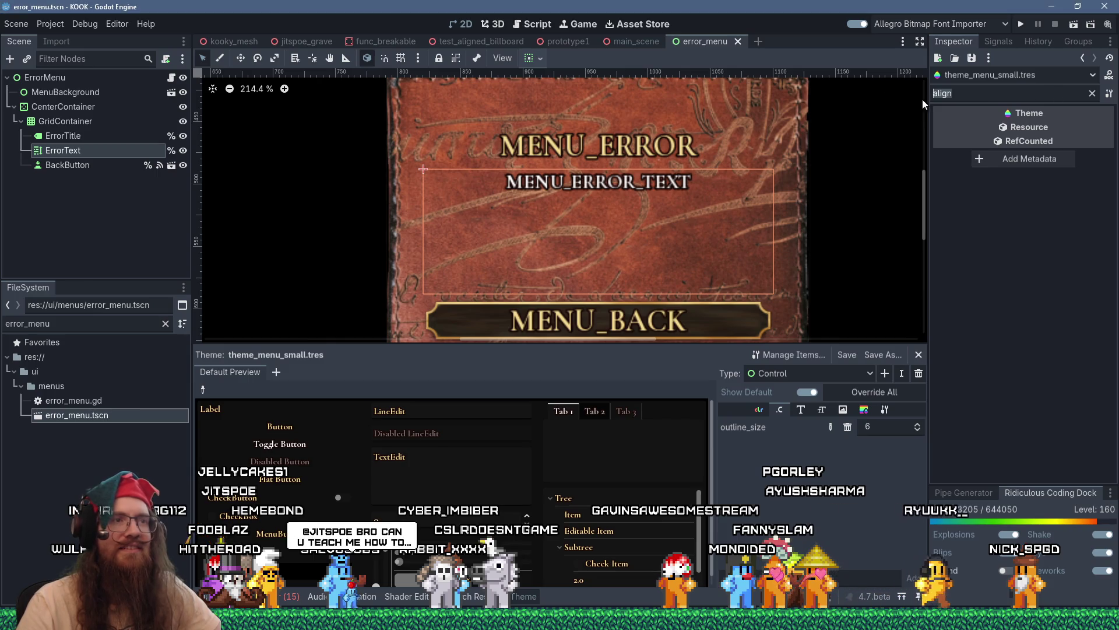
pyautogui.write('center')
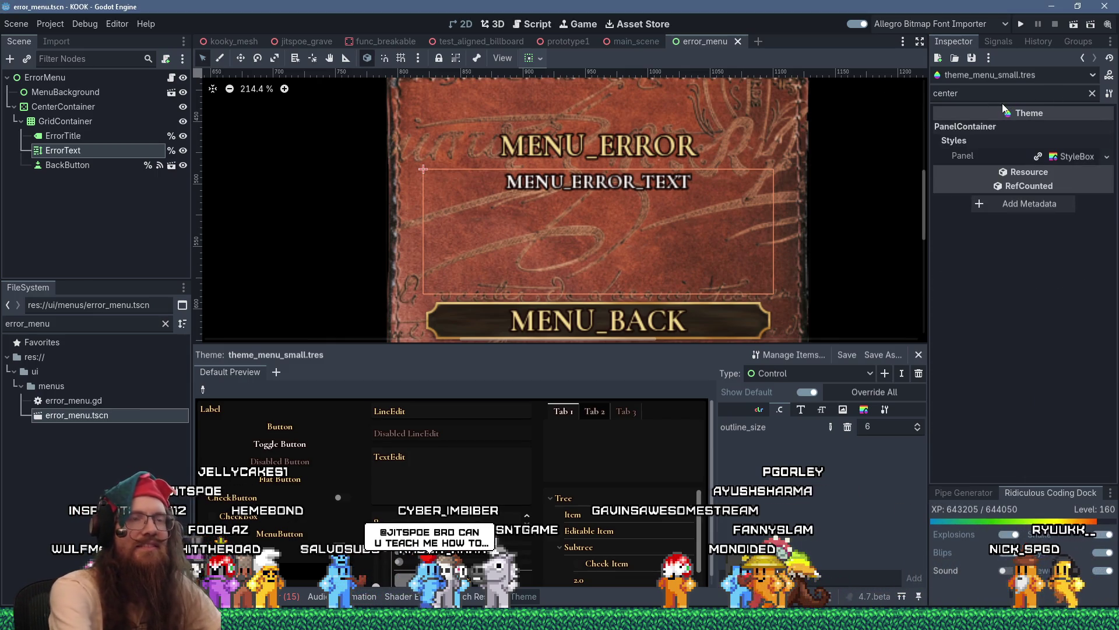
pyautogui.click(1092, 93)
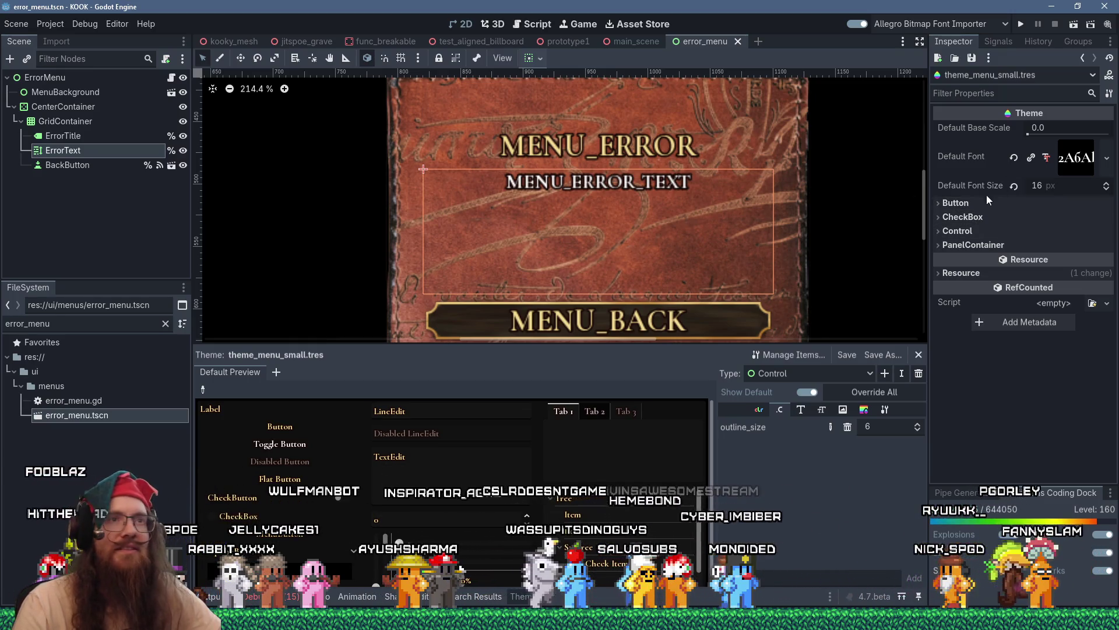
# - Select the ErrorText node and change its Vertical Alignment from Top to Center
pyautogui.click(51, 161)
pyautogui.press('Up')
pyautogui.click(991, 94)
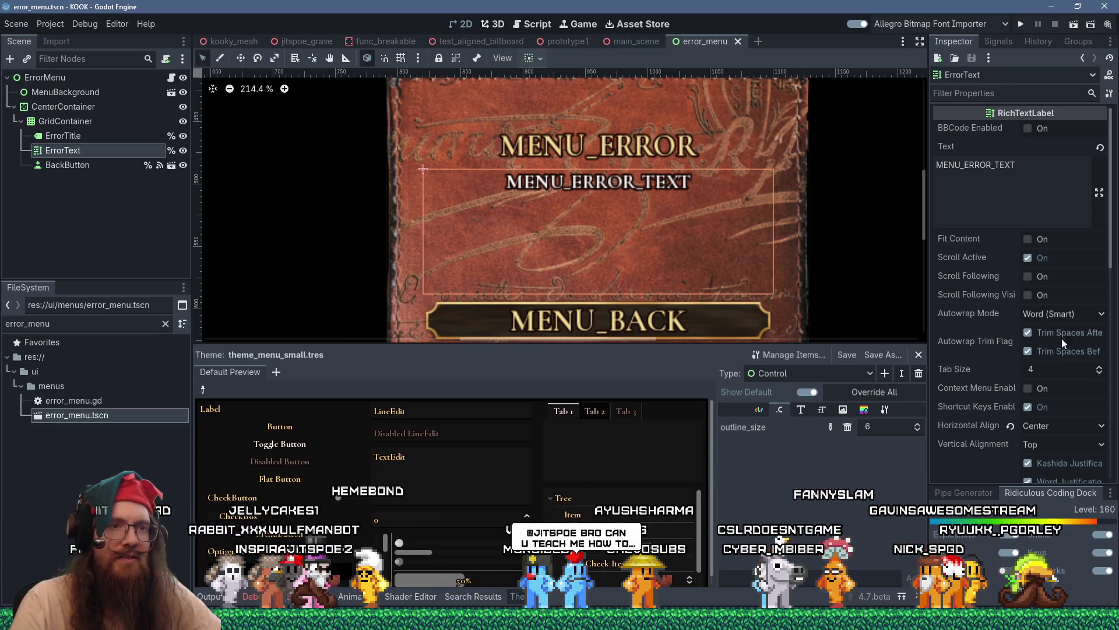
pyautogui.scroll(-2, 1030, 372)
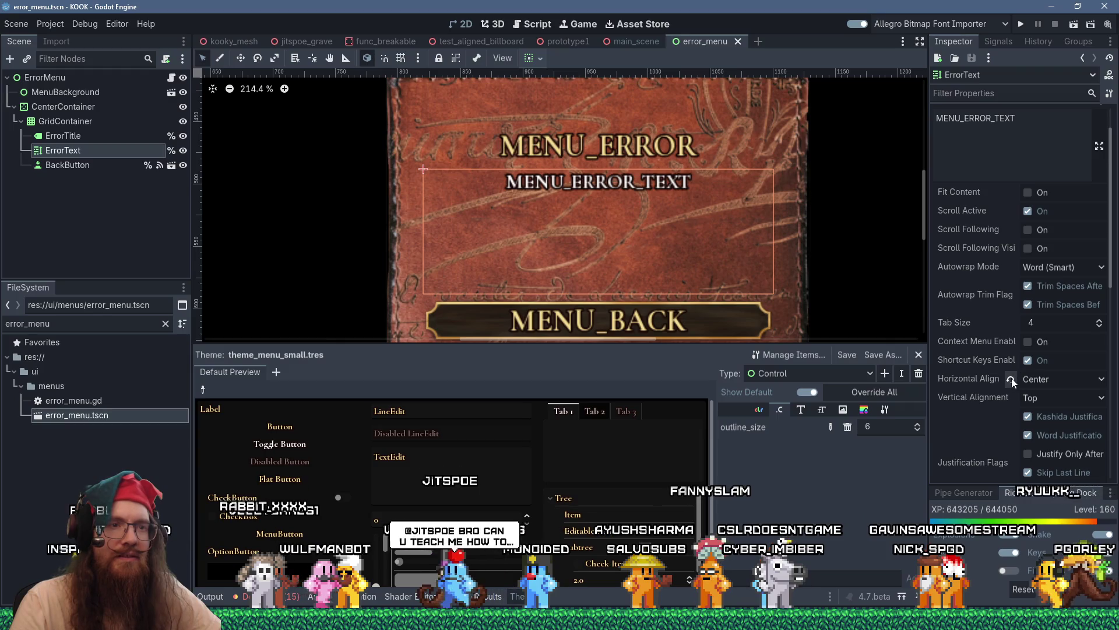
pyautogui.click(1048, 400)
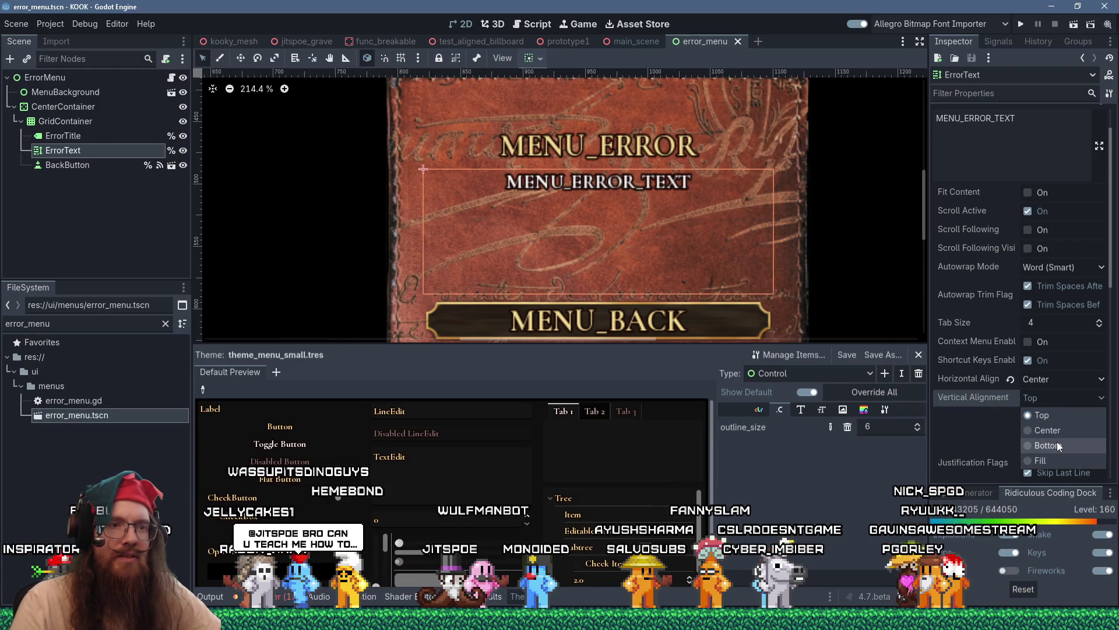
pyautogui.click(1059, 432)
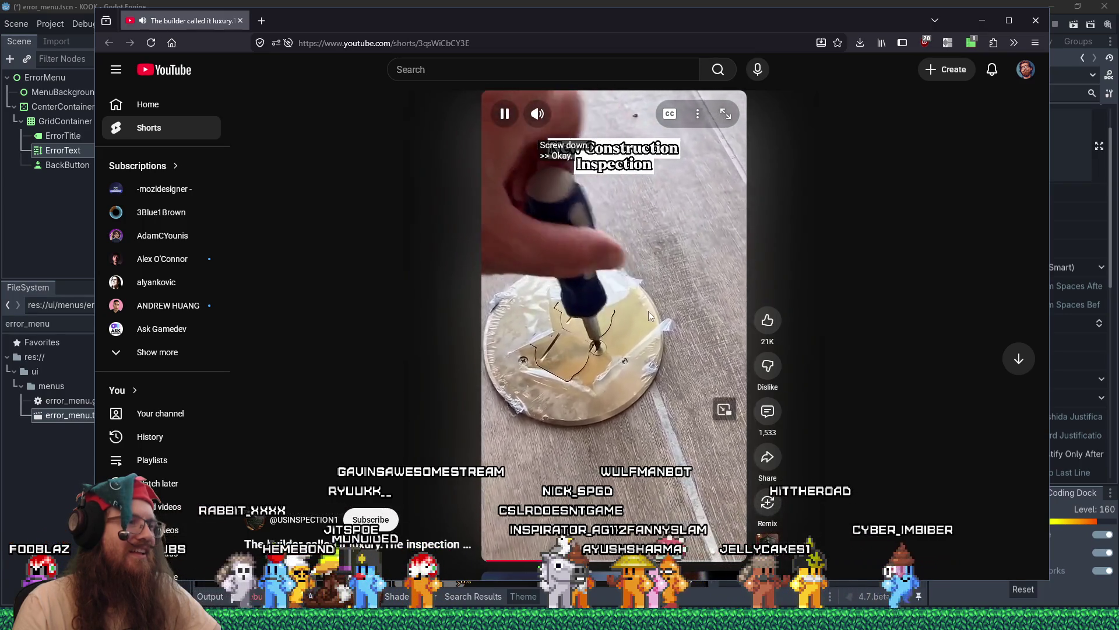
# - Toggle the speed extension's Enable setting on and off, then close the Firefox window
pyautogui.click(948, 45)
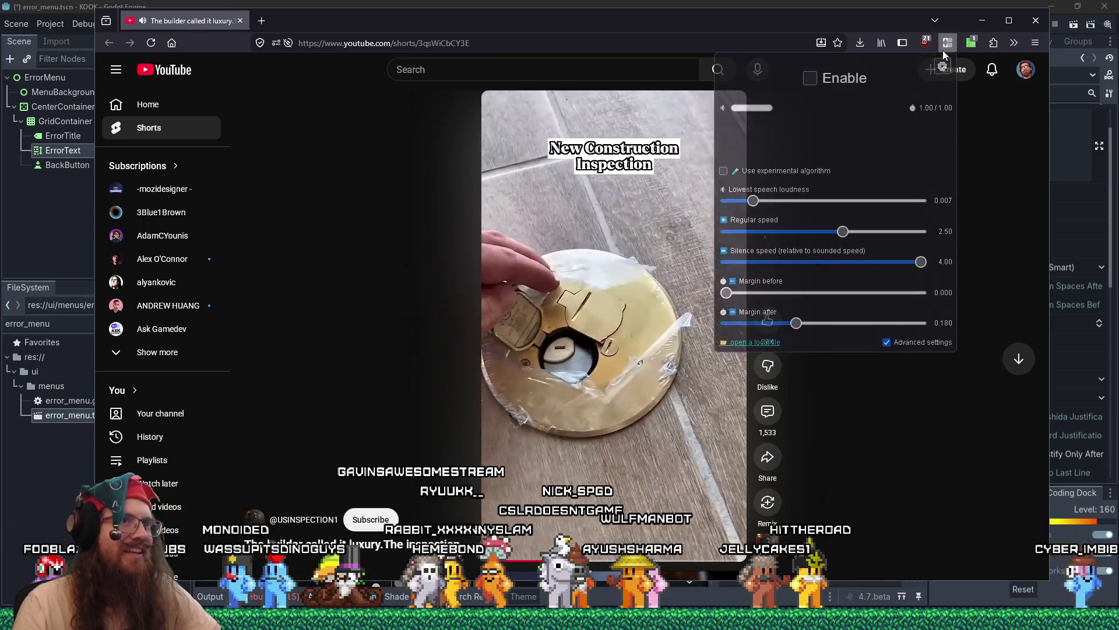
pyautogui.click(854, 81)
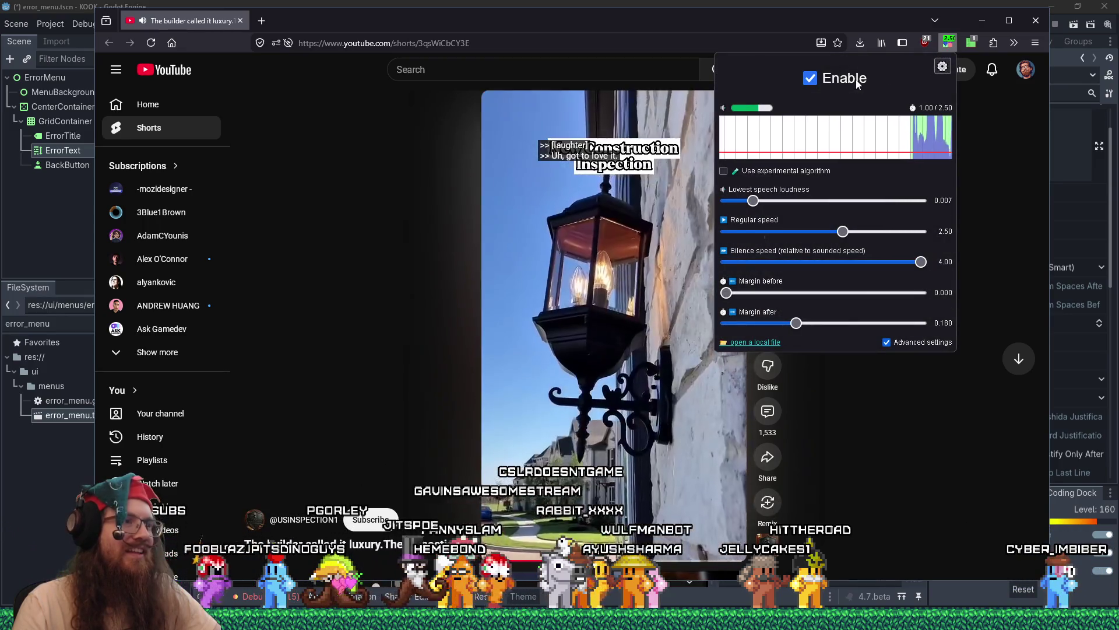
pyautogui.click(857, 84)
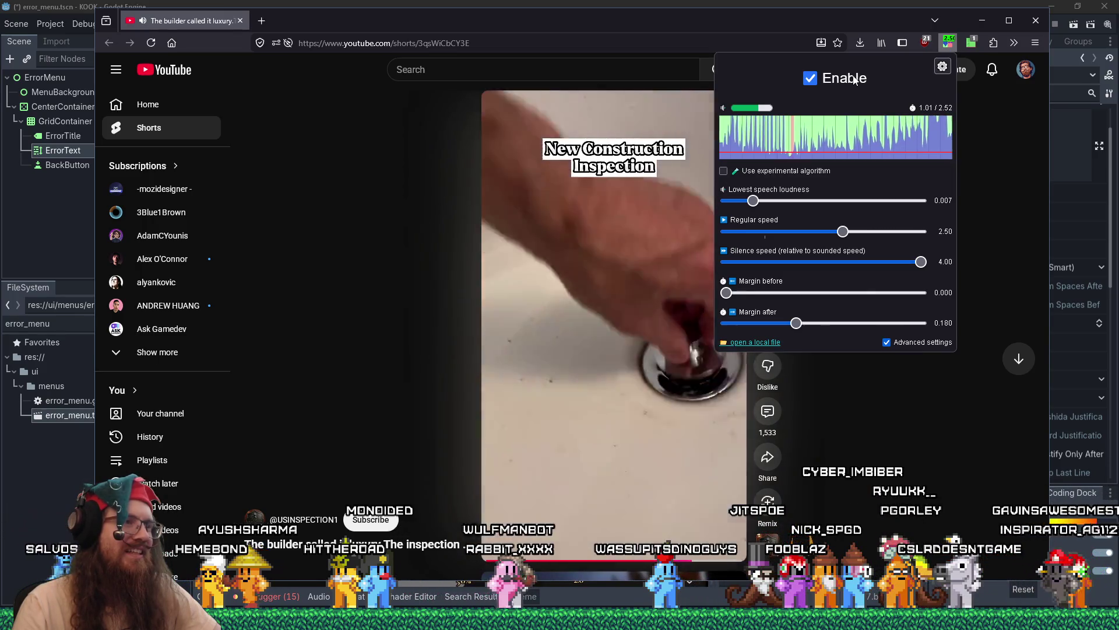
pyautogui.click(854, 80)
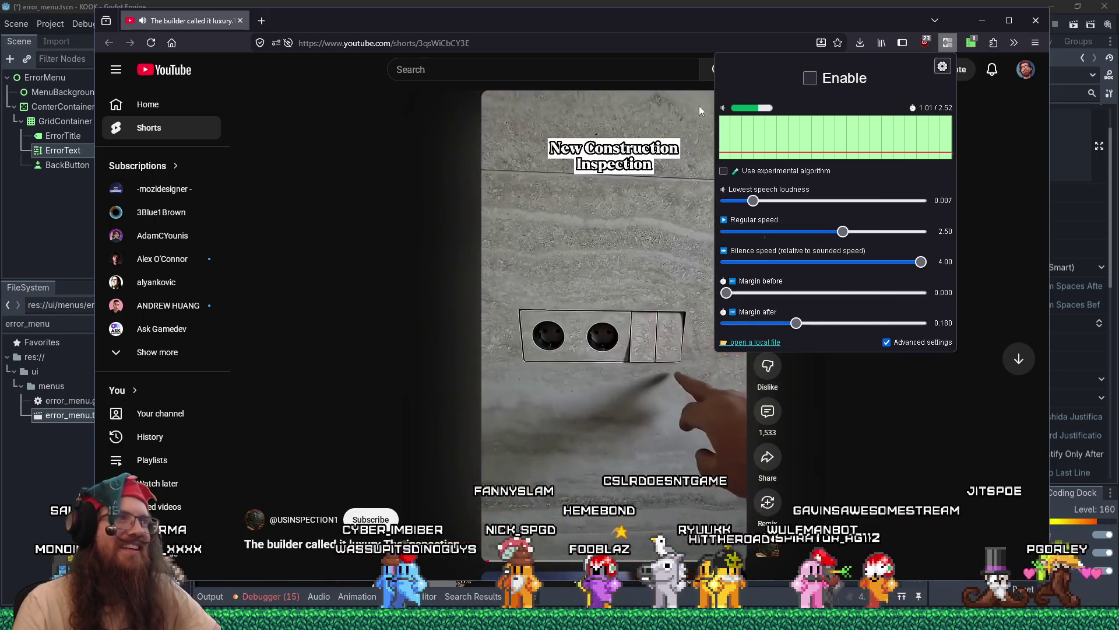
pyautogui.click(240, 21)
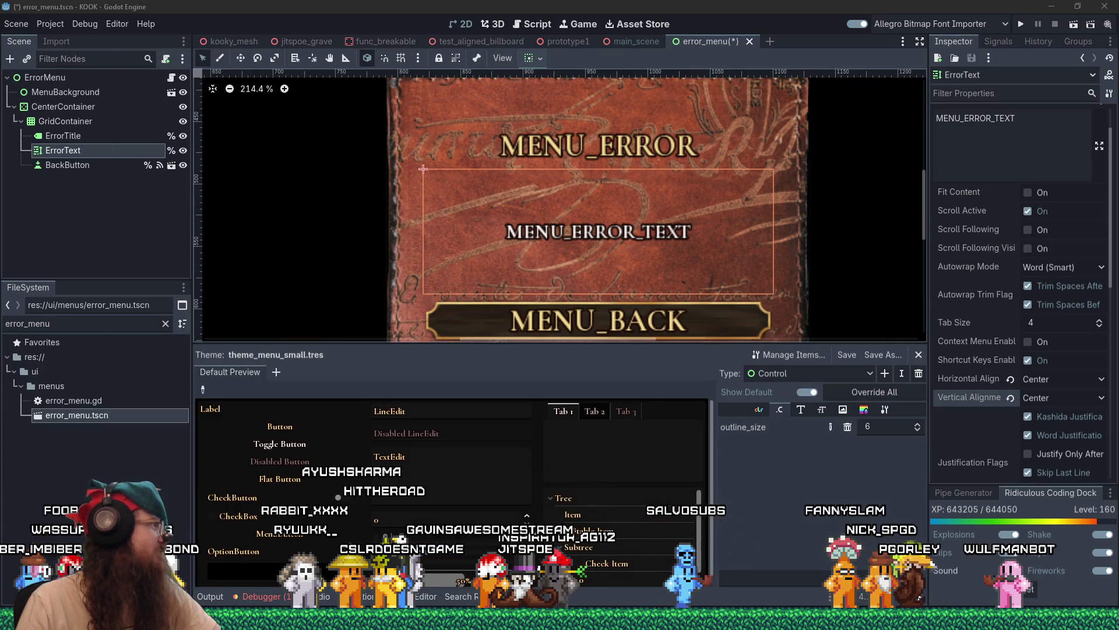
# - Bring the Discord window to the front with Alt+Tab
pyautogui.hotkey('alt', 'Tab')
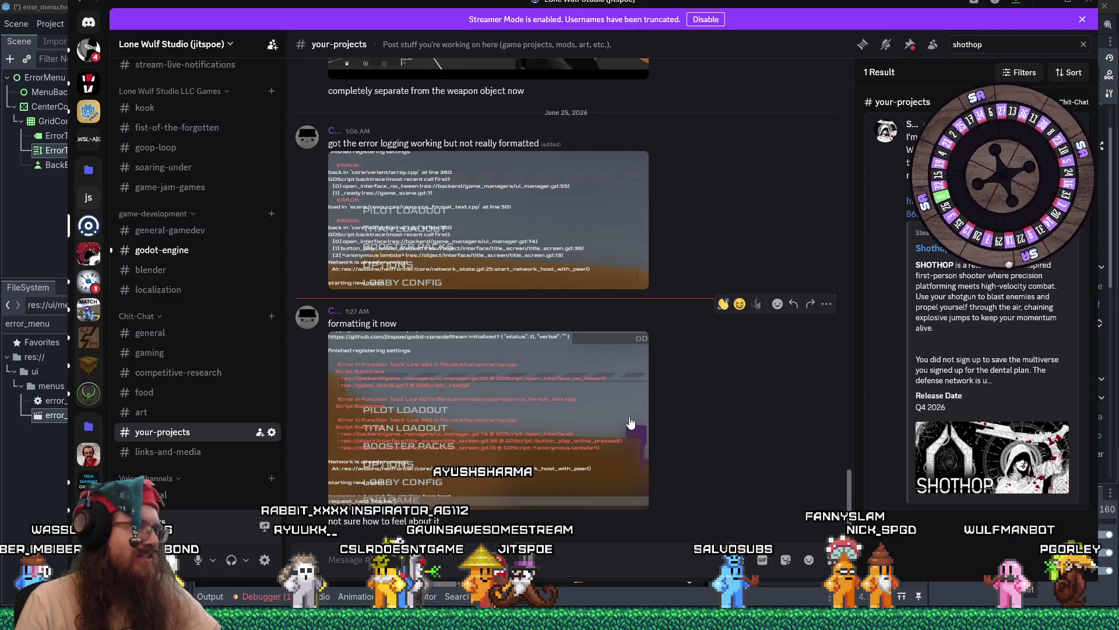
# - Enlarge and close the posted error-log screenshot, then move Discord aside and hide it
pyautogui.click(550, 426)
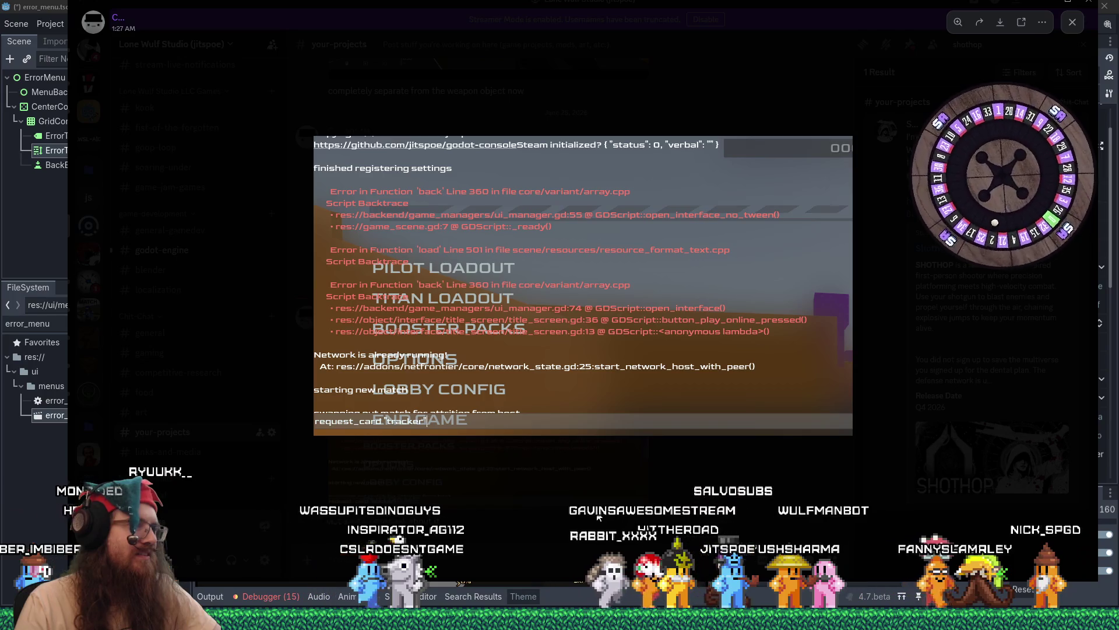
pyautogui.click(598, 517)
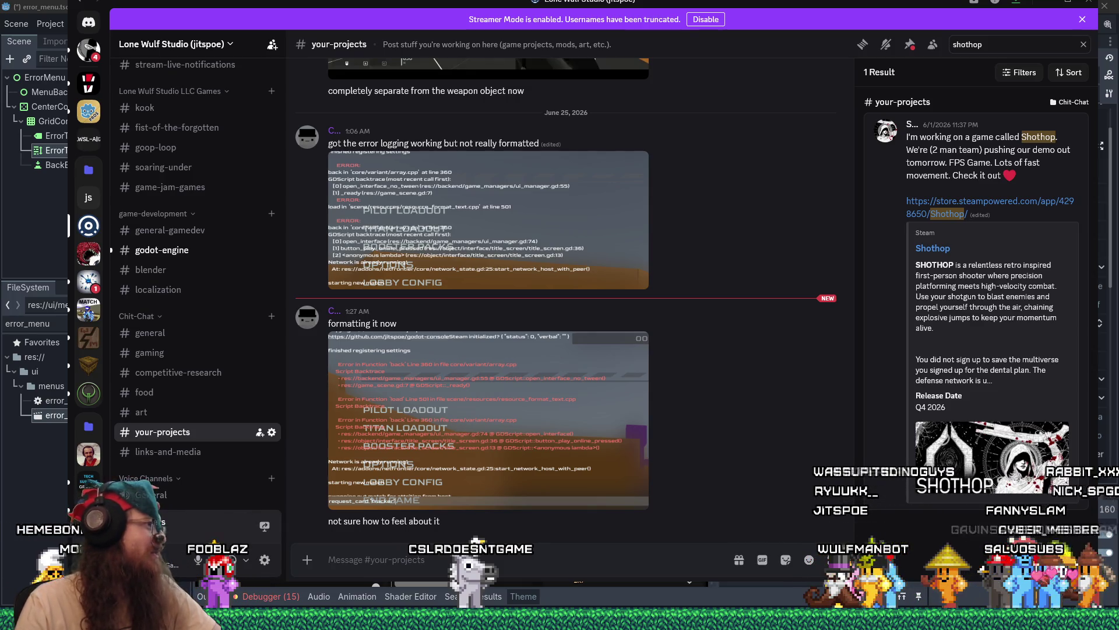
pyautogui.moveTo(791, 6); pyautogui.dragTo(798, 25)
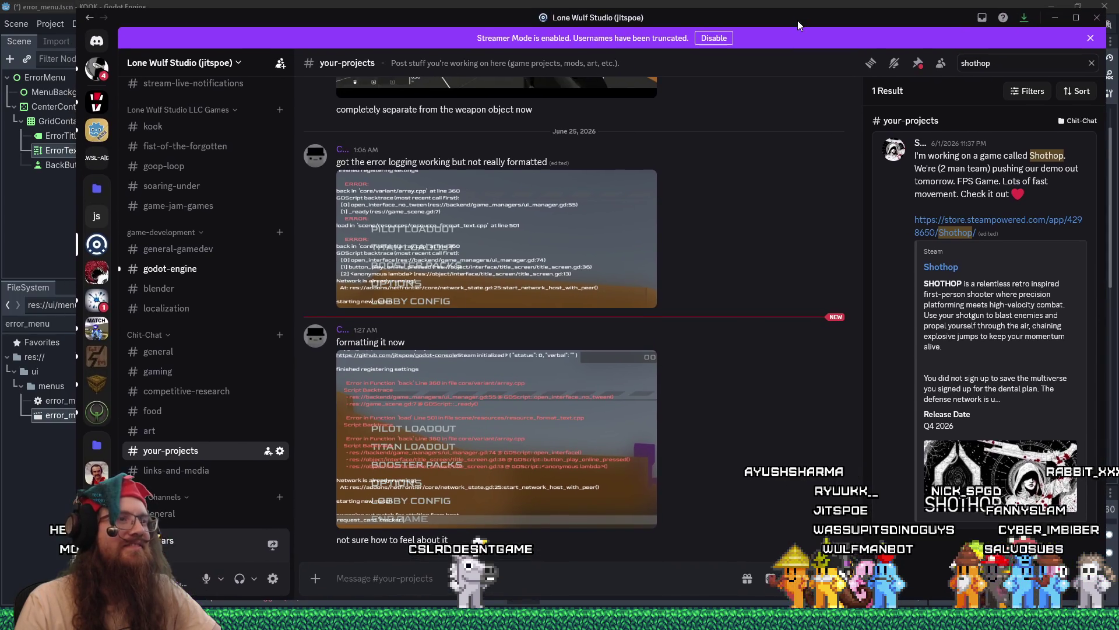
pyautogui.hotkey('alt', 'Tab')
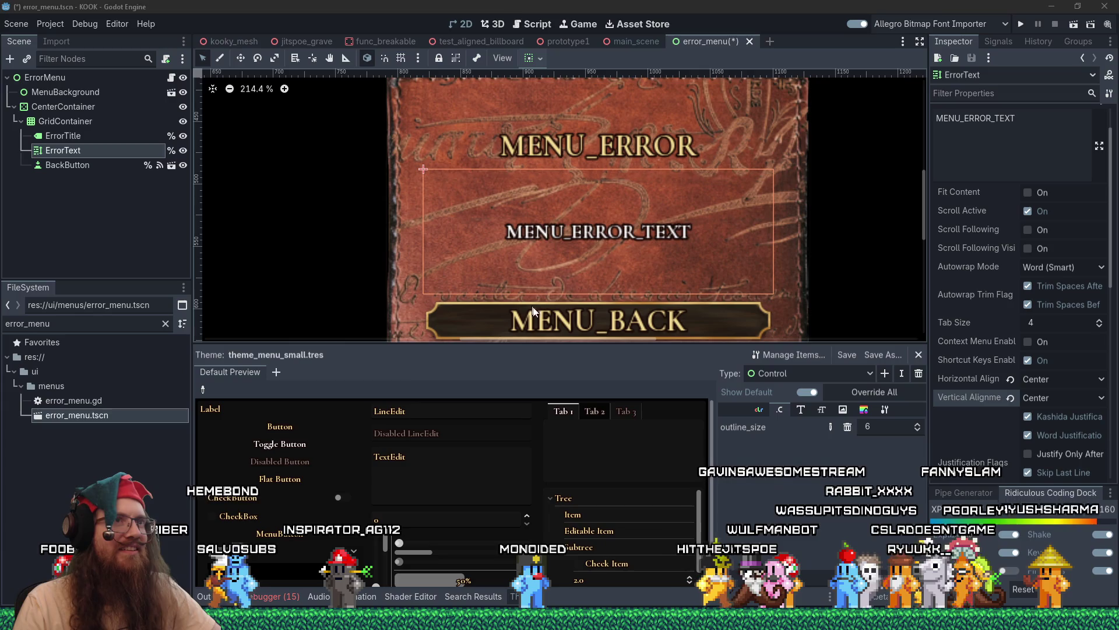
# - Run the project, enter 'load test' in the console, and dismiss the version 123 vs 5 Load Failed message
pyautogui.click(1021, 24)
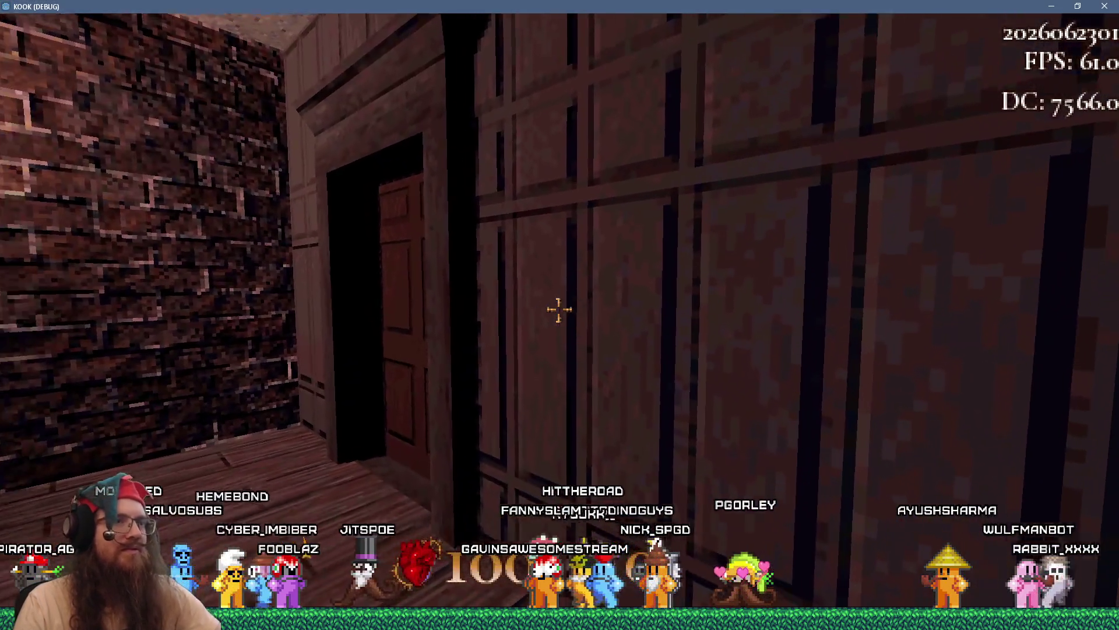
pyautogui.press('`')
pyautogui.write('load test')
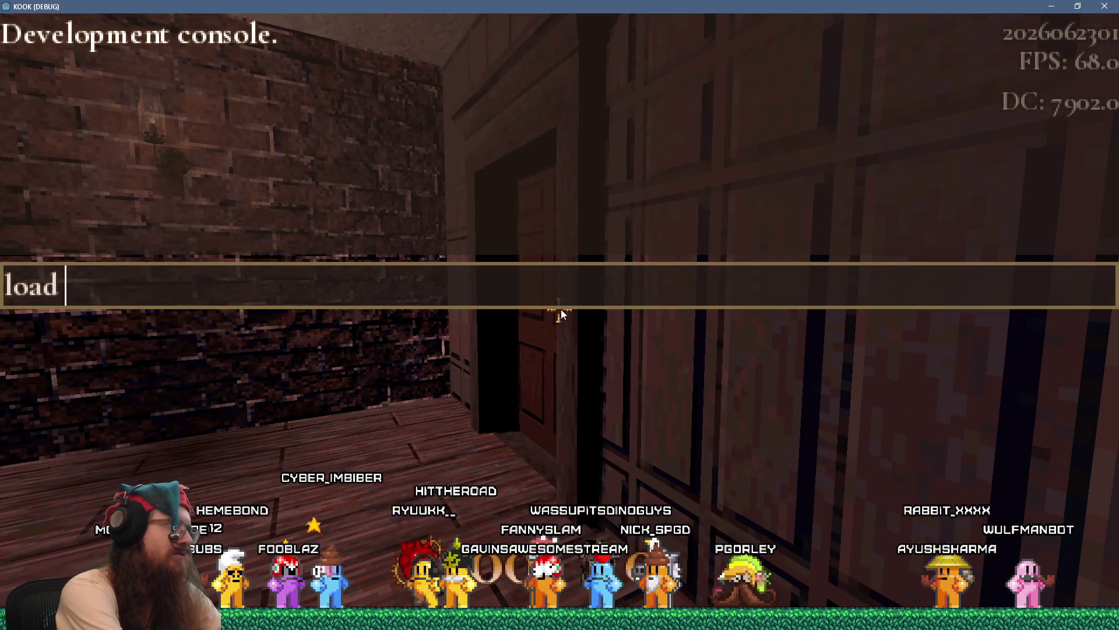
pyautogui.press('Return')
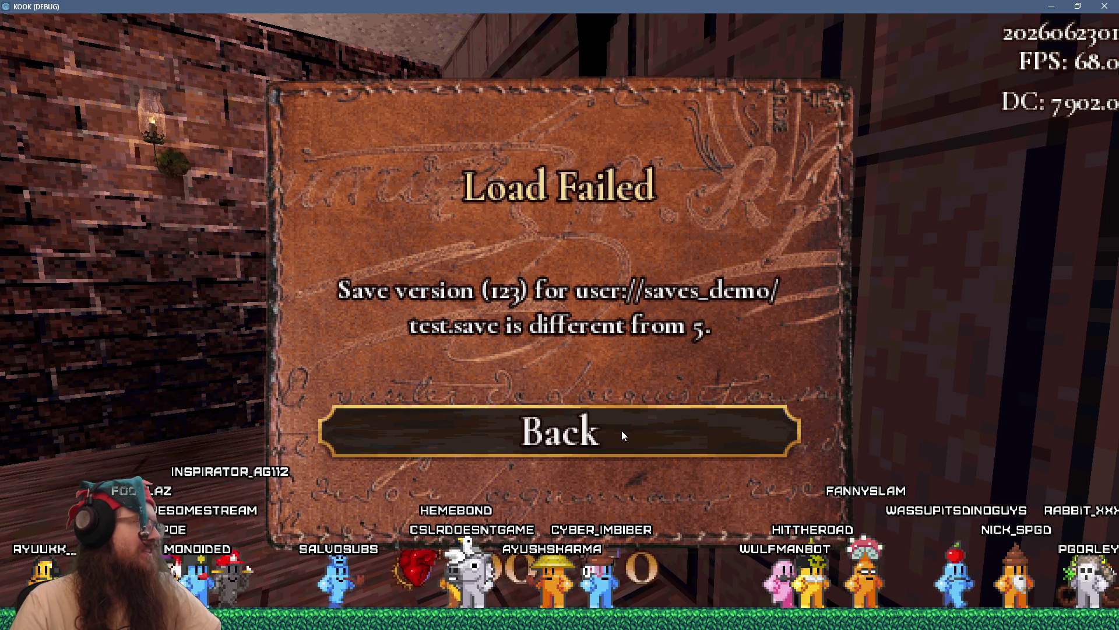
pyautogui.click(621, 430)
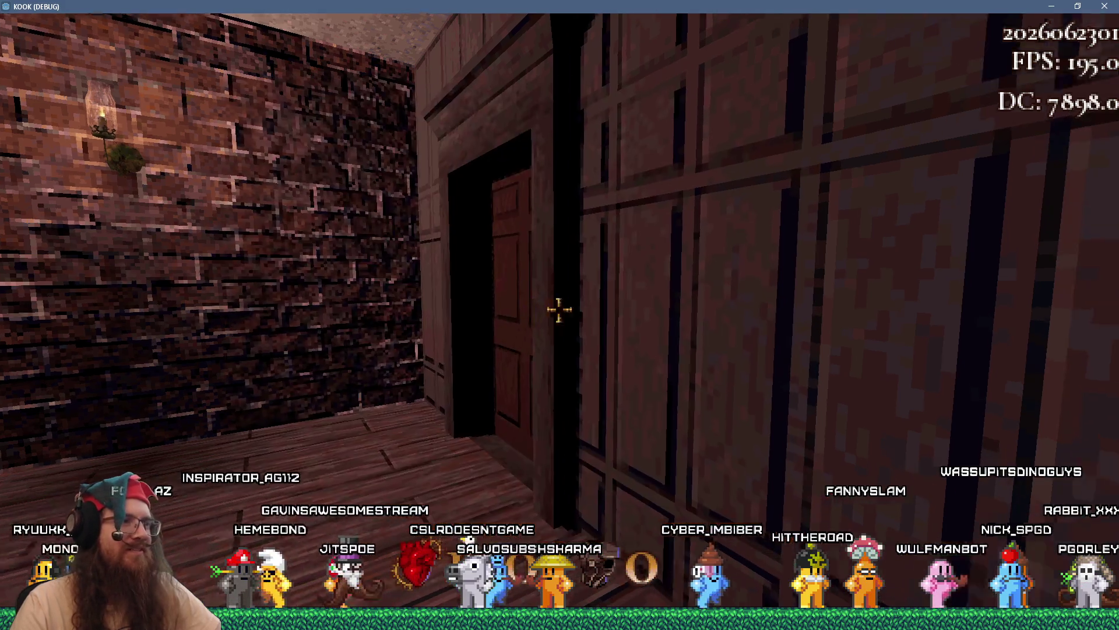
# - Reopen the console briefly, then close the game window to end the debug run
pyautogui.press('`')
pyautogui.click(1105, 5)
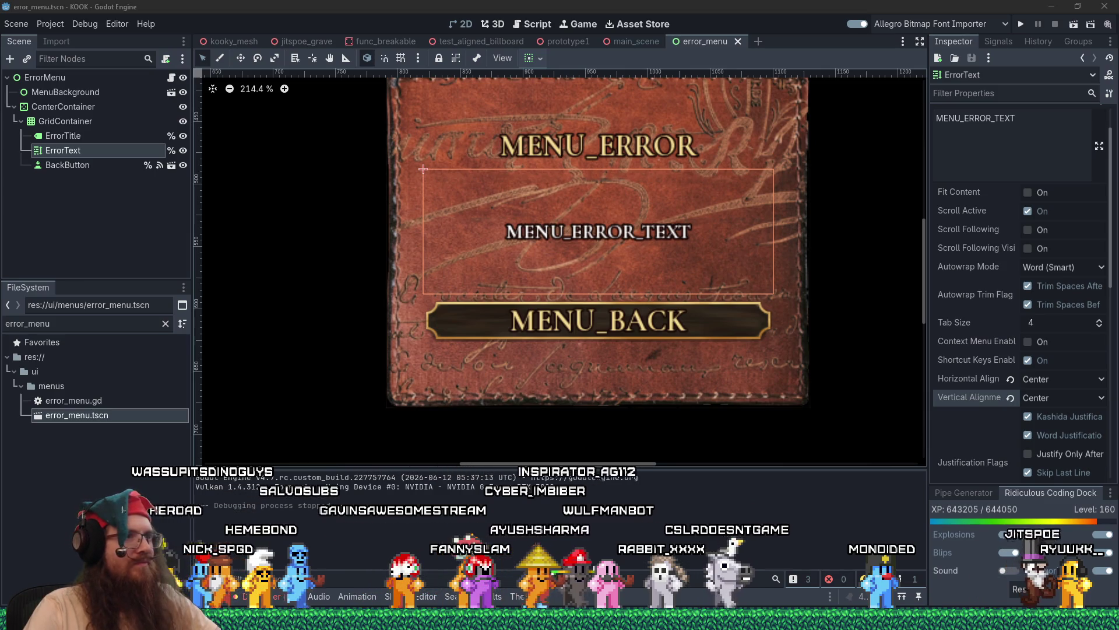
# - Return to the Godot editor and show error_menu.gd in the Script workspace
pyautogui.hotkey('alt', 'Tab')
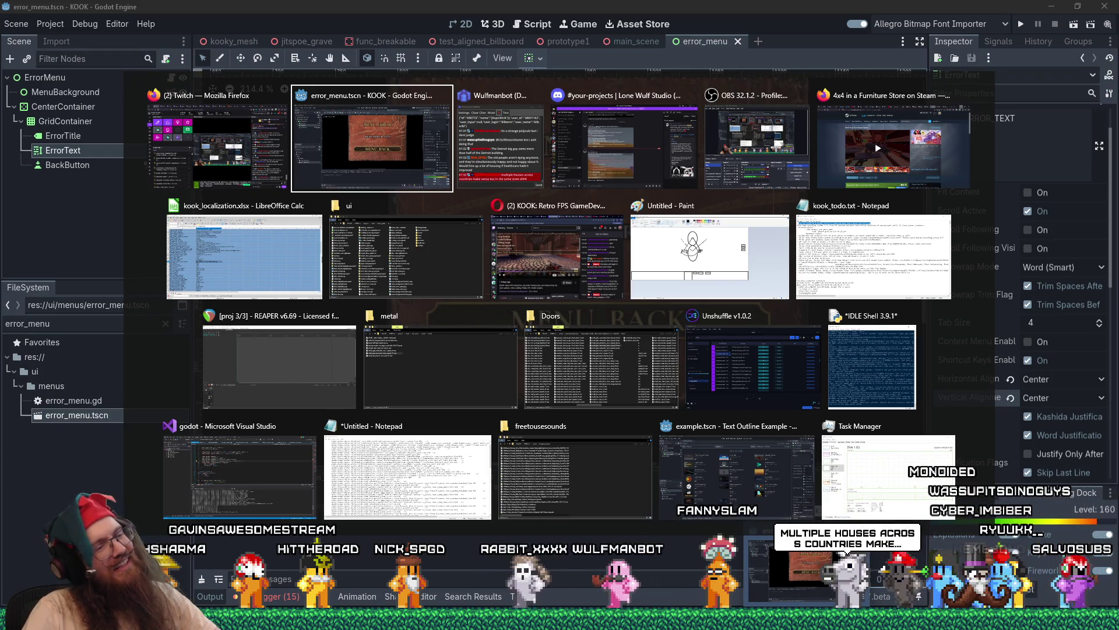
pyautogui.press('Return')
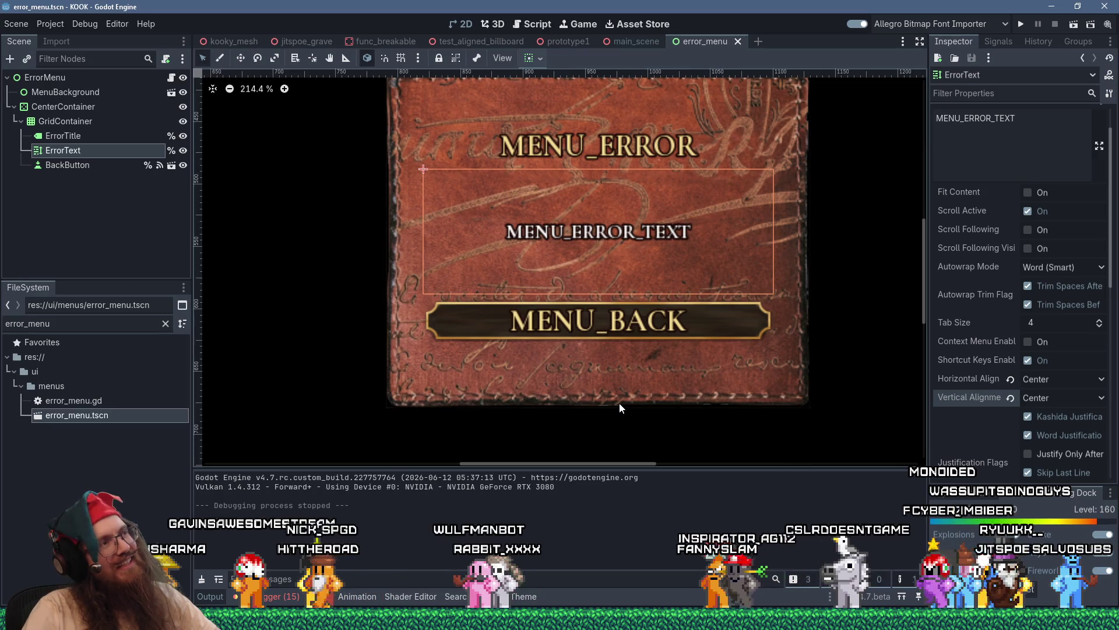
pyautogui.click(523, 27)
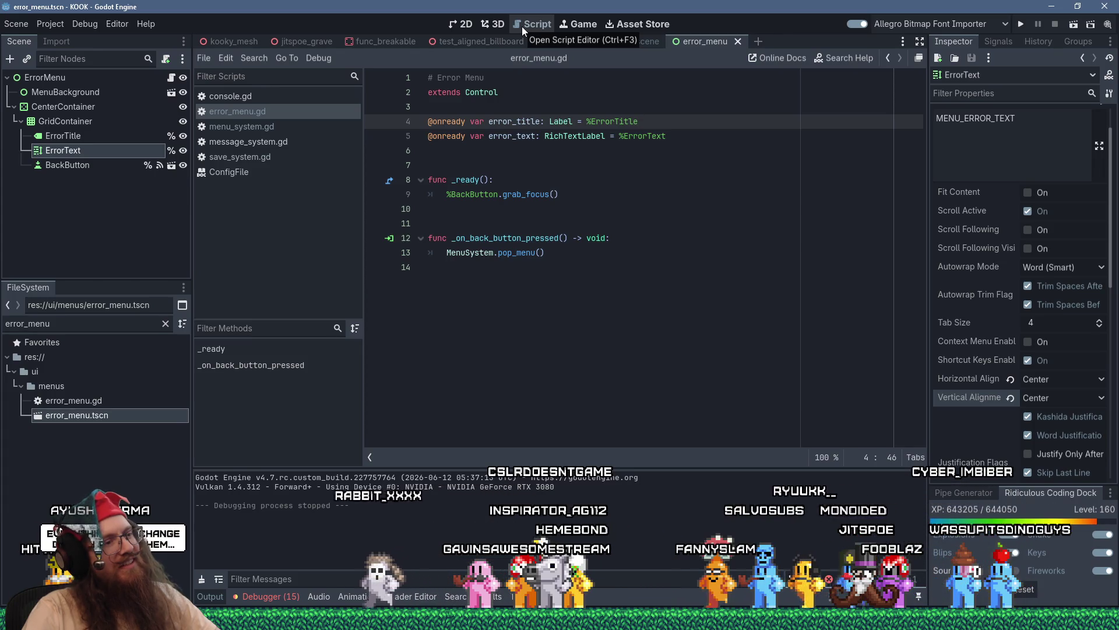
# - Switch the script editor to menu_system.gd, showing error_menu setting error_title and error_text
pyautogui.moveTo(578, 42)
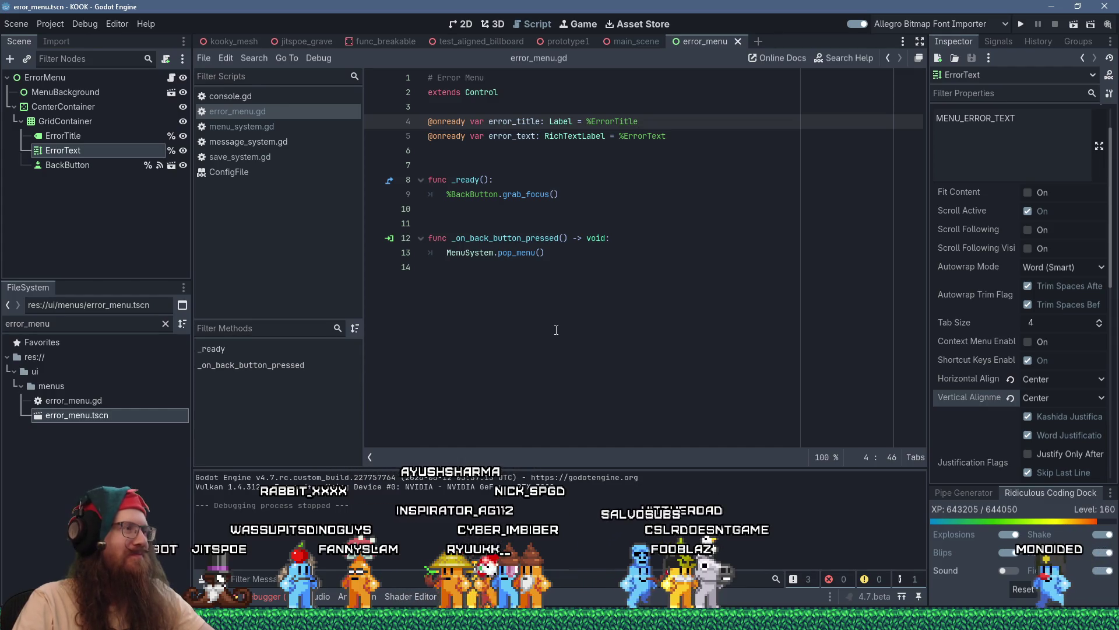
pyautogui.click(282, 124)
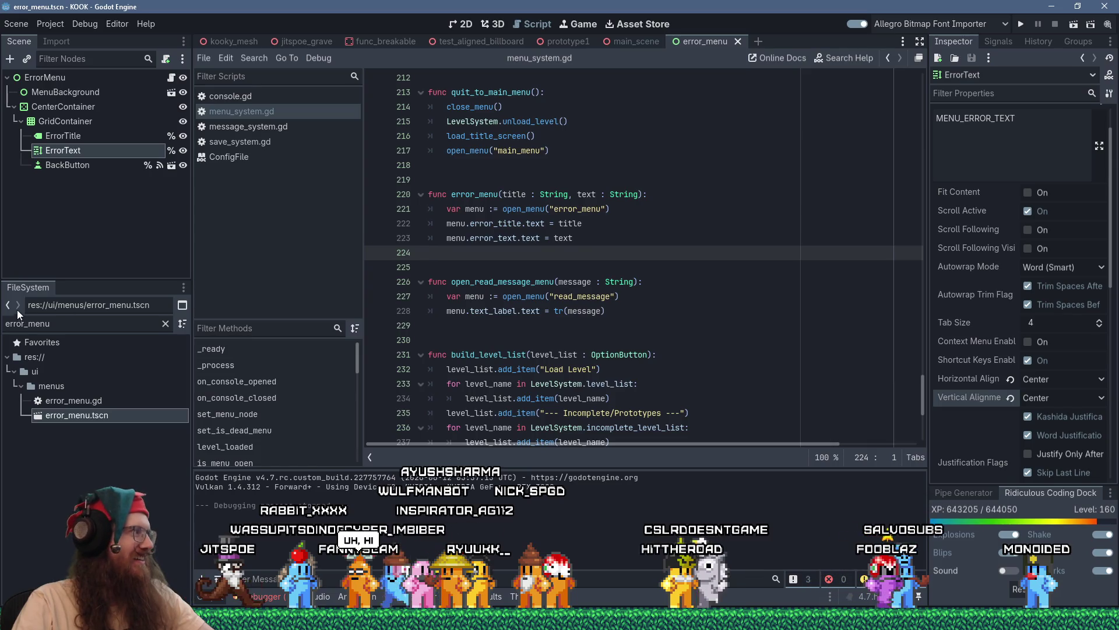
# - Step away from Godot, then return with the caret on the blank line after error_menu in menu_system.gd
pyautogui.hotkey('alt', 'Tab')
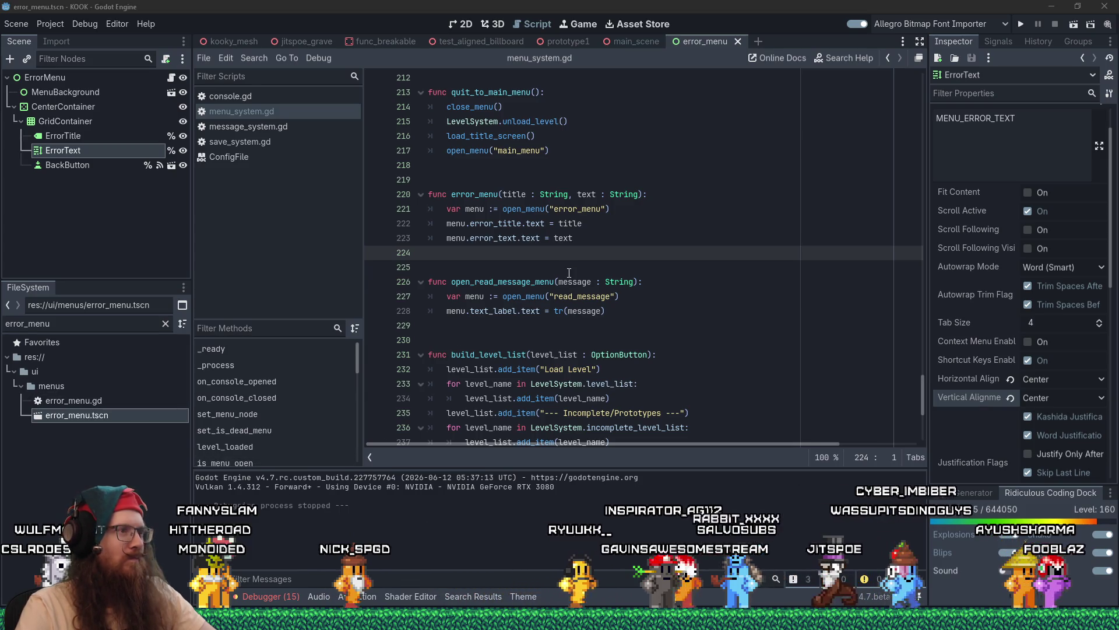
pyautogui.click(626, 267)
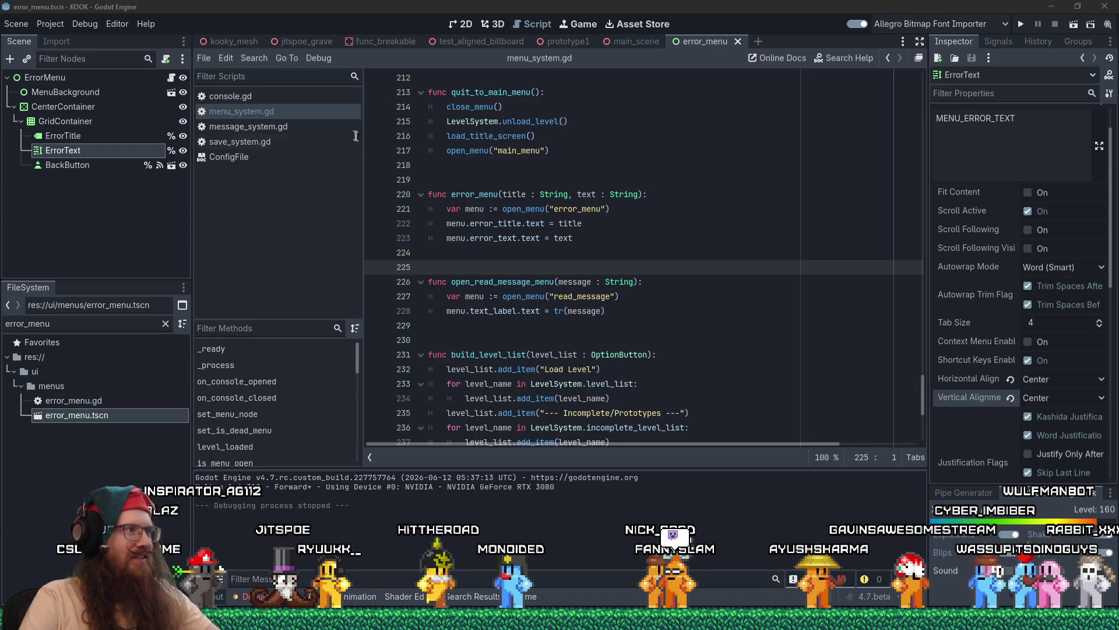
# - Close menu_system.gd, comment out the save_version = 123 test line, and run 'load test' in the game console
pyautogui.middleClick(254, 111)
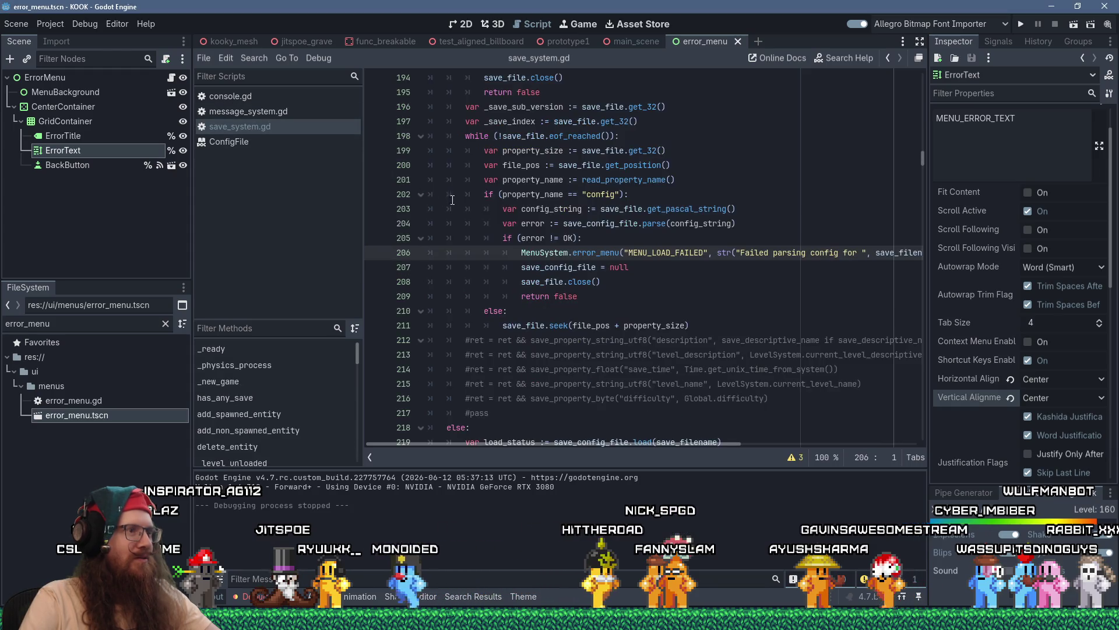
pyautogui.scroll(4, 611, 259)
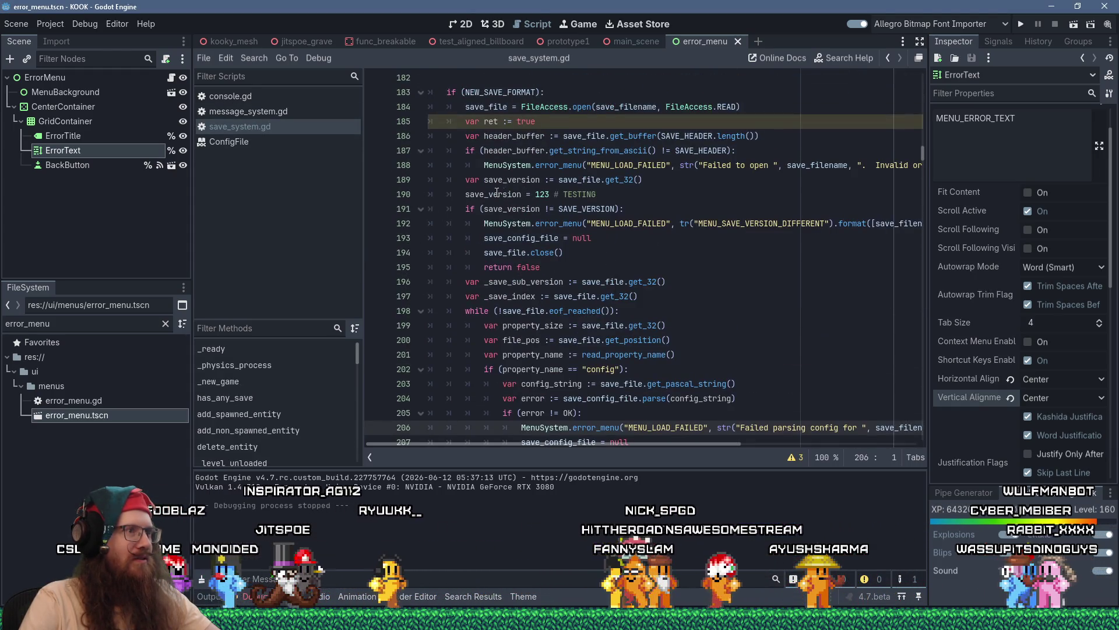
pyautogui.click(467, 194)
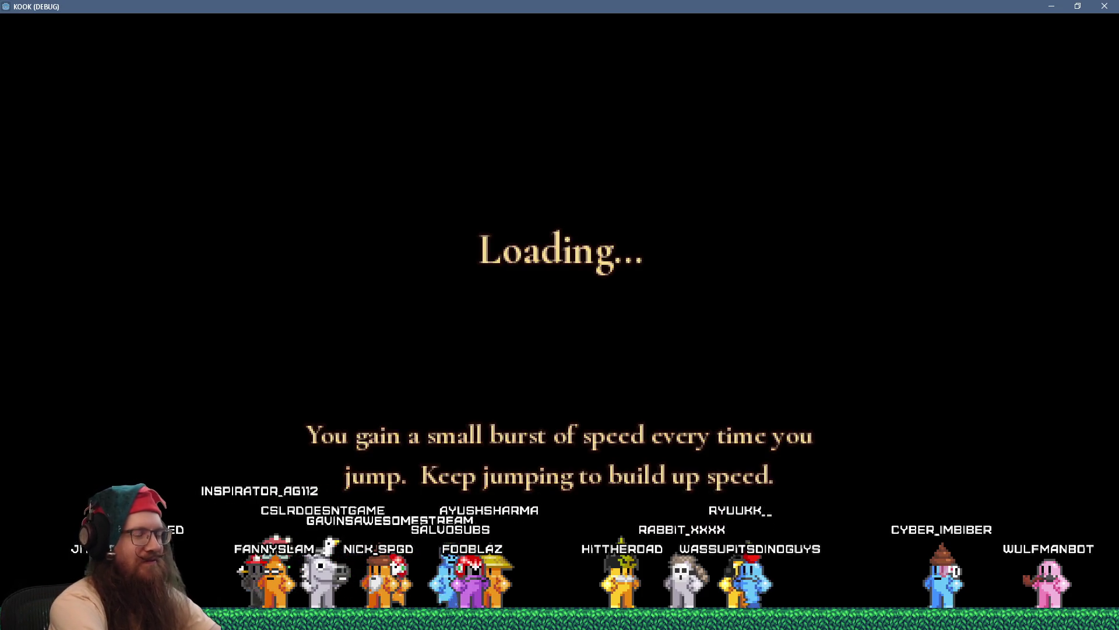
pyautogui.press('`')
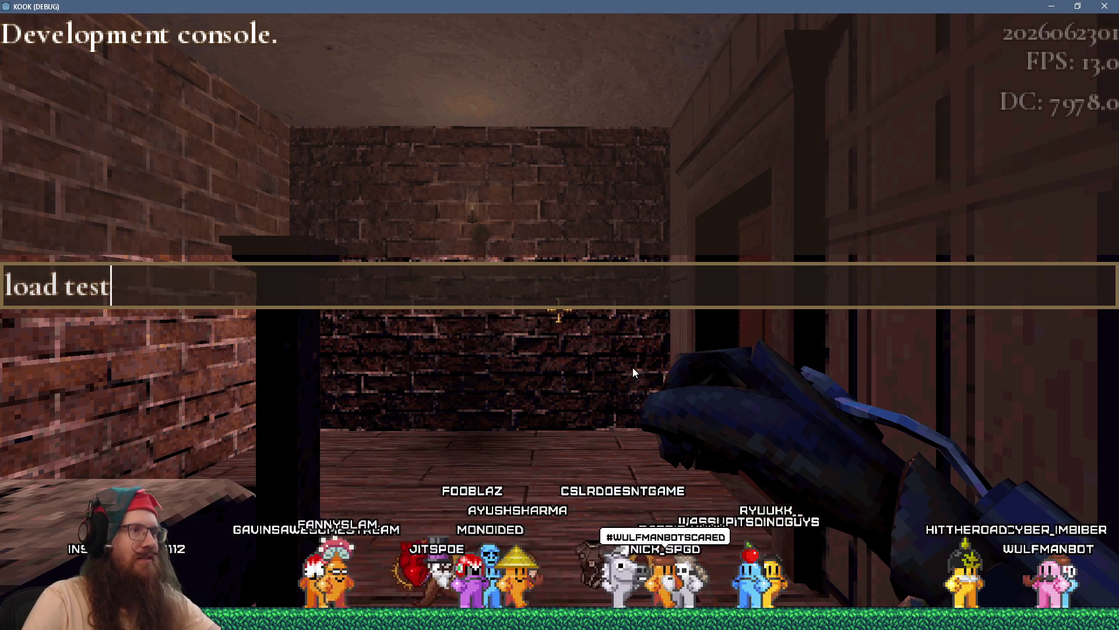
pyautogui.press('Return')
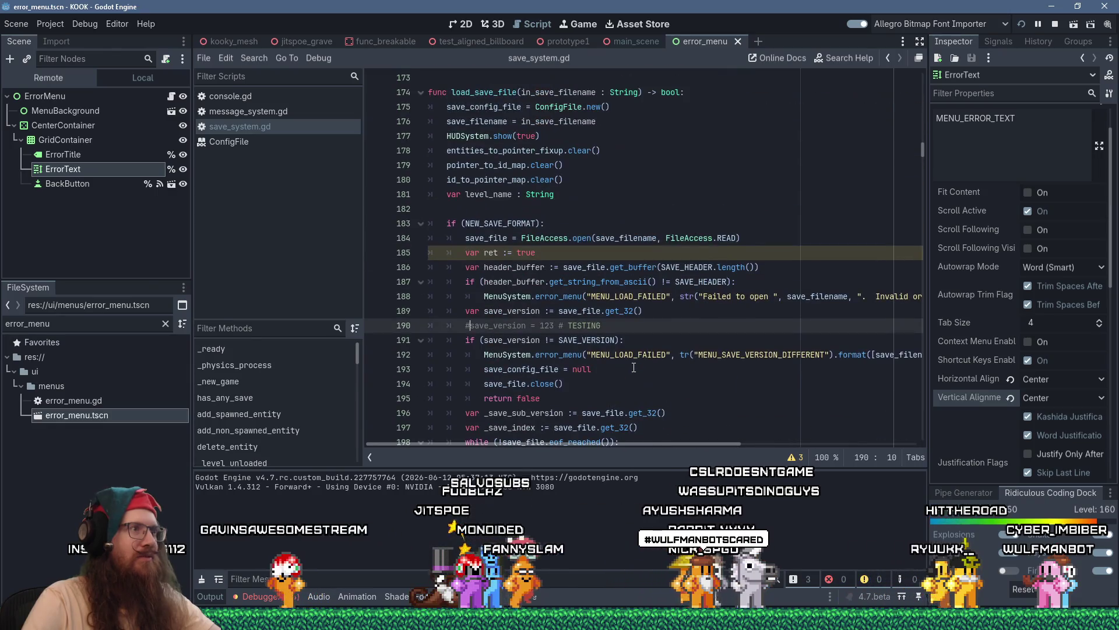
# - Add a breakpoint on line 199, continue to it, and step over to the property_name check on line 202
pyautogui.scroll(-3, 622, 360)
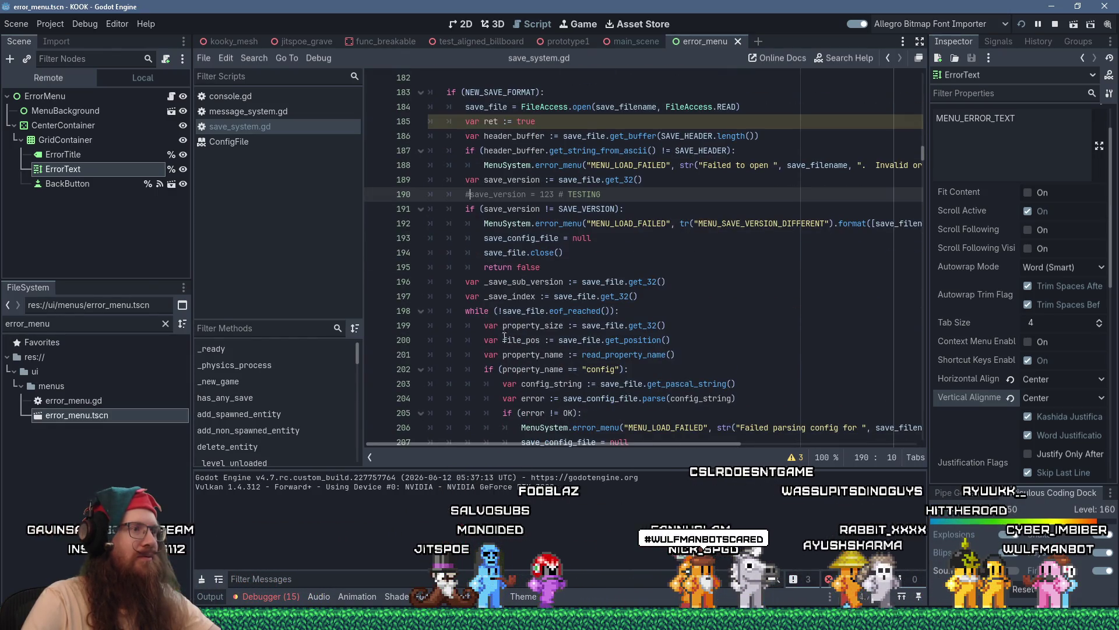
pyautogui.click(392, 325)
pyautogui.press('F12')
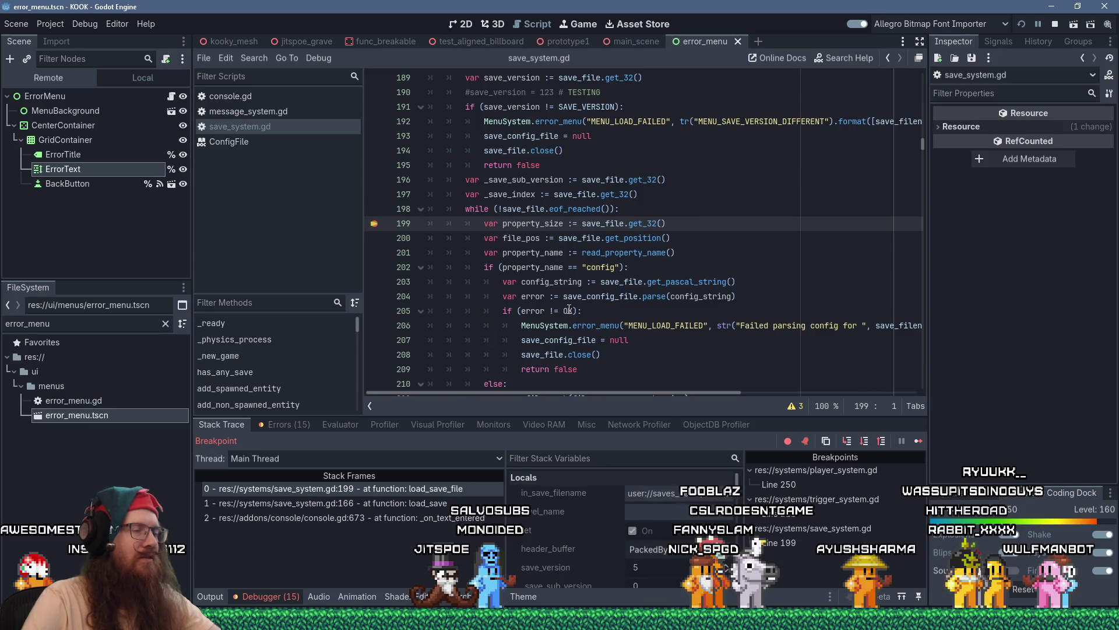
pyautogui.scroll(-2, 565, 310)
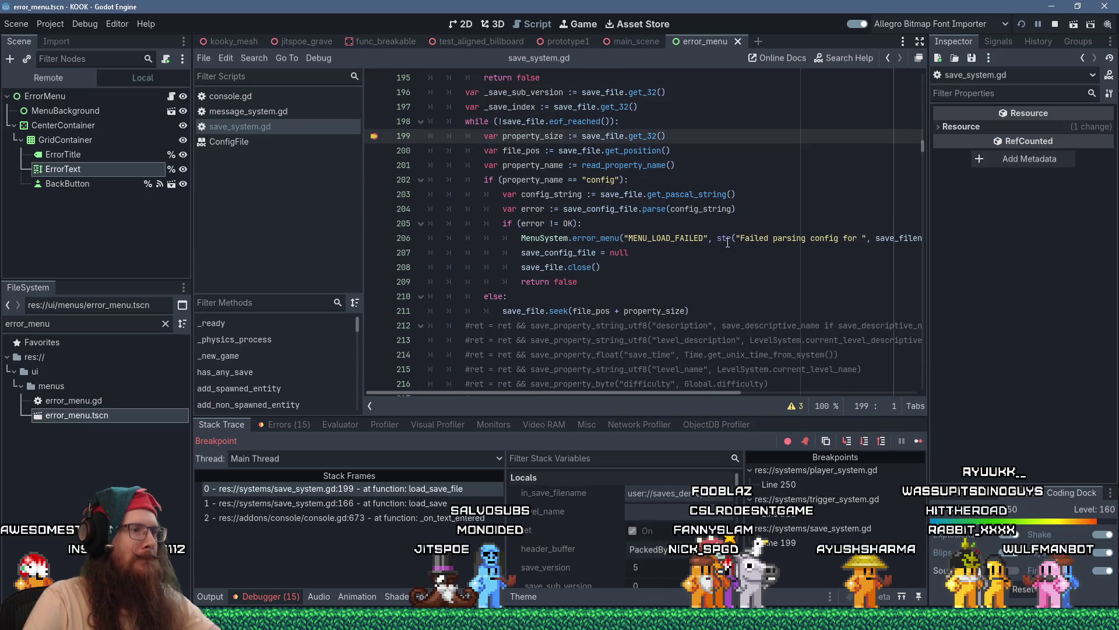
pyautogui.press('F10')
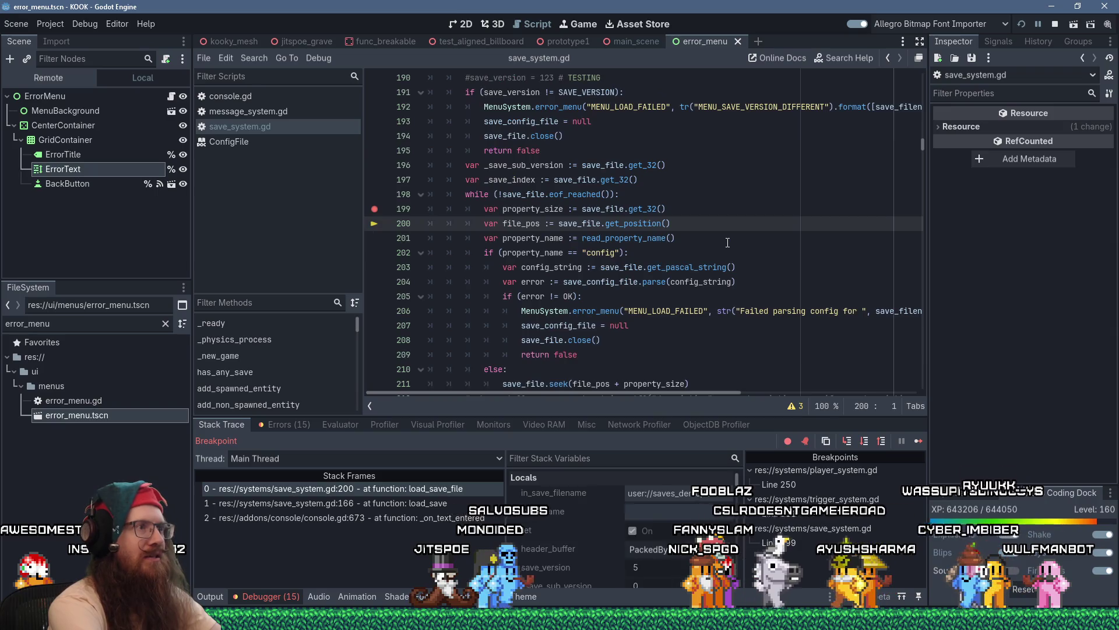
pyautogui.press('F10')
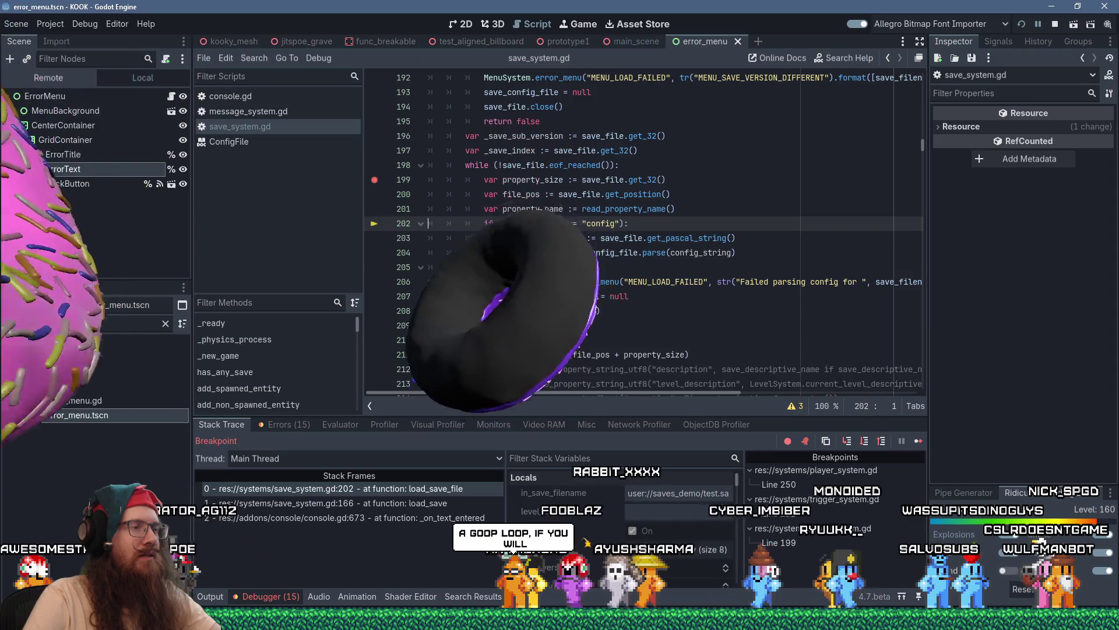
pyautogui.moveTo(540, 209)
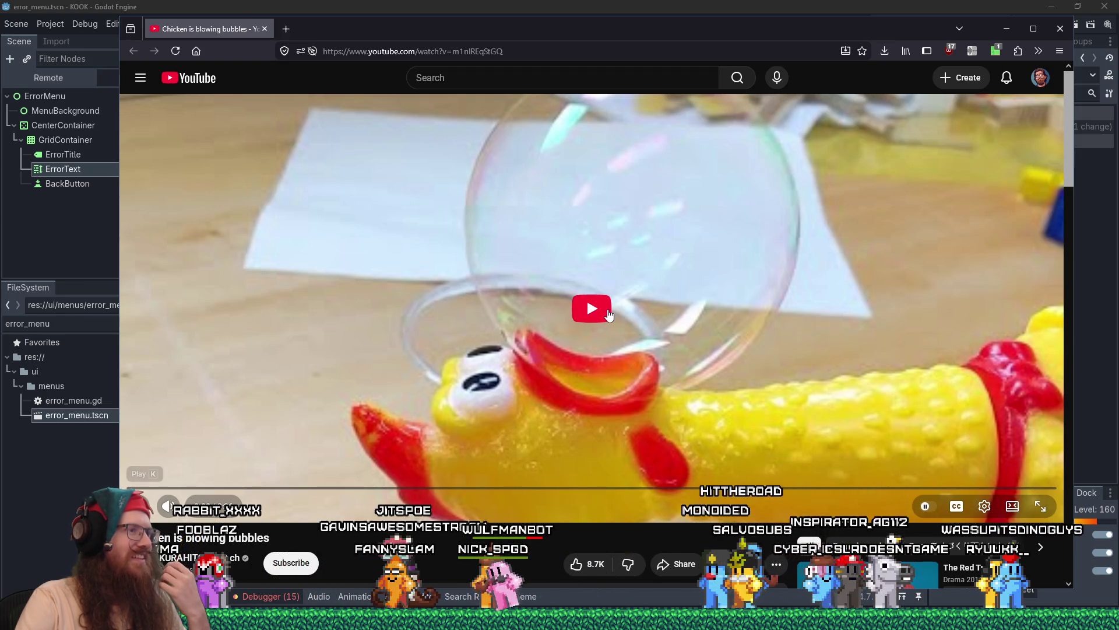
# - Play the 'Chicken is blowing bubbles' video, skip ahead to about 2:14, and close it
pyautogui.click(534, 426)
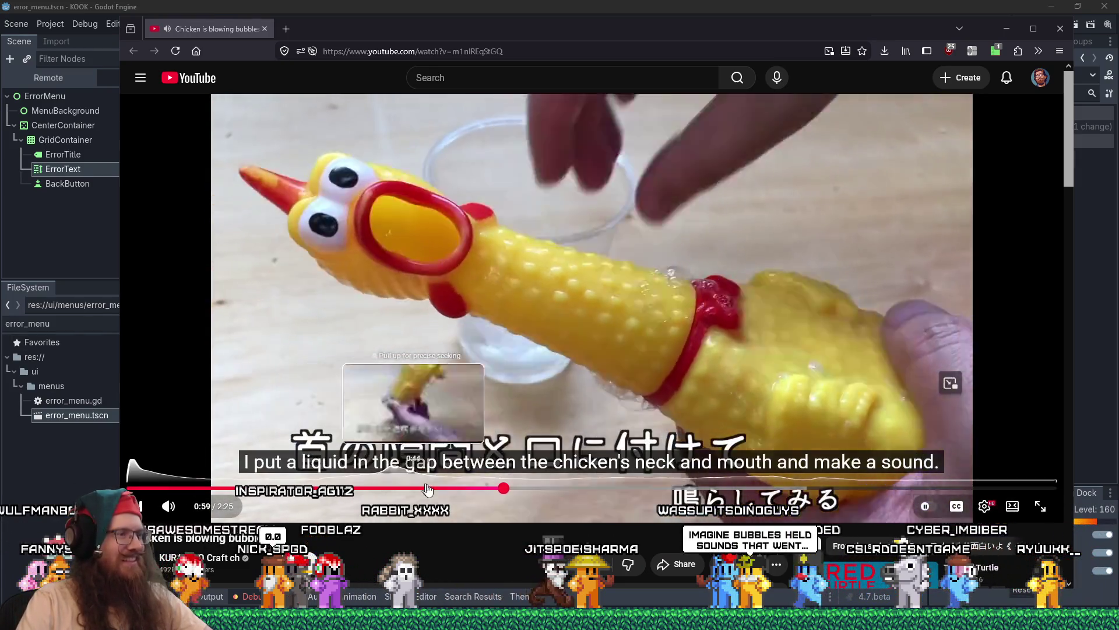
pyautogui.moveTo(565, 494)
pyautogui.mouseDown()
pyautogui.moveTo(545, 492)
pyautogui.moveTo(625, 492)
pyautogui.mouseUp()
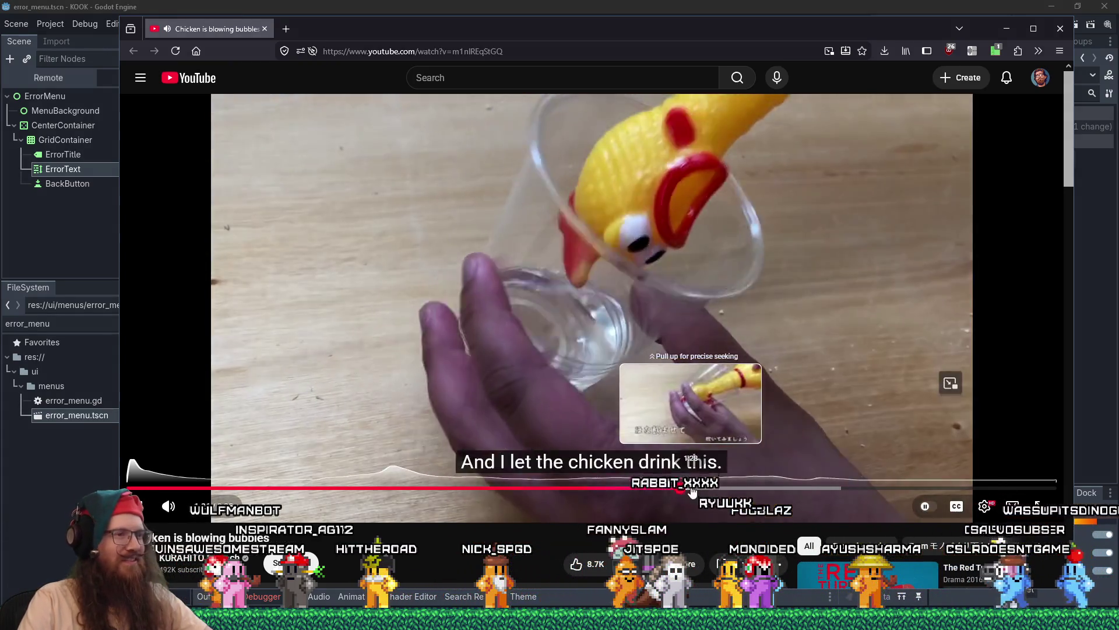
pyautogui.click(694, 489)
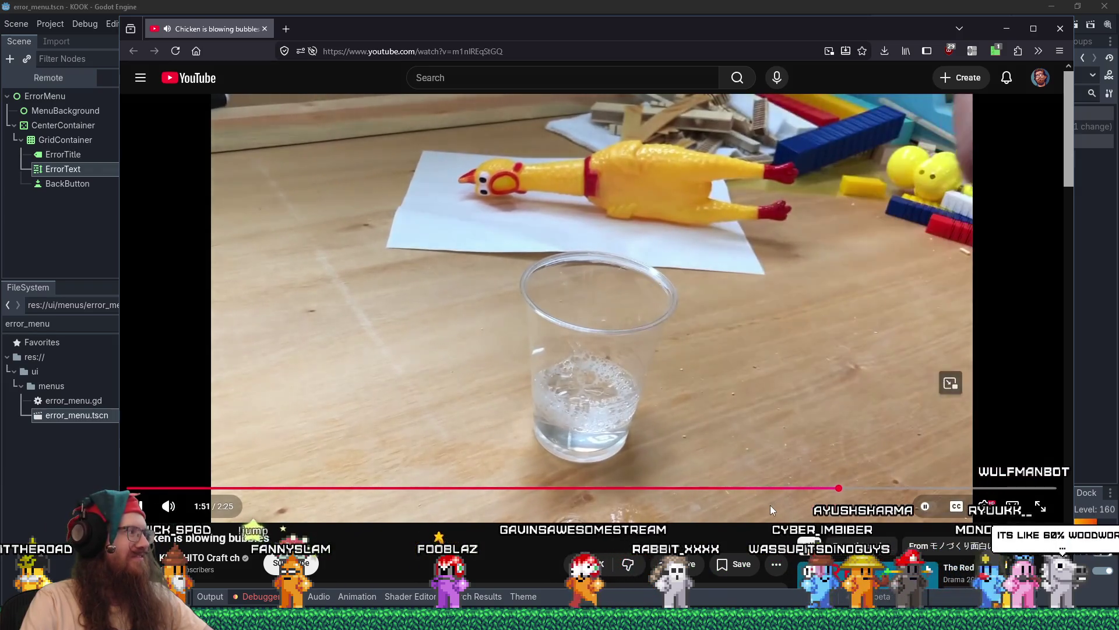
pyautogui.click(877, 488)
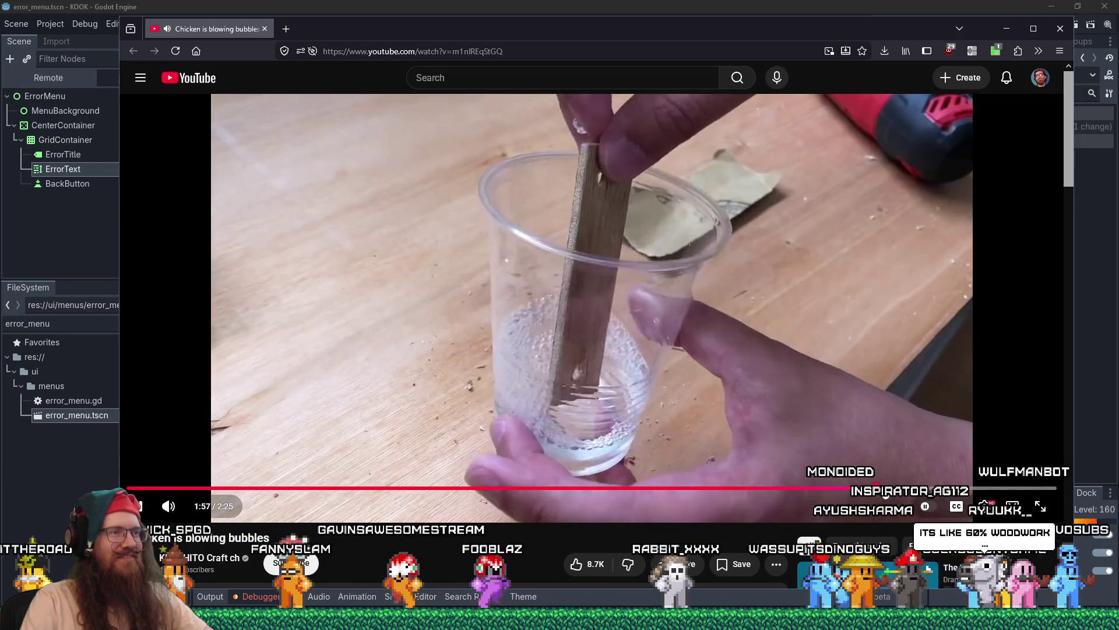
pyautogui.click(933, 487)
pyautogui.click(959, 487)
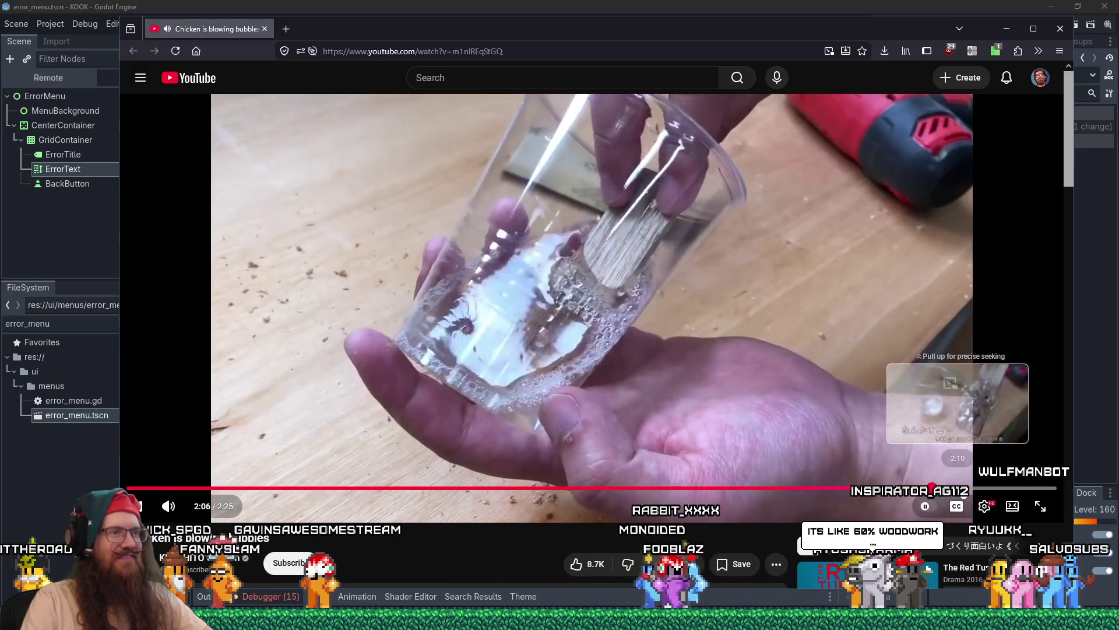
pyautogui.click(972, 488)
pyautogui.click(982, 488)
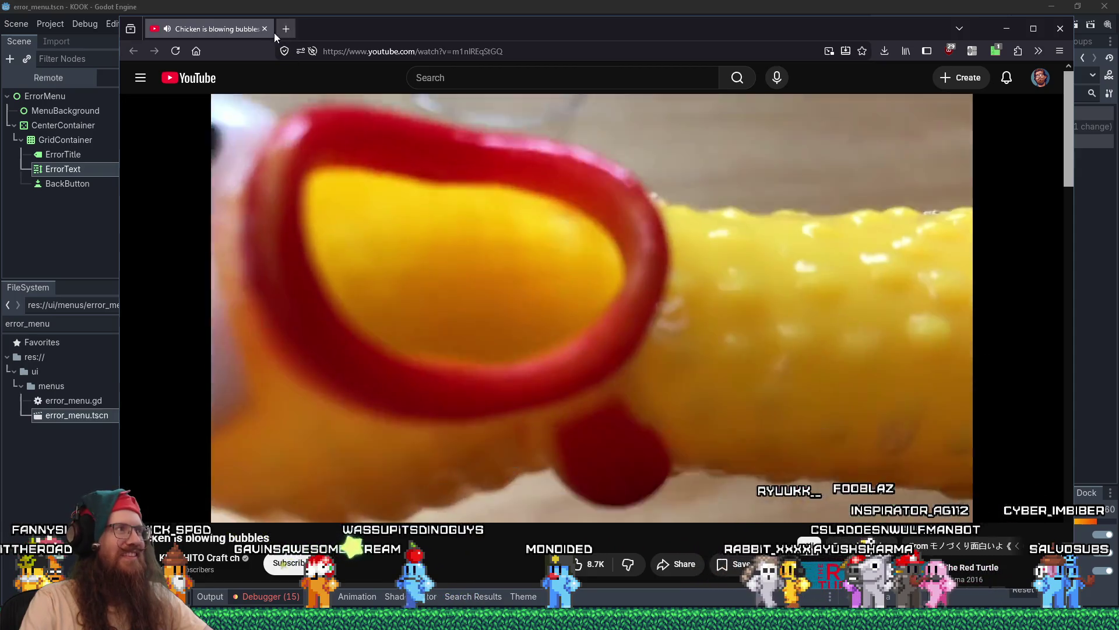
pyautogui.click(264, 29)
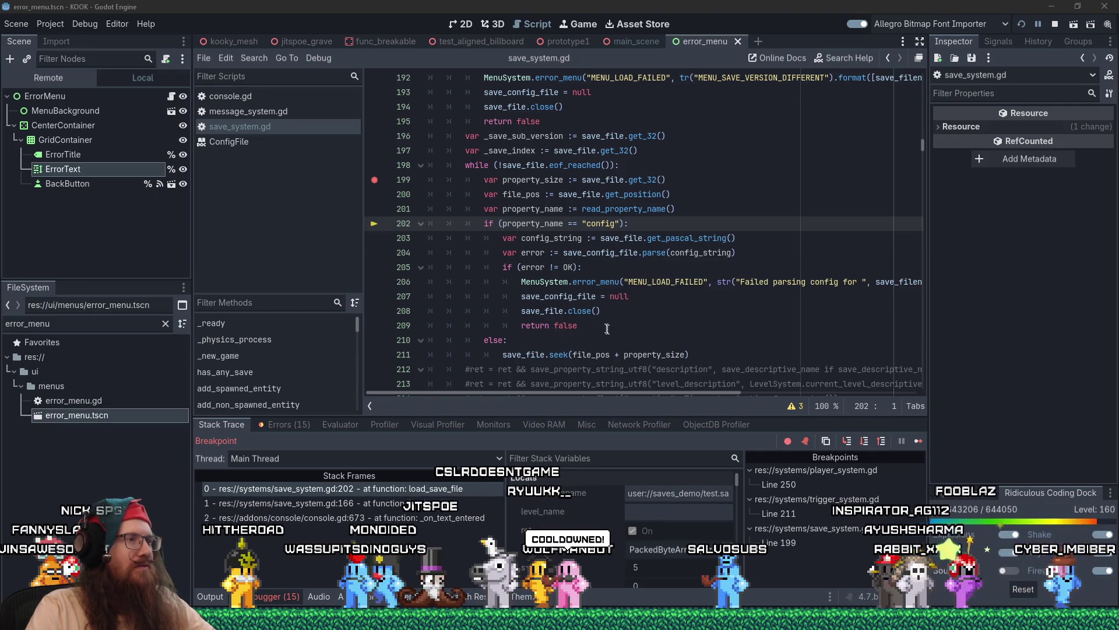
# - Scroll save_system.gd to the config parsing block and place the caret after return false on line 209
pyautogui.scroll(-8, 606, 328)
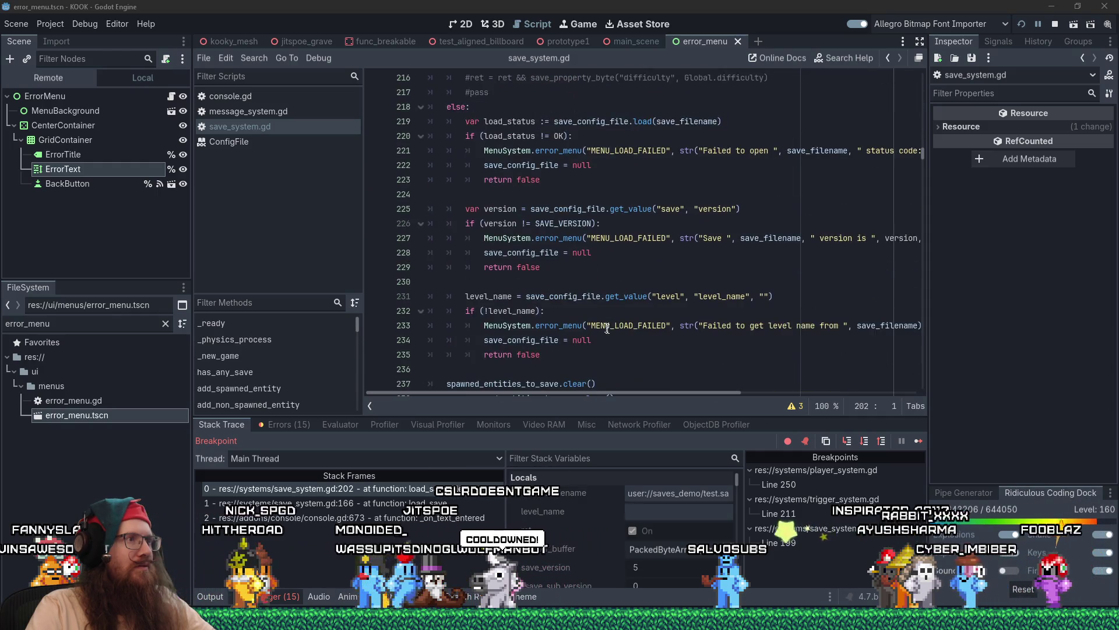
pyautogui.scroll(7, 606, 328)
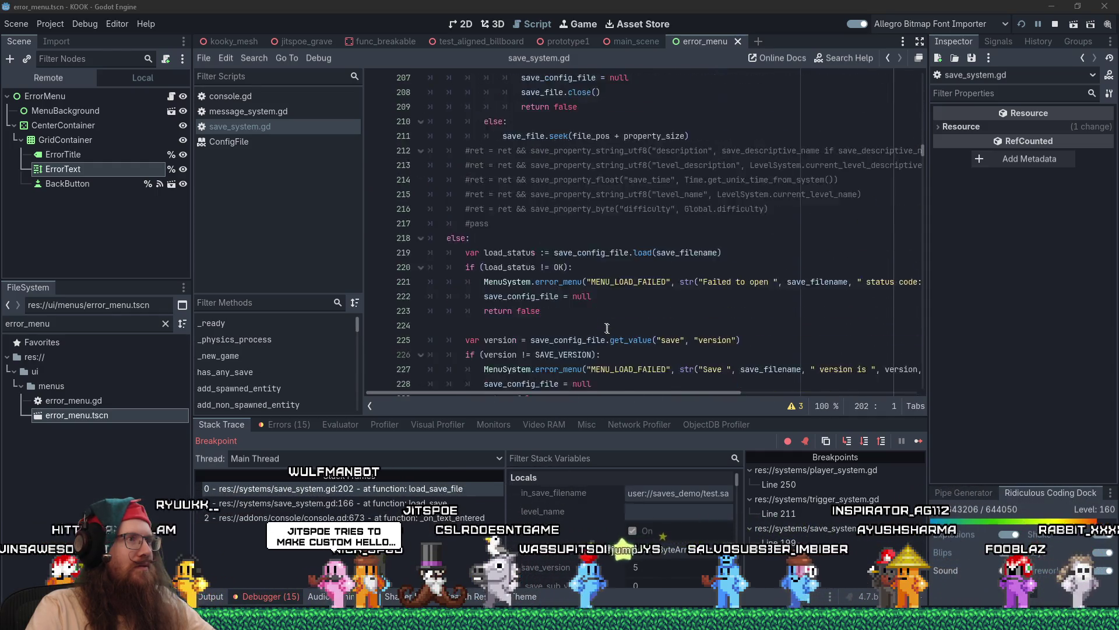
pyautogui.scroll(2, 607, 329)
pyautogui.click(688, 327)
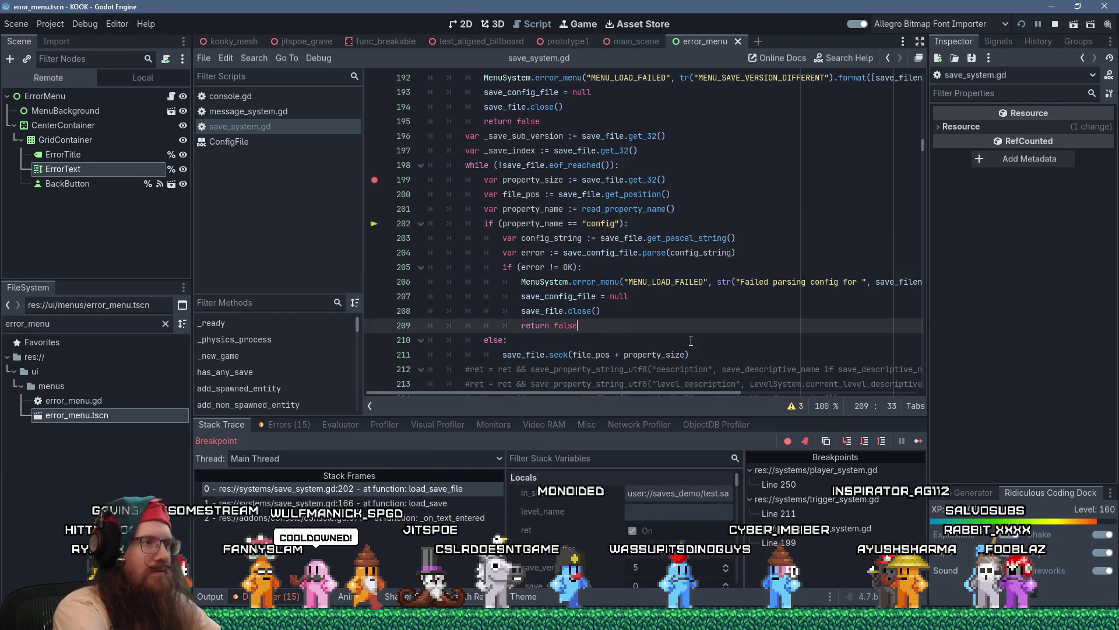
# - Change the config error check on line 205 from != OK to == OK
pyautogui.press('Return')
pyautogui.press('BackSpace')
pyautogui.write('else')
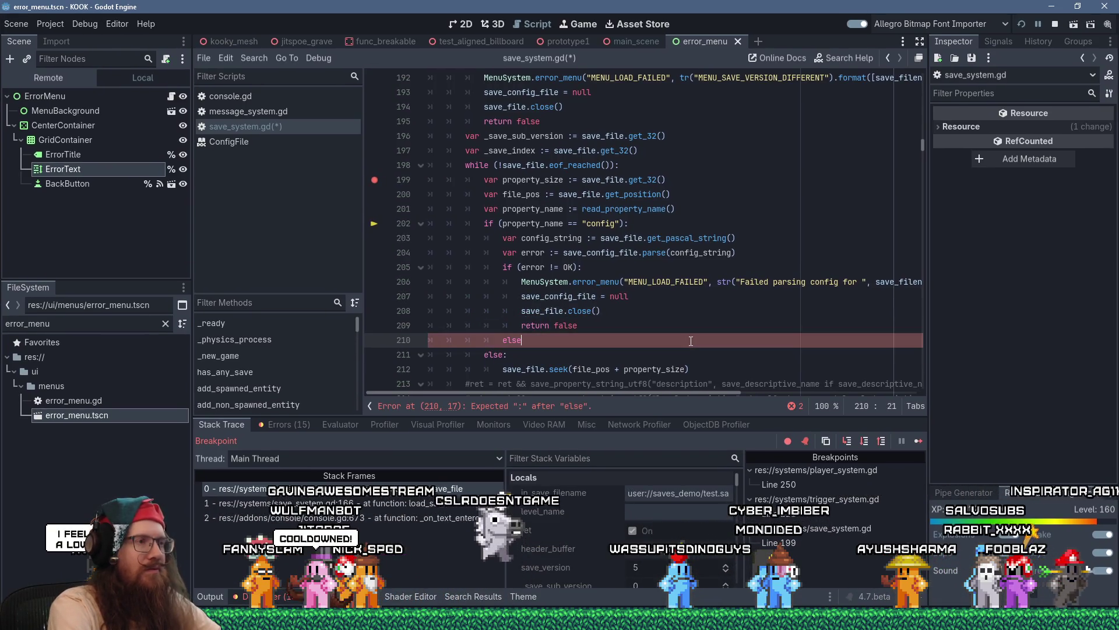
pyautogui.press('BackSpace')
pyautogui.press('BackSpace')
pyautogui.press('BackSpace')
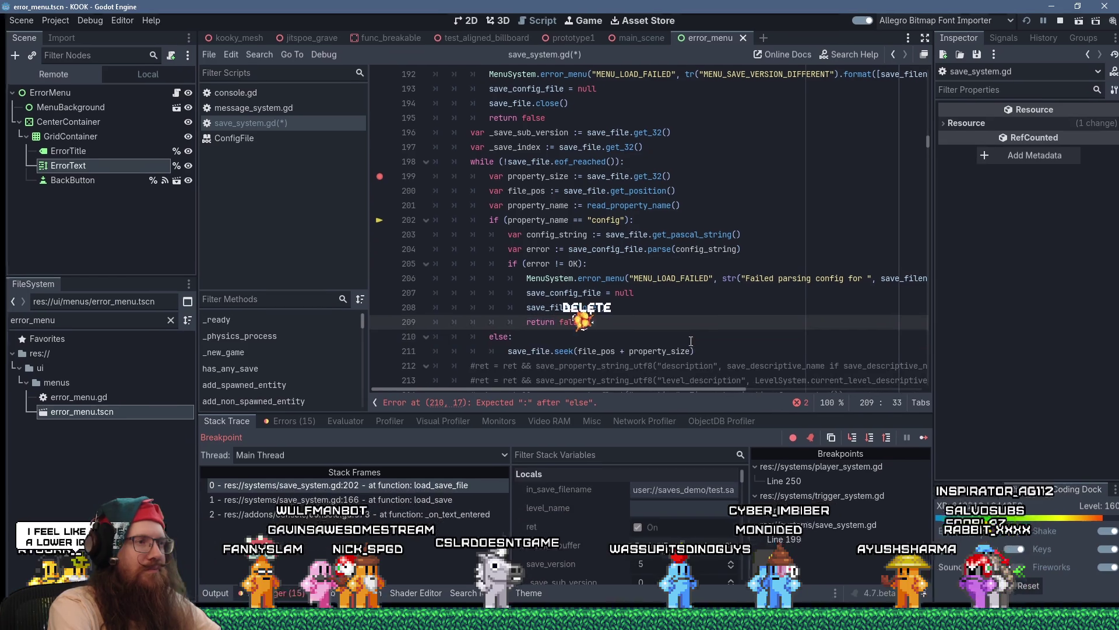
pyautogui.press('Up')
pyautogui.press('Up')
pyautogui.press('Up')
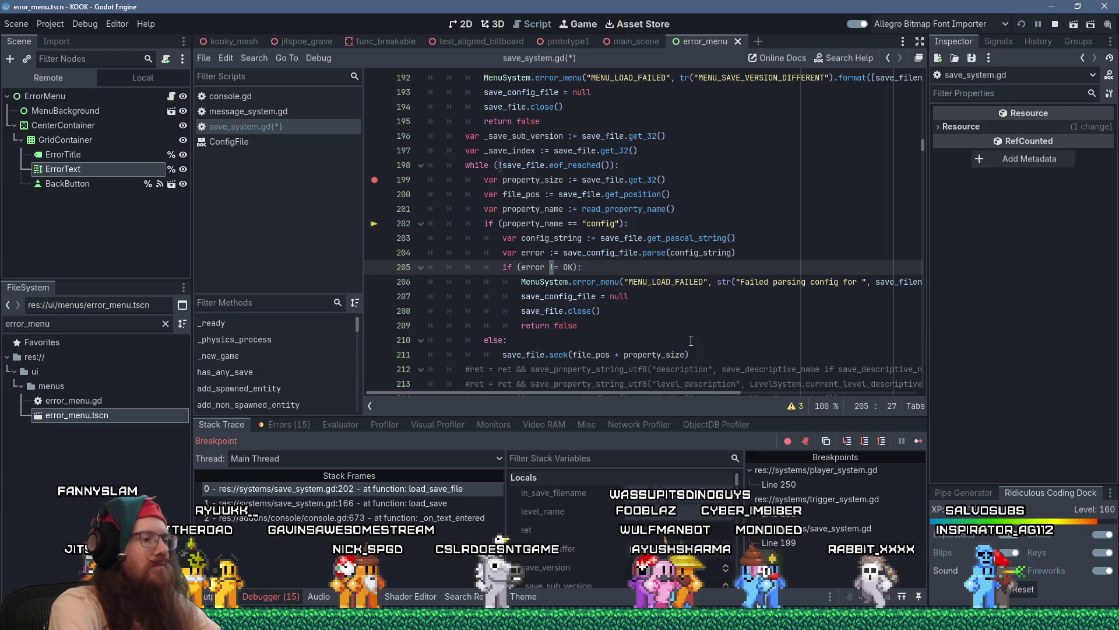
pyautogui.press('BackSpace')
pyautogui.write('=')
# - Add break inside the check and an else: branch below it, save, and restart the game
pyautogui.press('Return')
pyautogui.write('break')
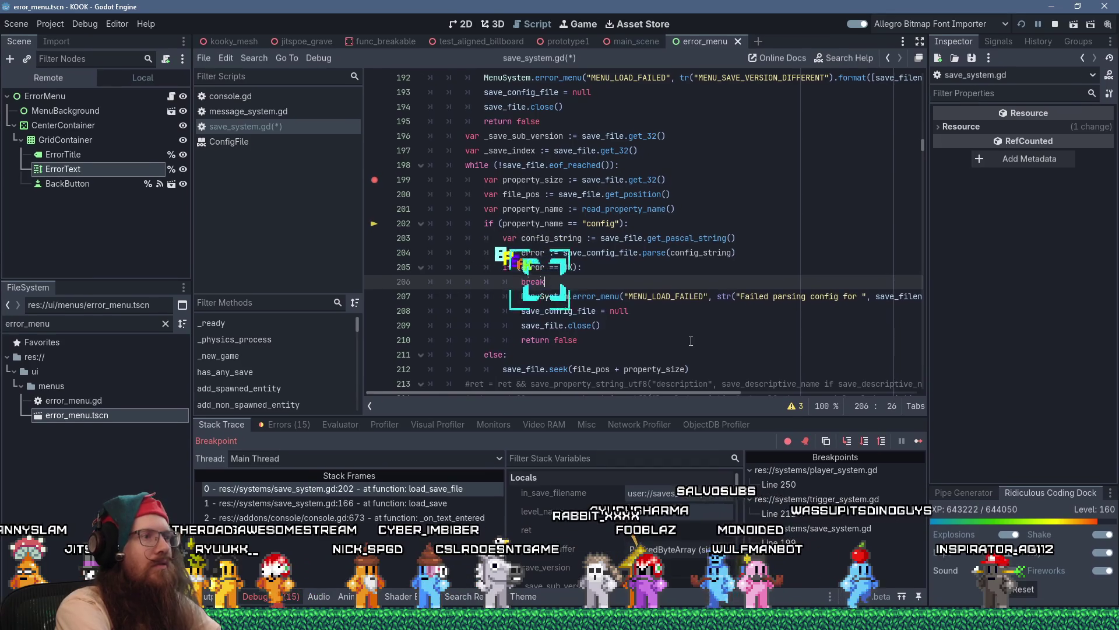
pyautogui.press('Return')
pyautogui.write('else:')
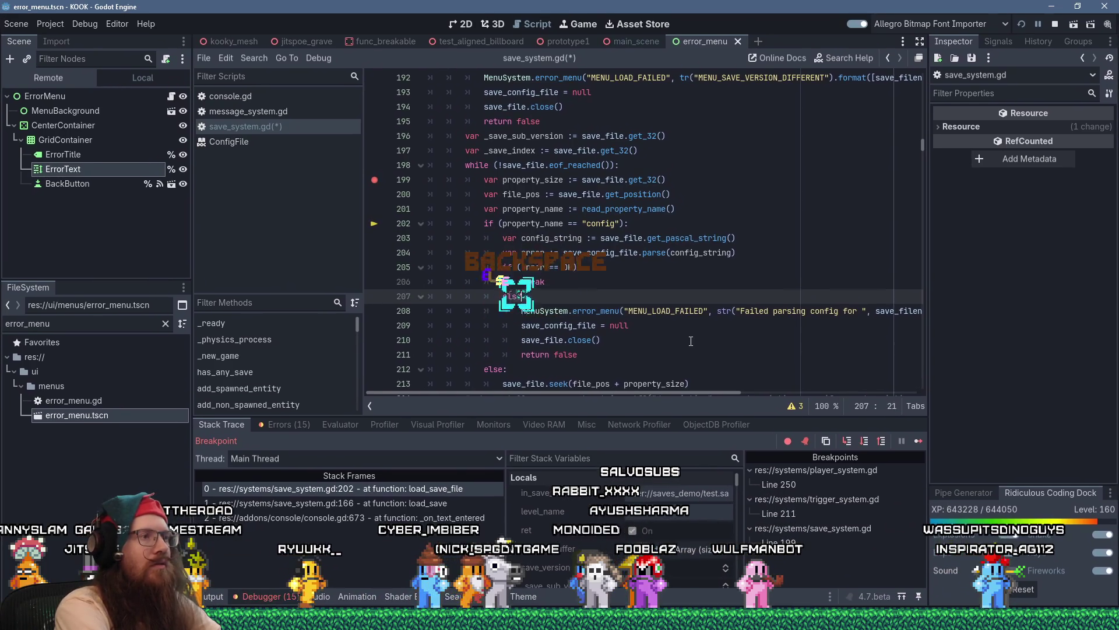
pyautogui.hotkey('ctrl', 's')
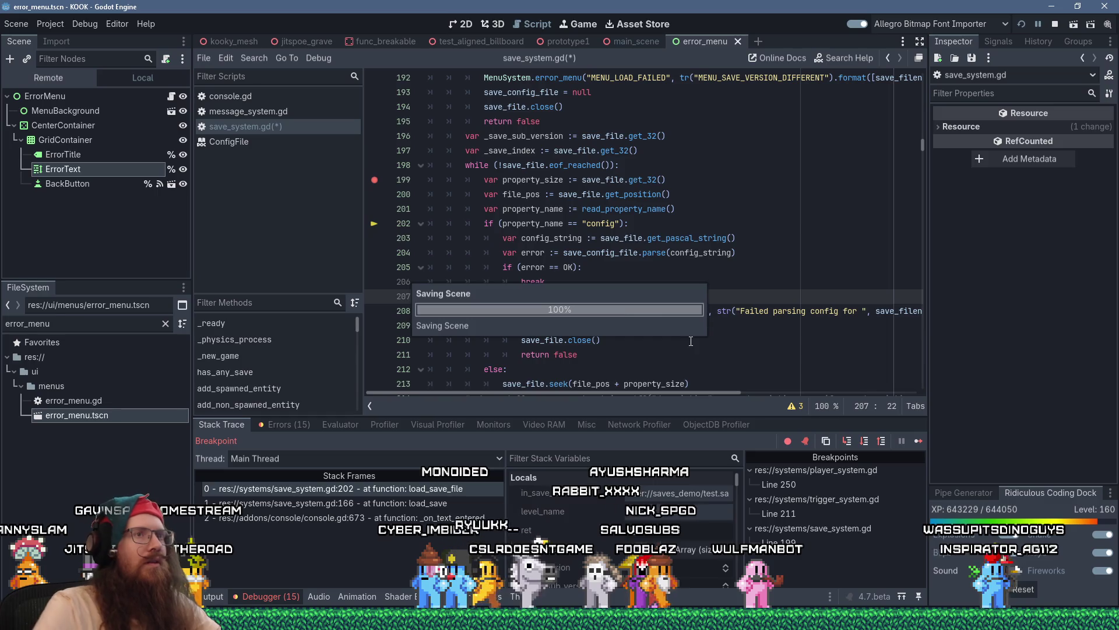
pyautogui.click(1025, 24)
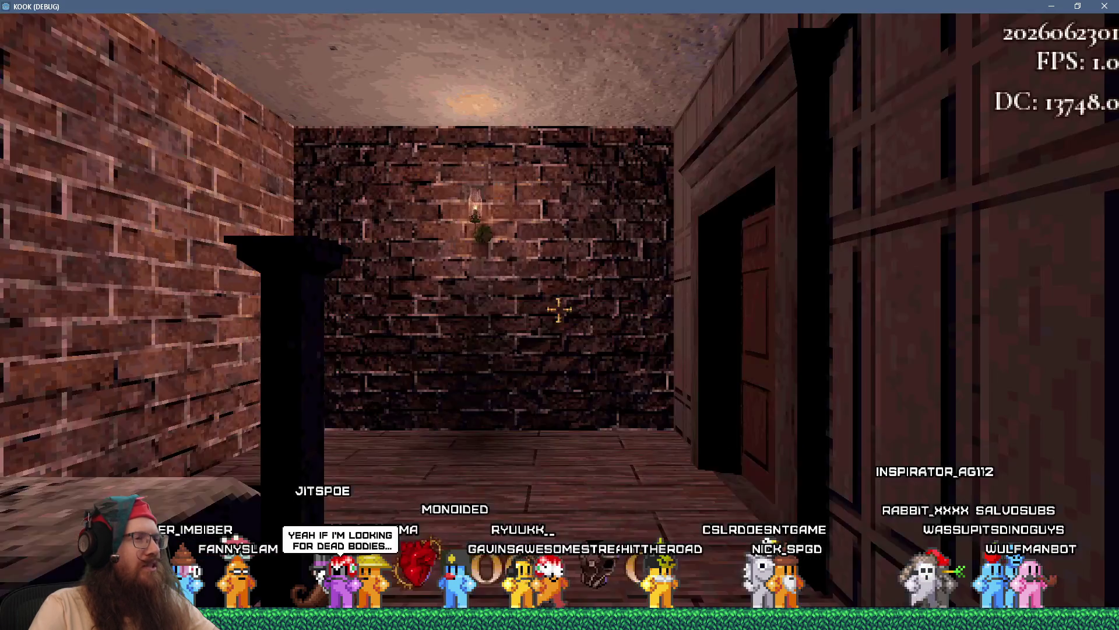
# - Run 'load test' in the relaunched game's dev console so execution stops at line 199
pyautogui.press('`')
pyautogui.write('load test')
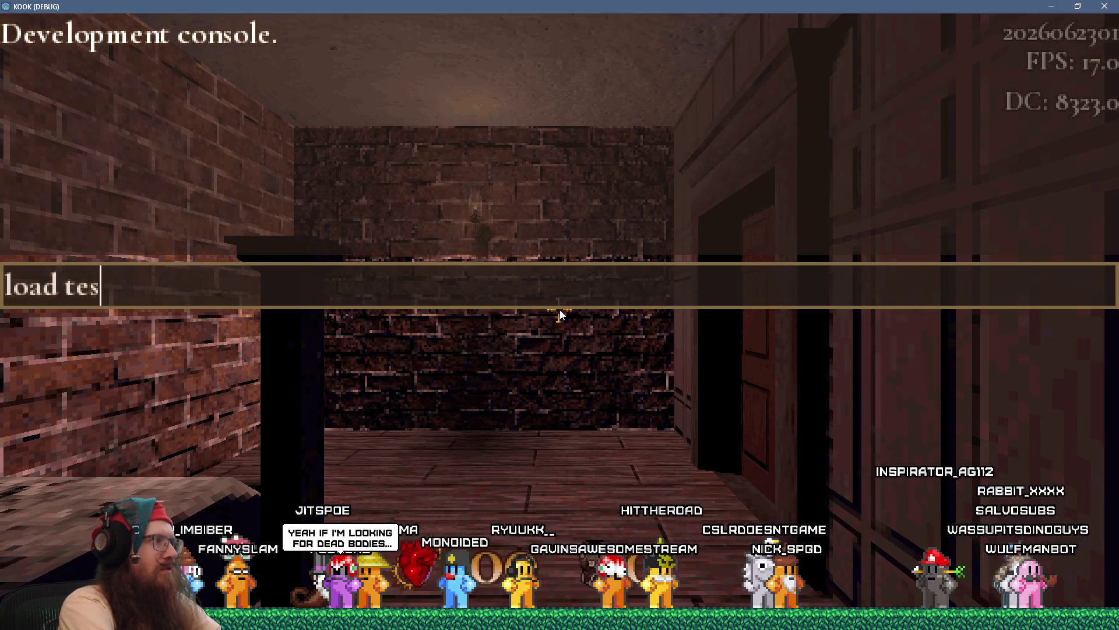
pyautogui.press('Return')
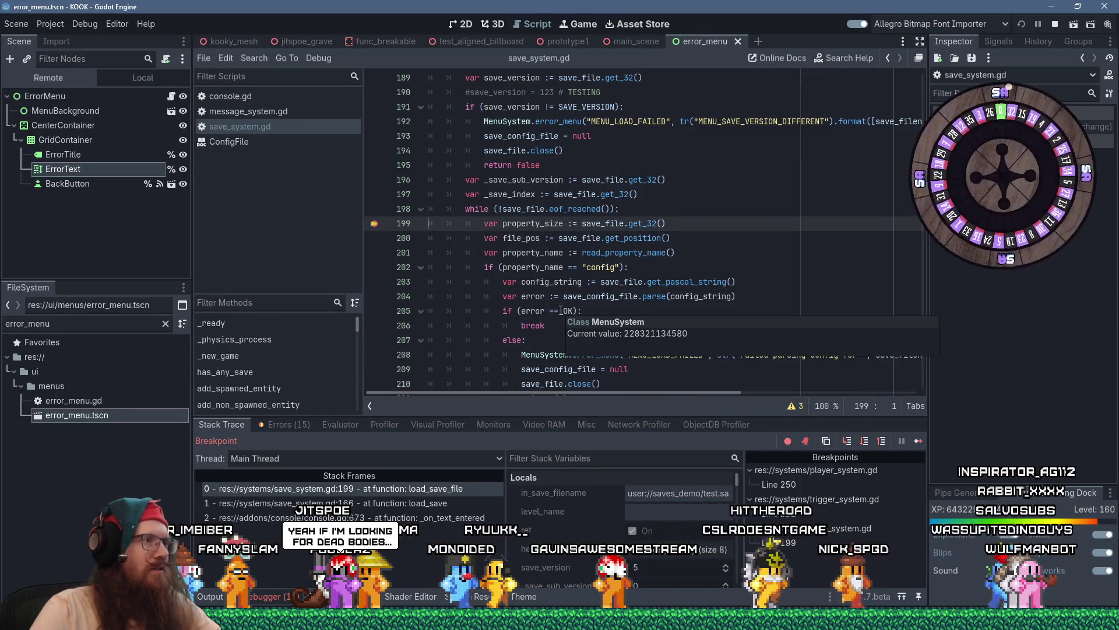
pyautogui.scroll(-1, 457, 341)
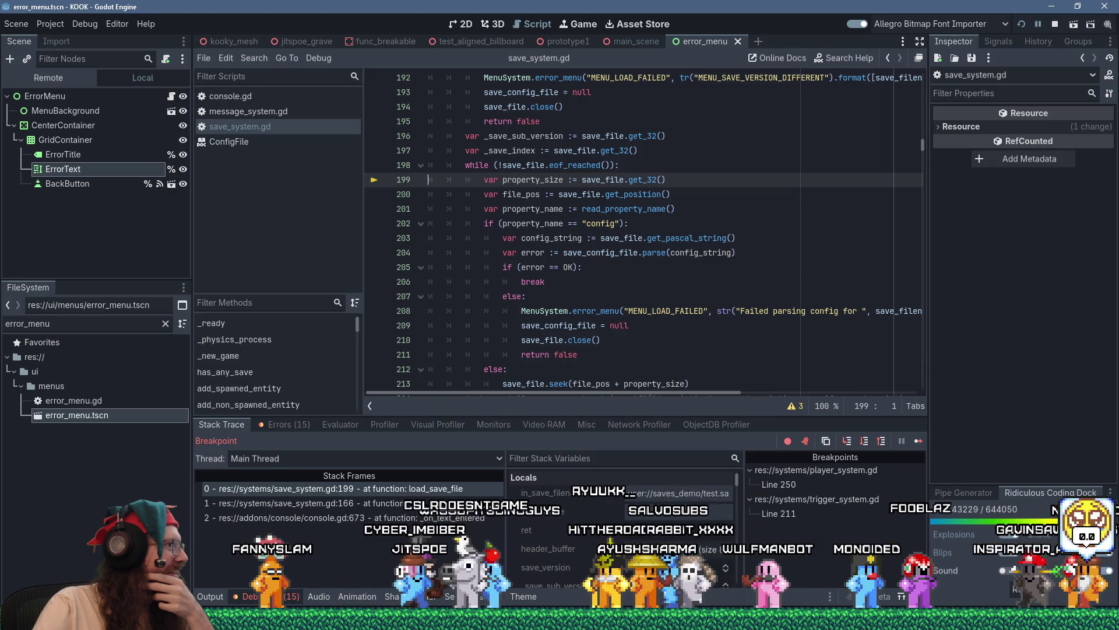
pyautogui.moveTo(0, 193); pyautogui.dragTo(408, 188)
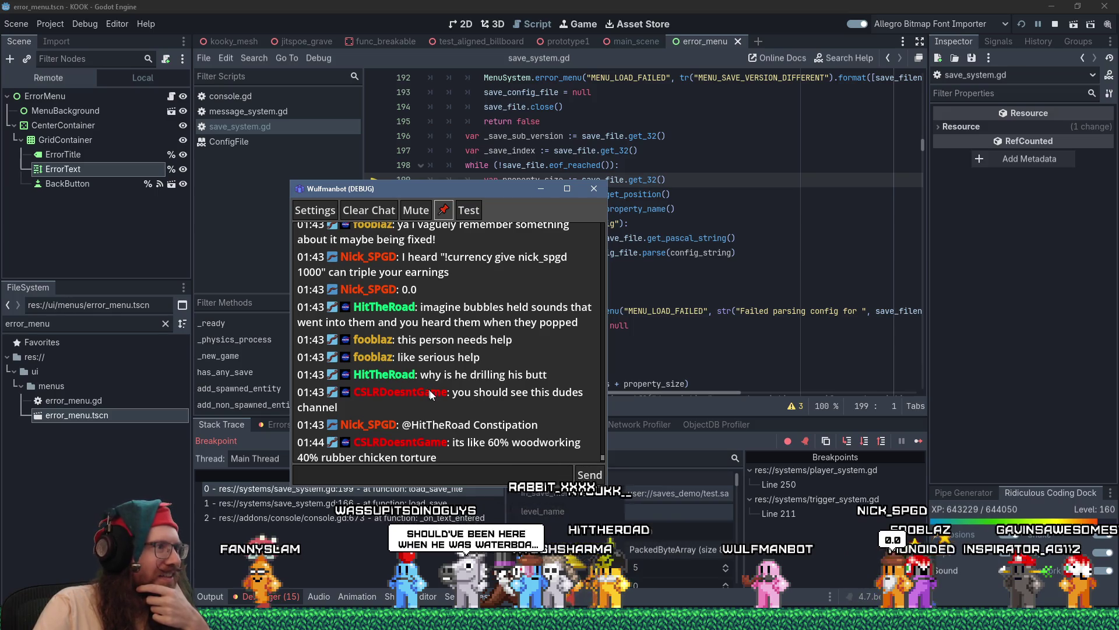
pyautogui.scroll(2, 430, 394)
pyautogui.scroll(1, 429, 394)
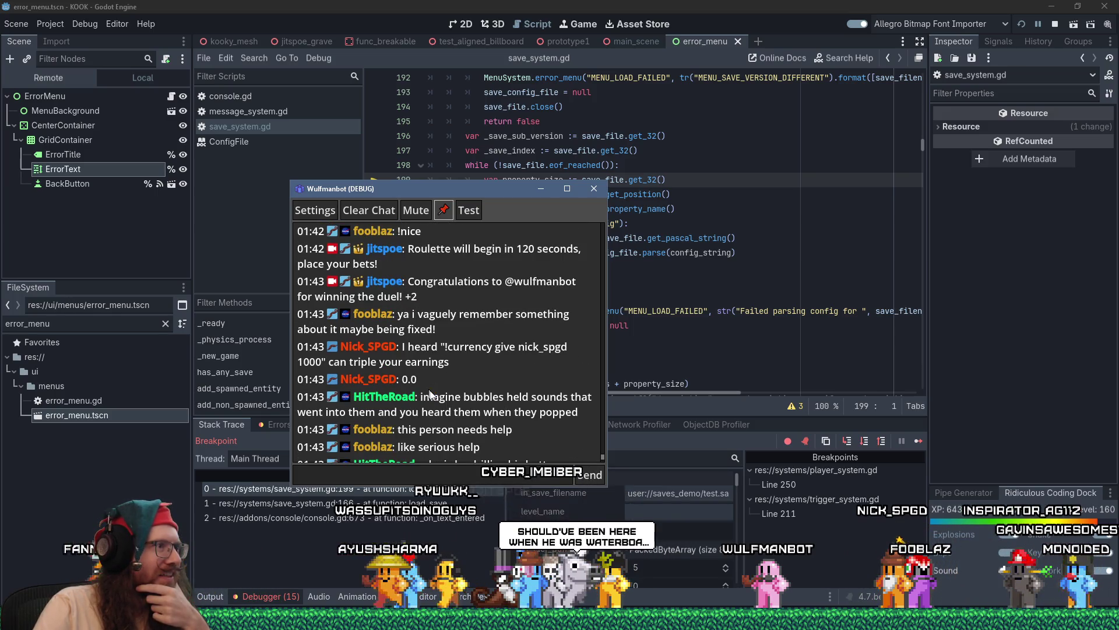
pyautogui.moveTo(397, 282); pyautogui.dragTo(439, 287)
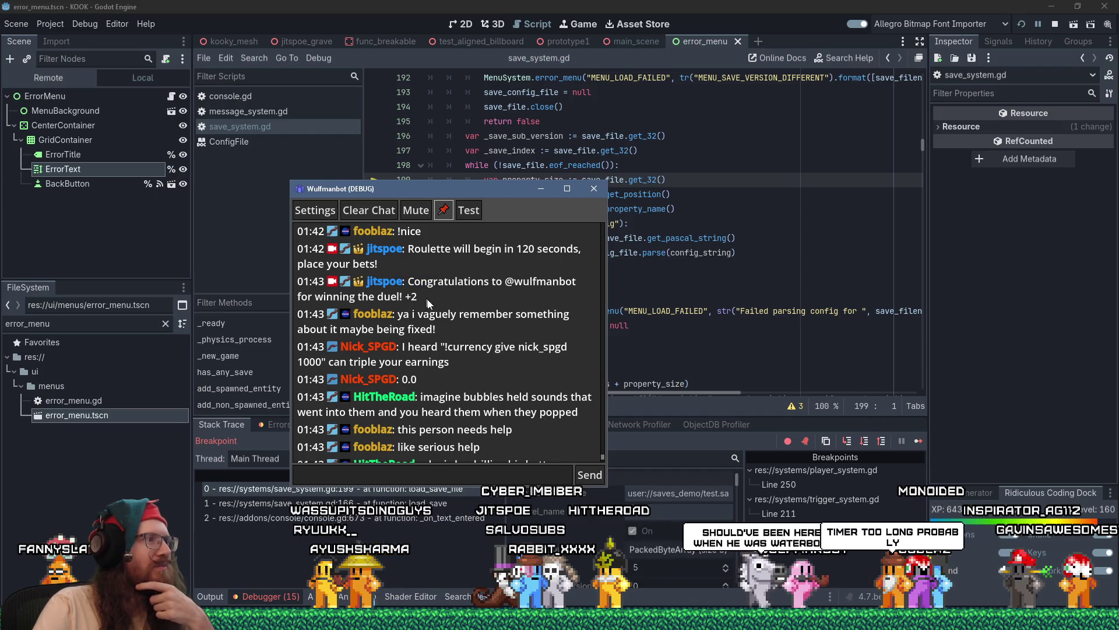
pyautogui.moveTo(480, 199); pyautogui.dragTo(0, 199)
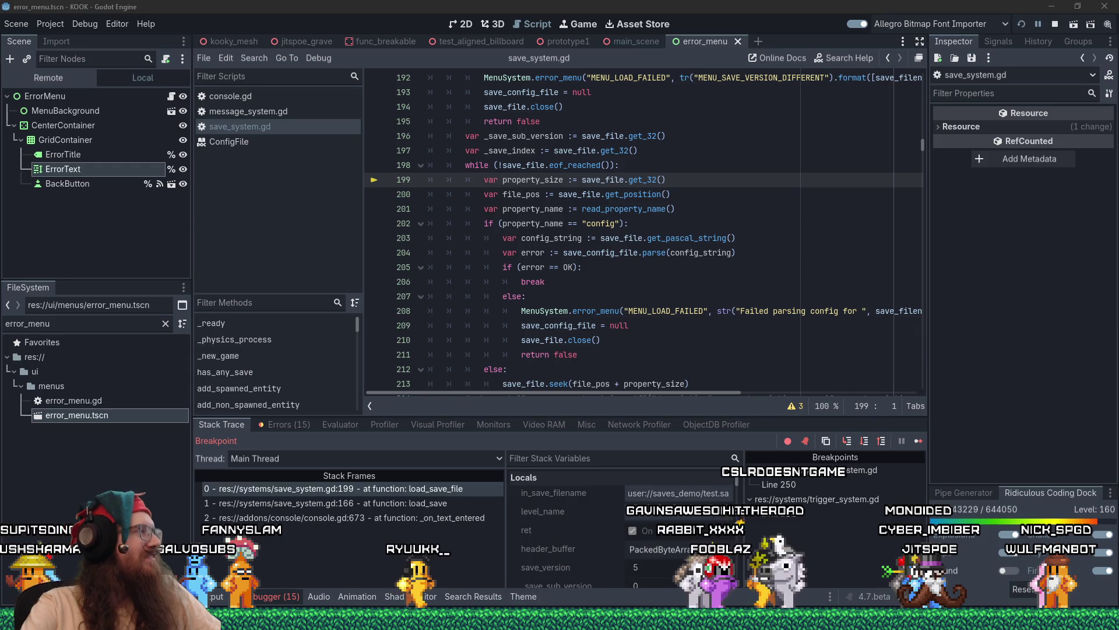
# - Step over to line 202 and inspect the property_name variable on lines 201 and 202
pyautogui.click(683, 184)
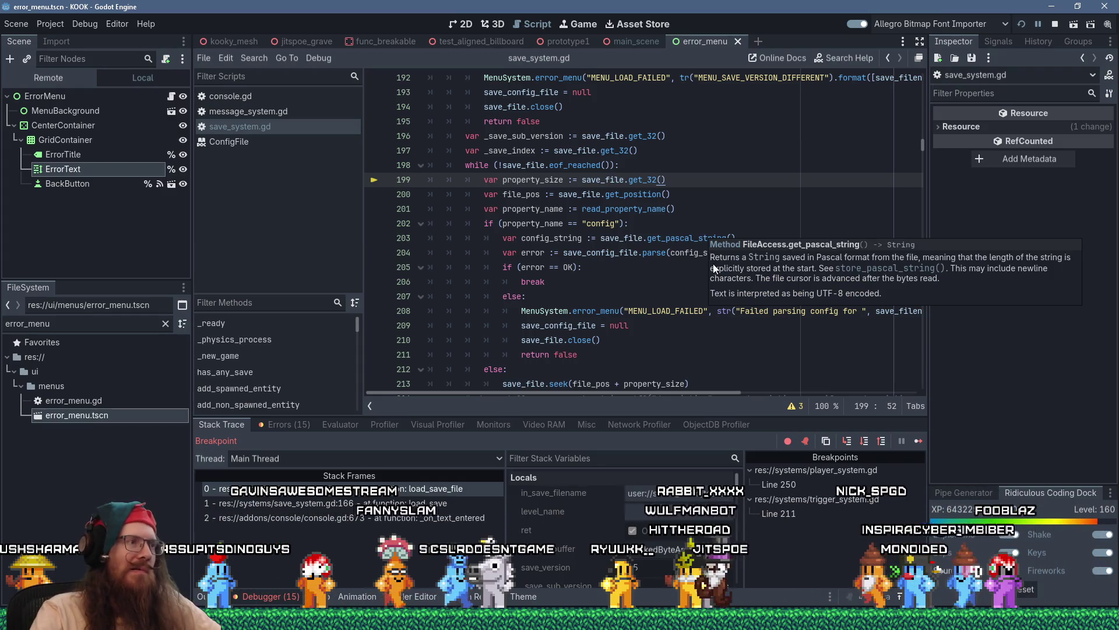
pyautogui.press('F10')
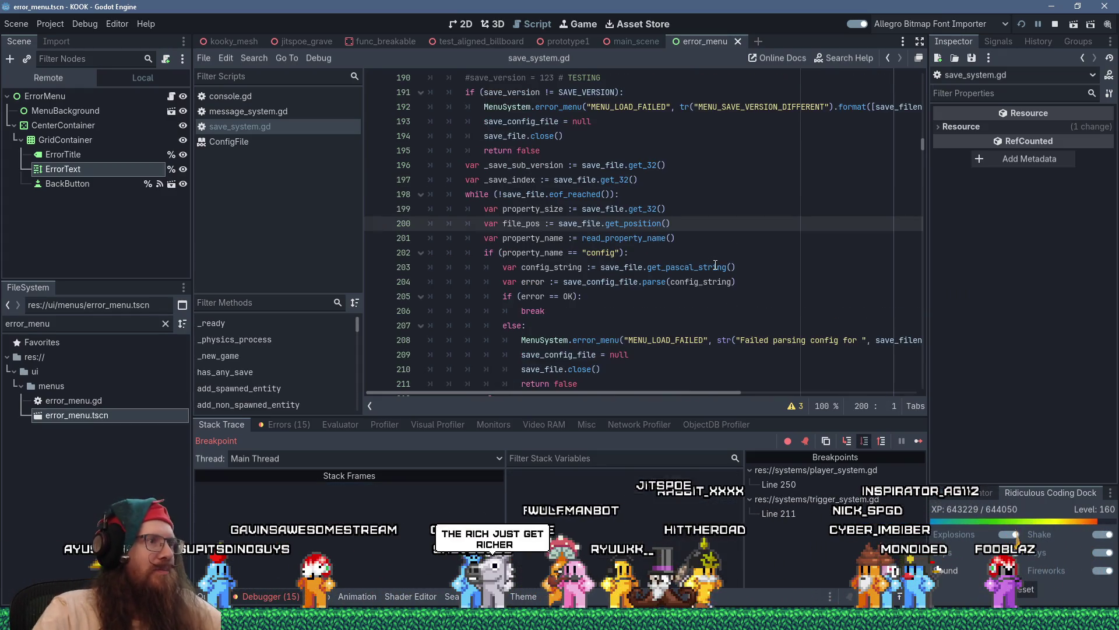
pyautogui.press('F10')
pyautogui.press('F10')
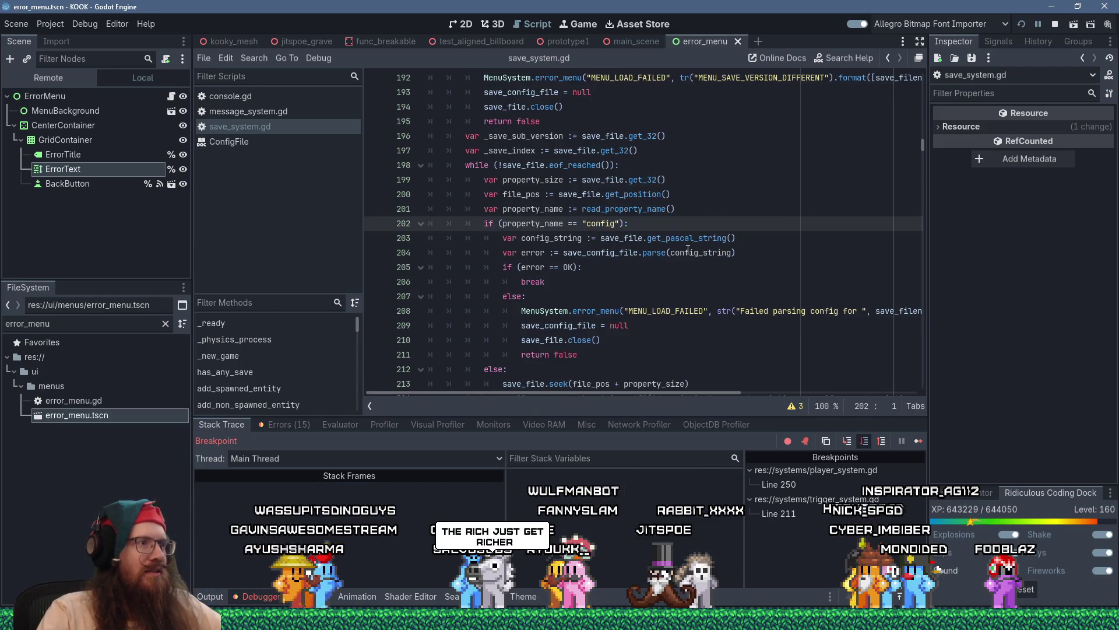
pyautogui.press('F10')
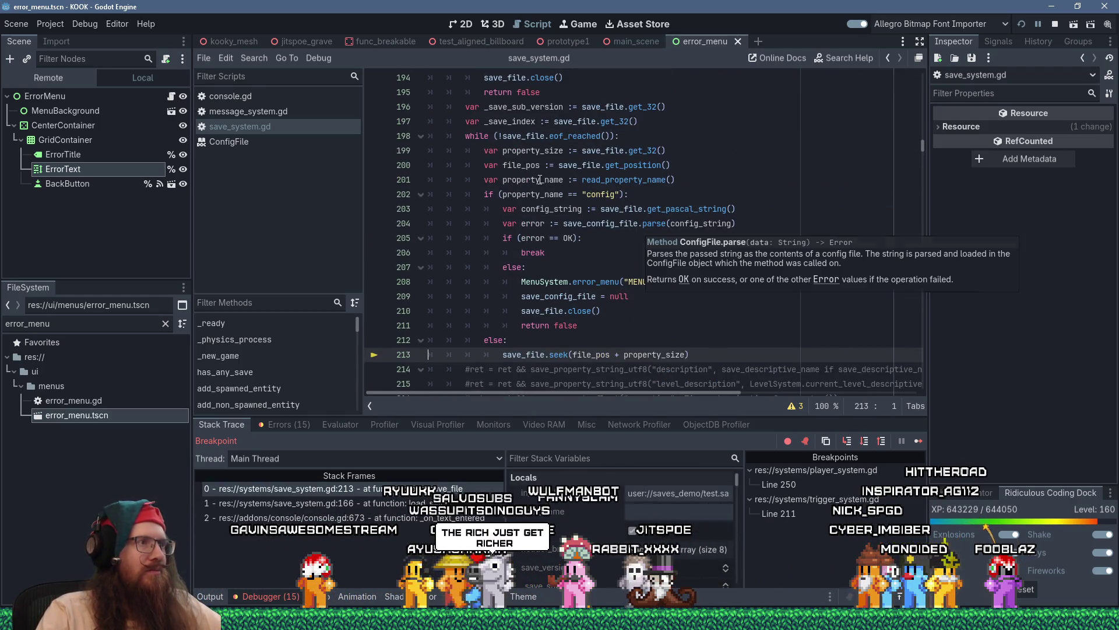
pyautogui.moveTo(540, 180)
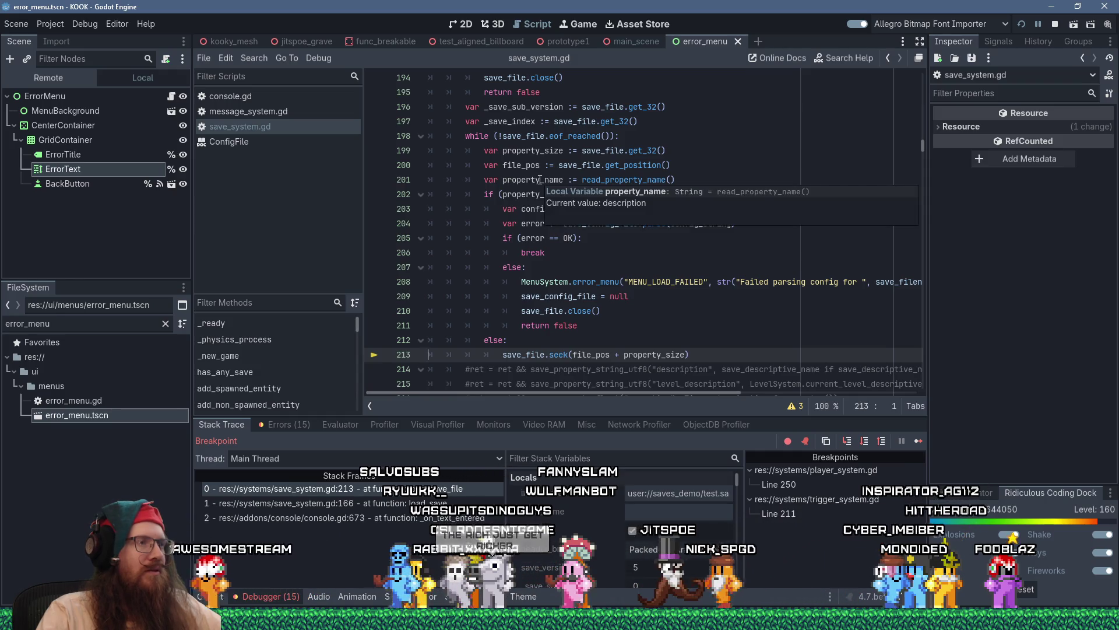
pyautogui.click(516, 178)
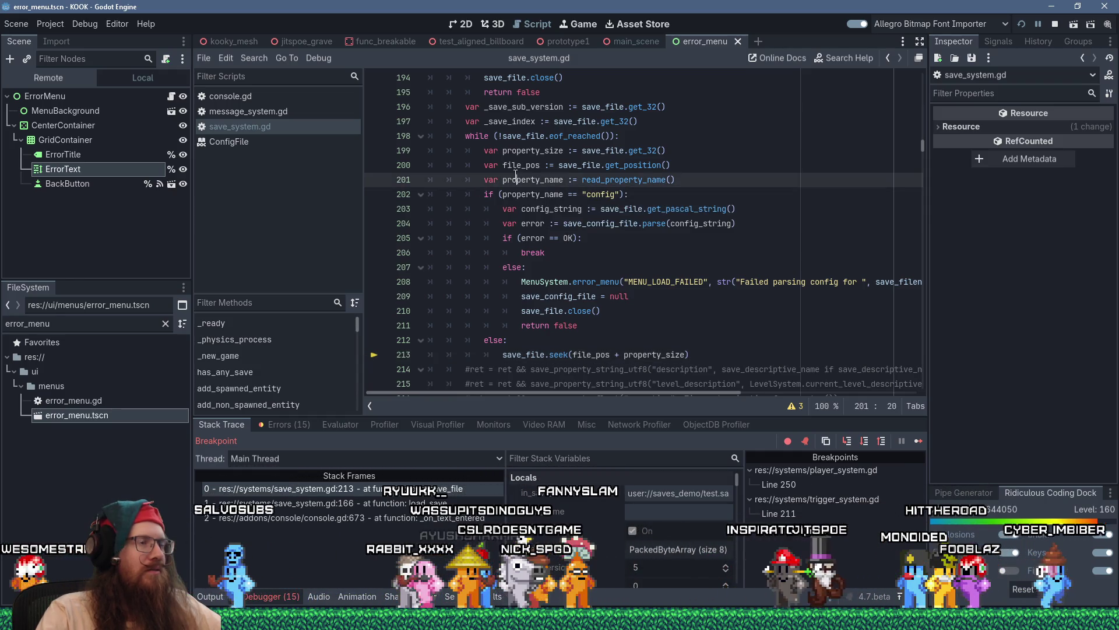
pyautogui.moveTo(541, 198)
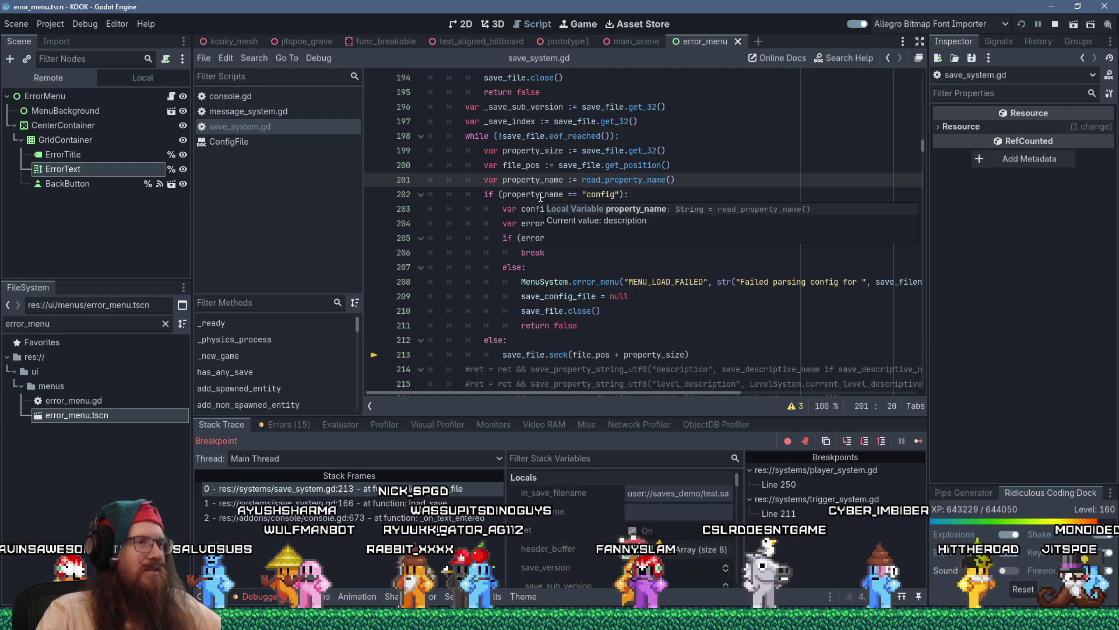
pyautogui.doubleClick(541, 196)
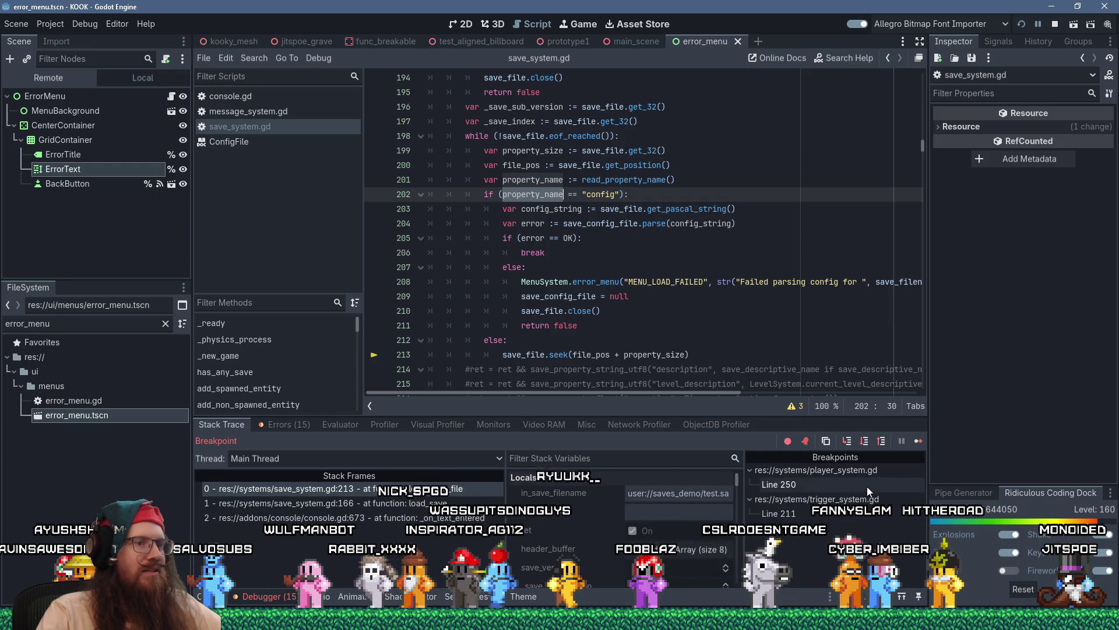
# - Resume to the next loop iteration, step to line 202, and start typing print("property name", property_name) below line 201
pyautogui.click(915, 447)
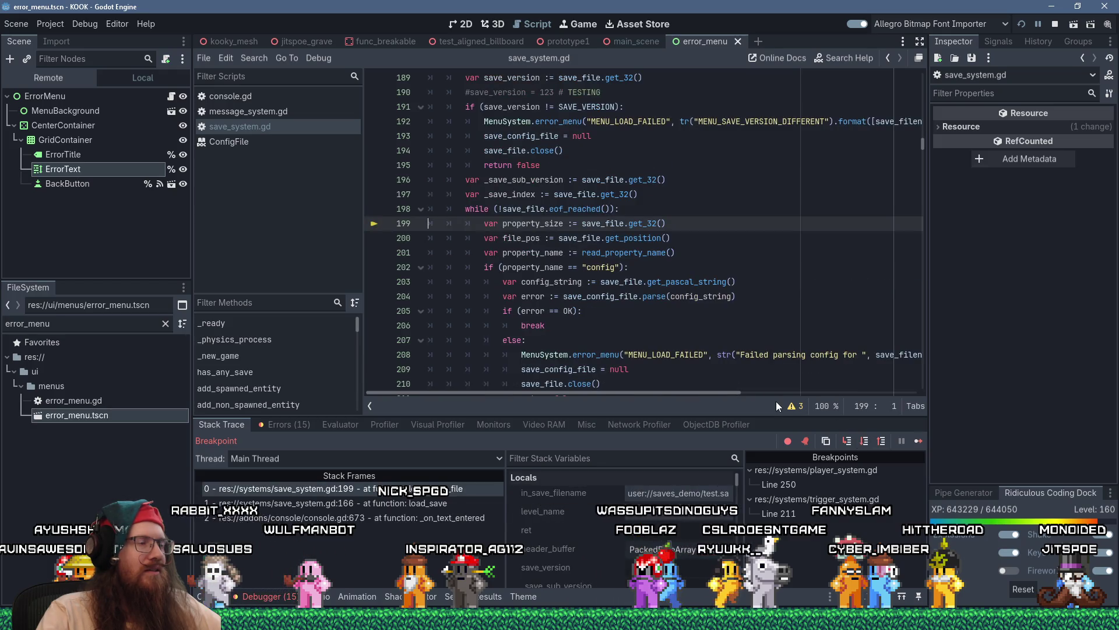
pyautogui.press('F10')
pyautogui.press('F10')
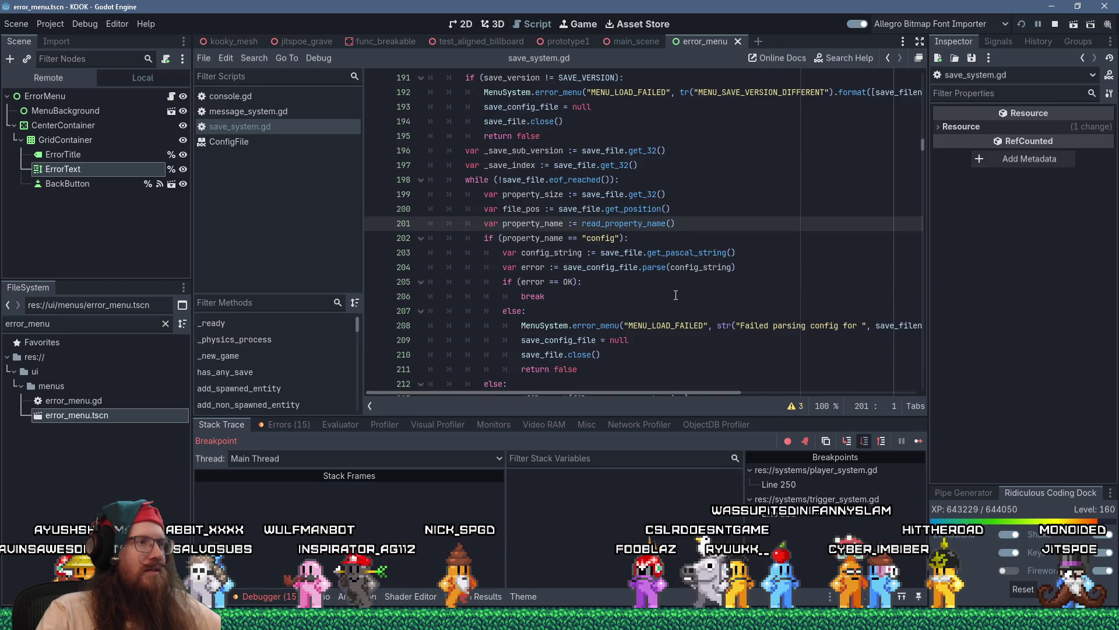
pyautogui.press('F10')
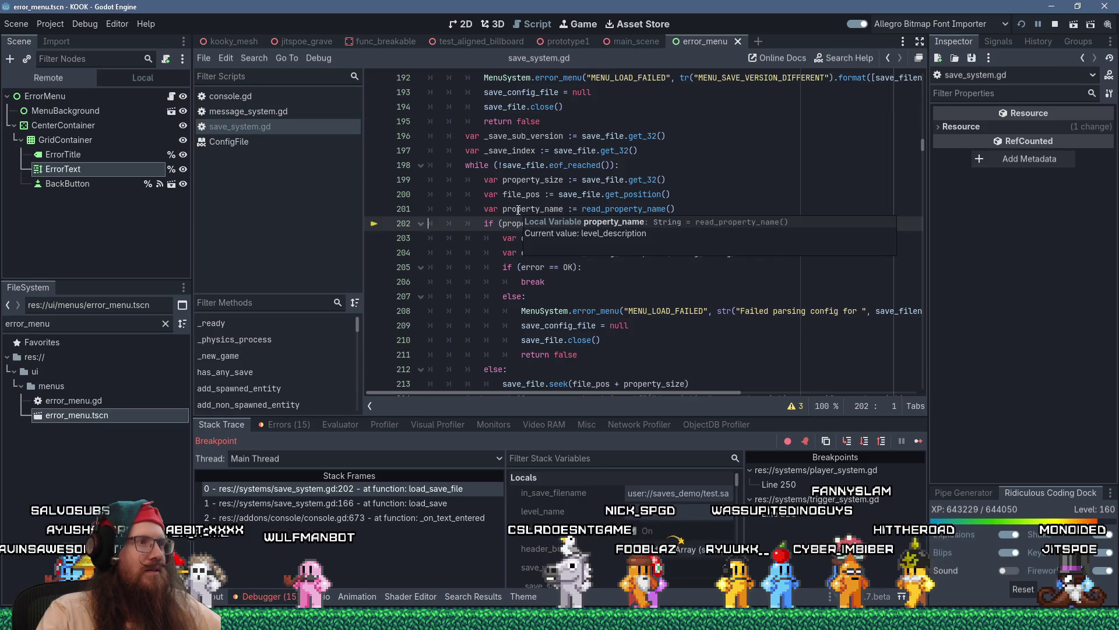
pyautogui.click(518, 209)
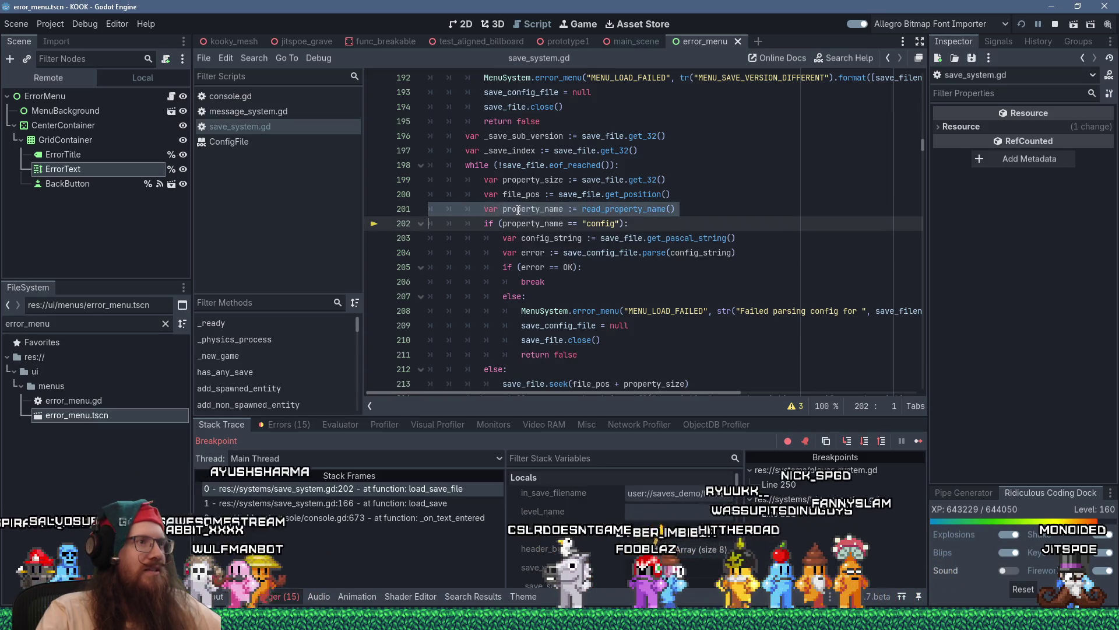
pyautogui.click(561, 223)
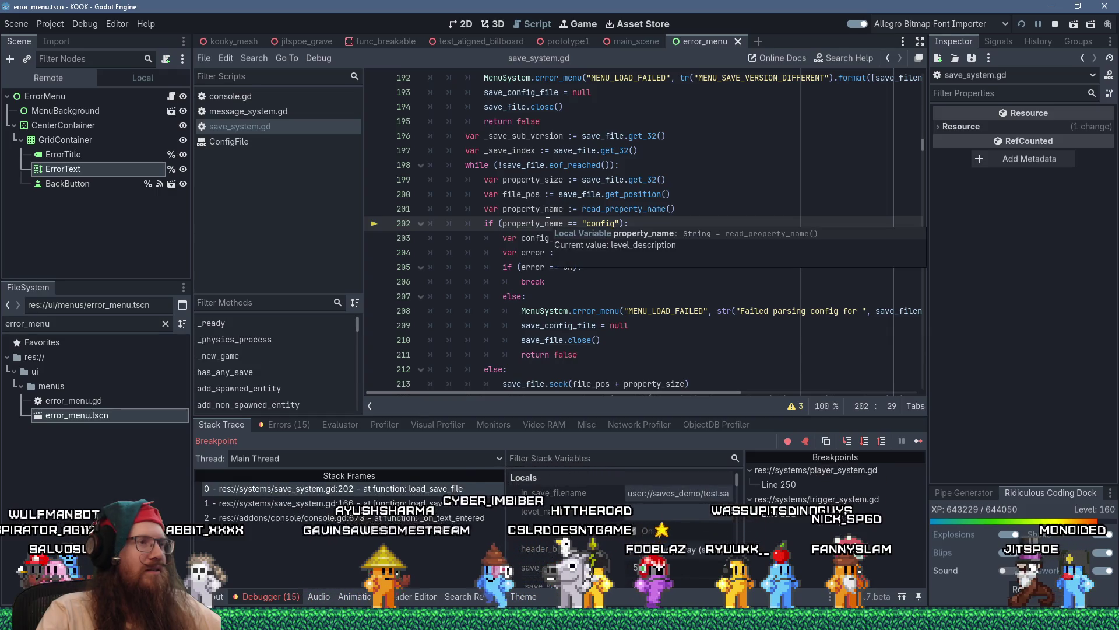
pyautogui.click(681, 210)
pyautogui.press('Return')
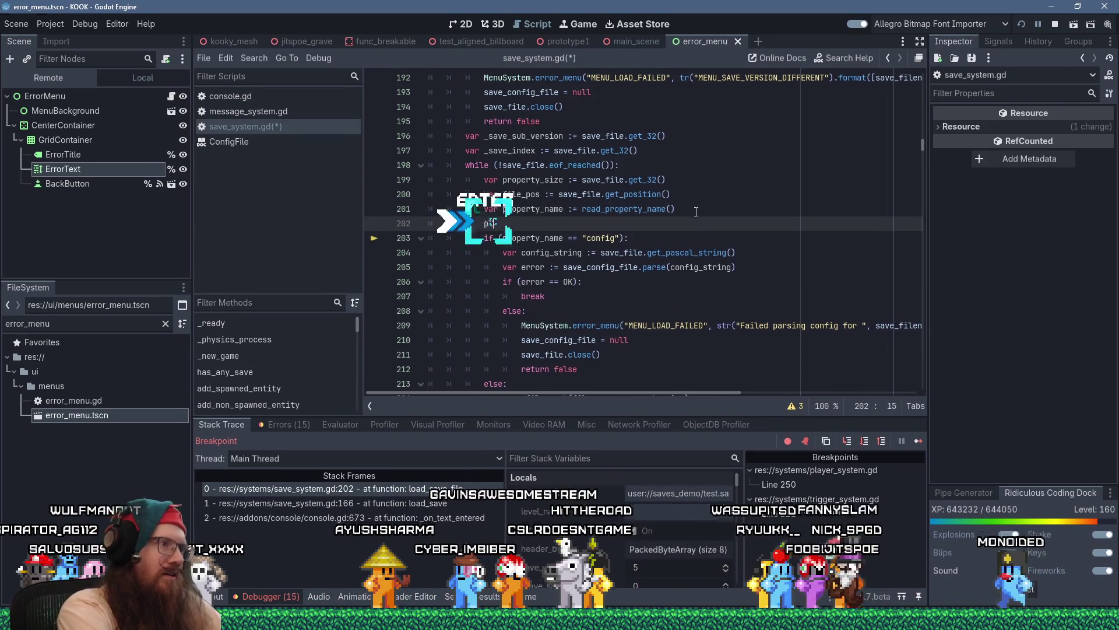
pyautogui.write('print')
pyautogui.write('("property')
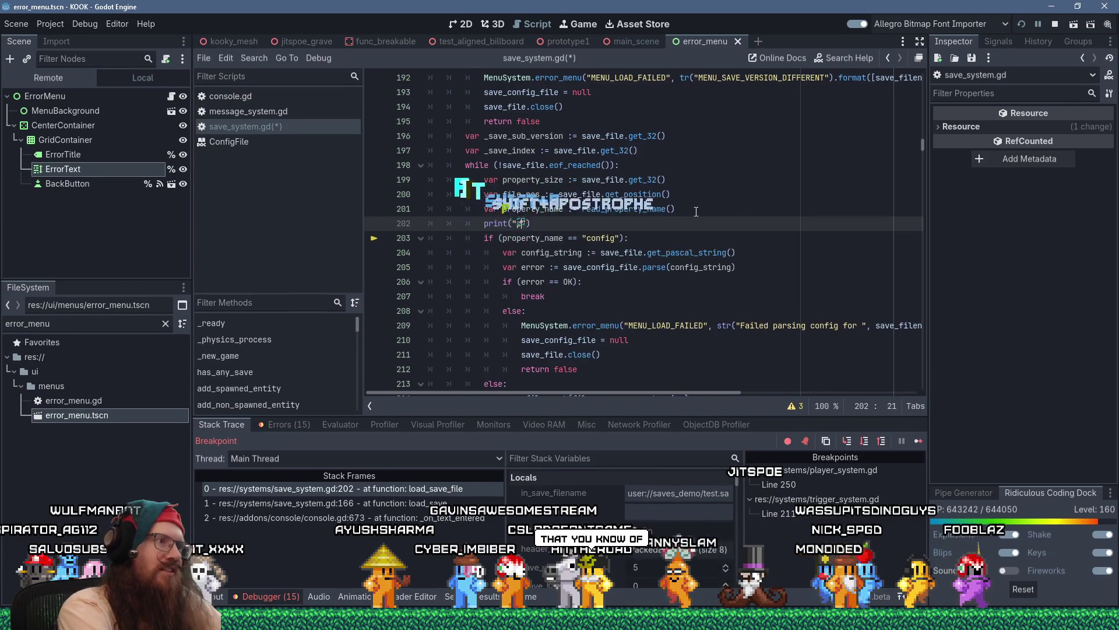
pyautogui.write(' name", prop')
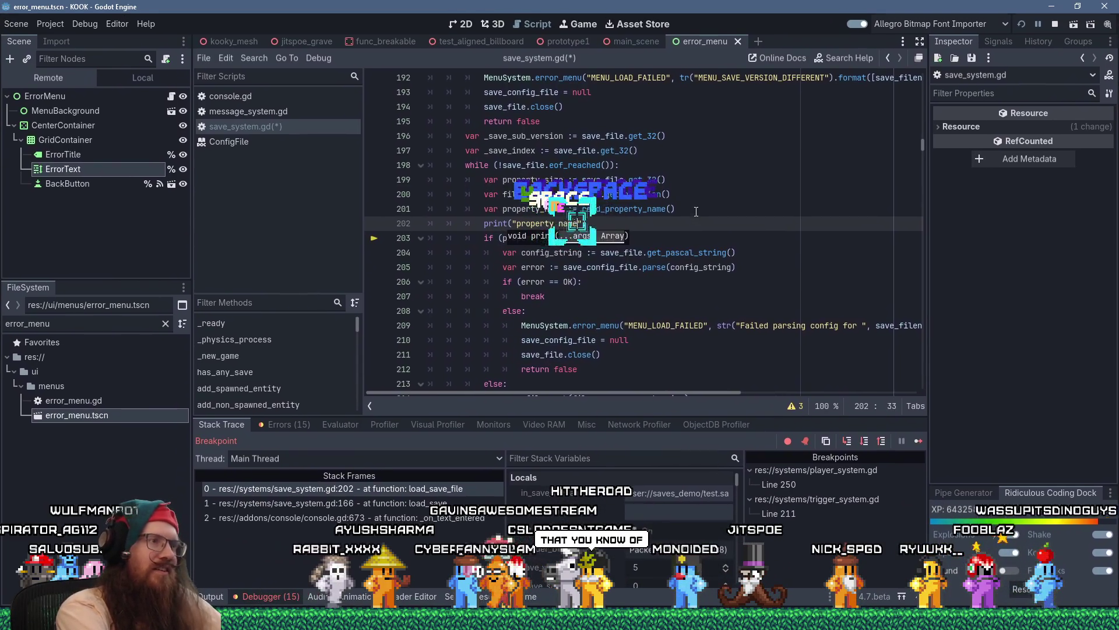
pyautogui.write('erty_name')
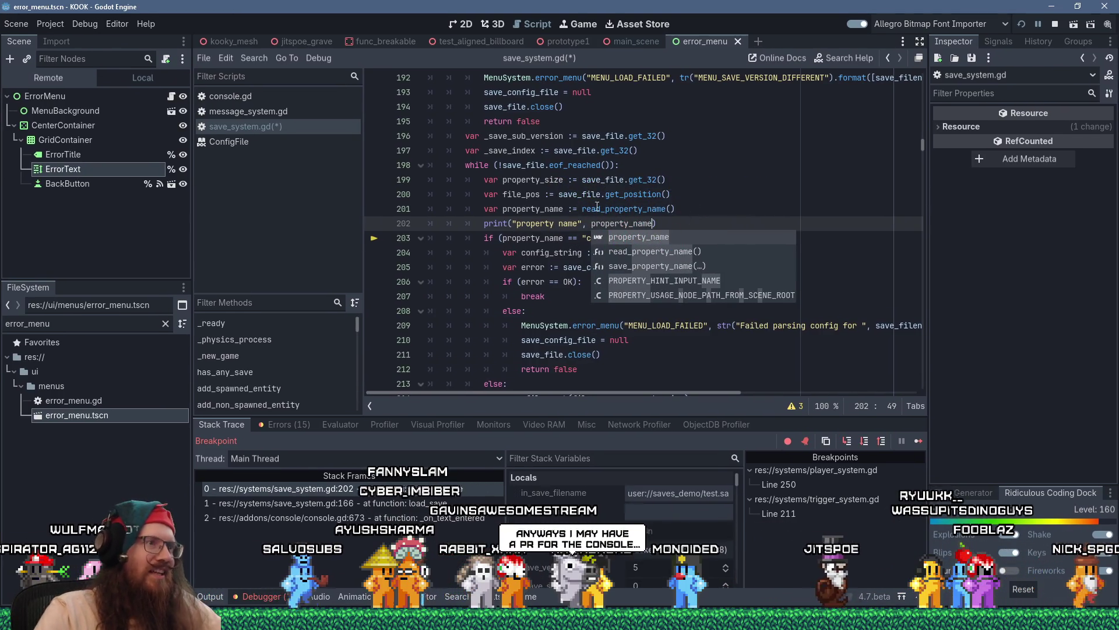
# - Fix the print label to "property name " and save save_system.gd
pyautogui.click(580, 223)
pyautogui.press('BackSpace')
pyautogui.write('"')
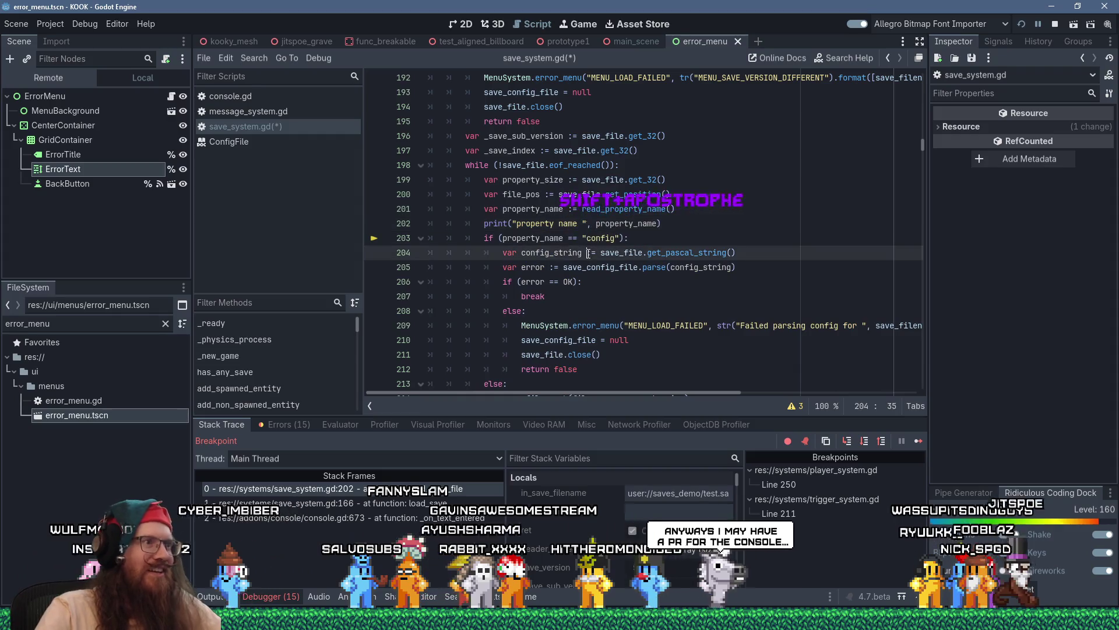
pyautogui.click(512, 238)
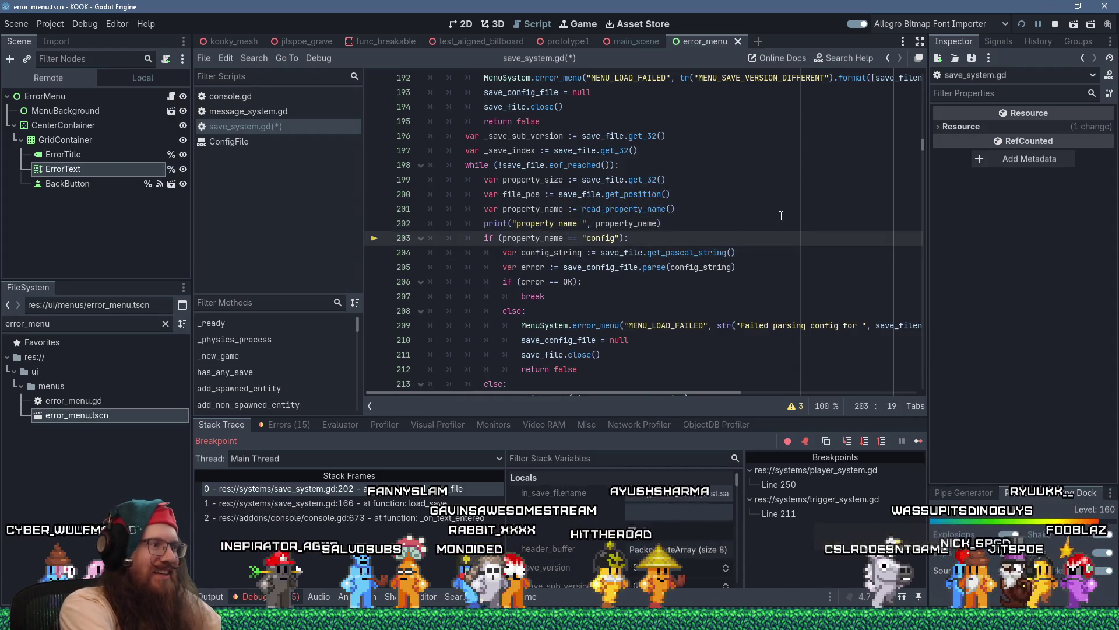
pyautogui.hotkey('ctrl', 's')
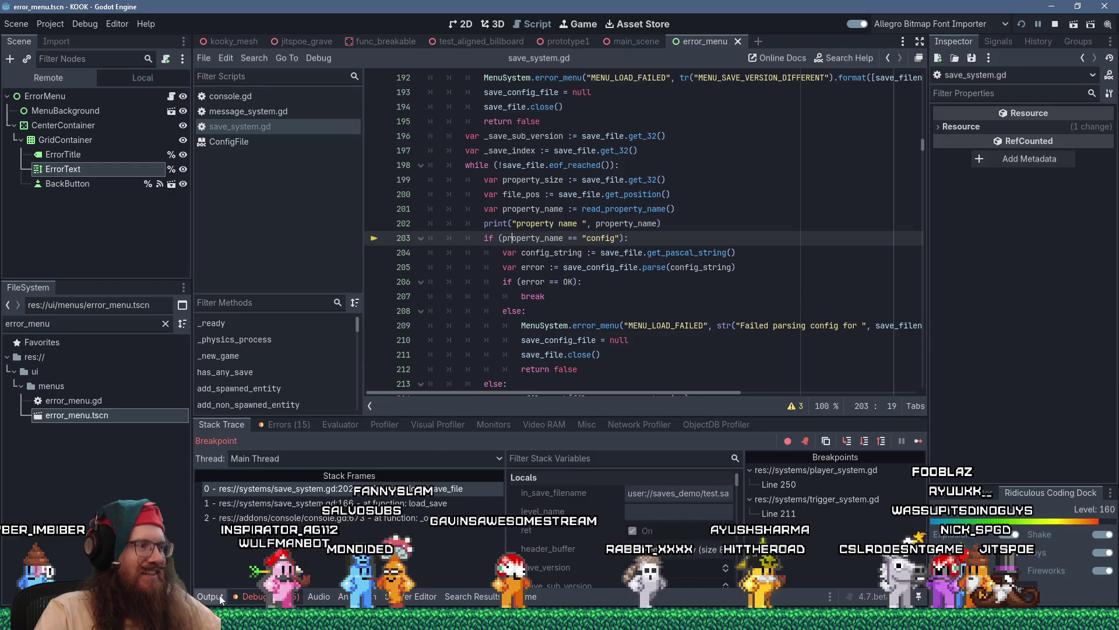
# - Show the Output log and relaunch the game with F5
pyautogui.click(219, 594)
pyautogui.click(775, 311)
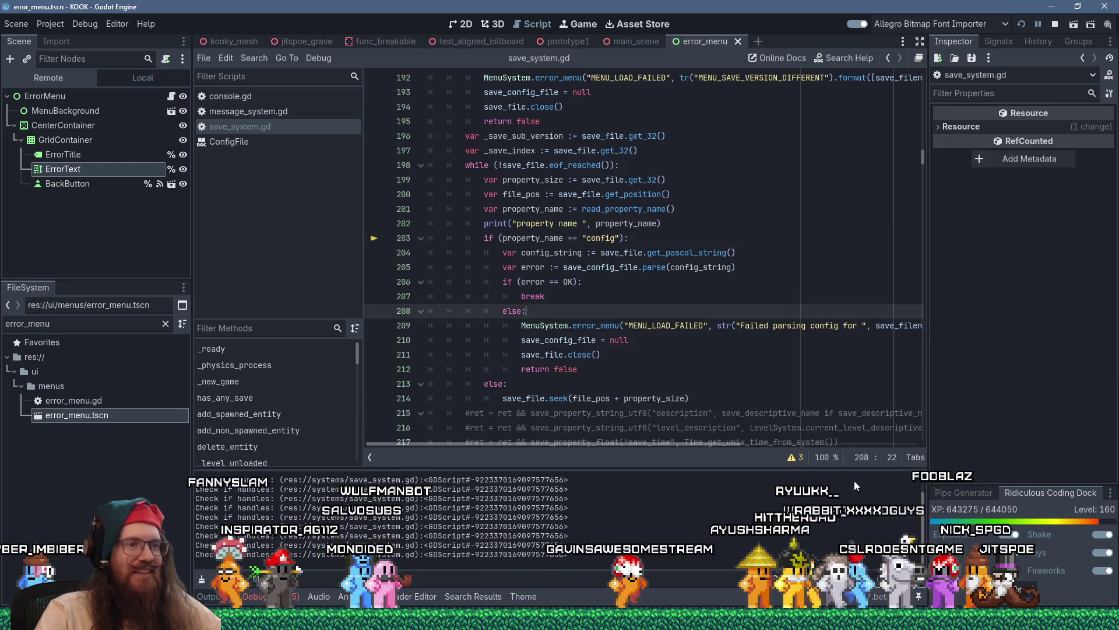
pyautogui.click(775, 208)
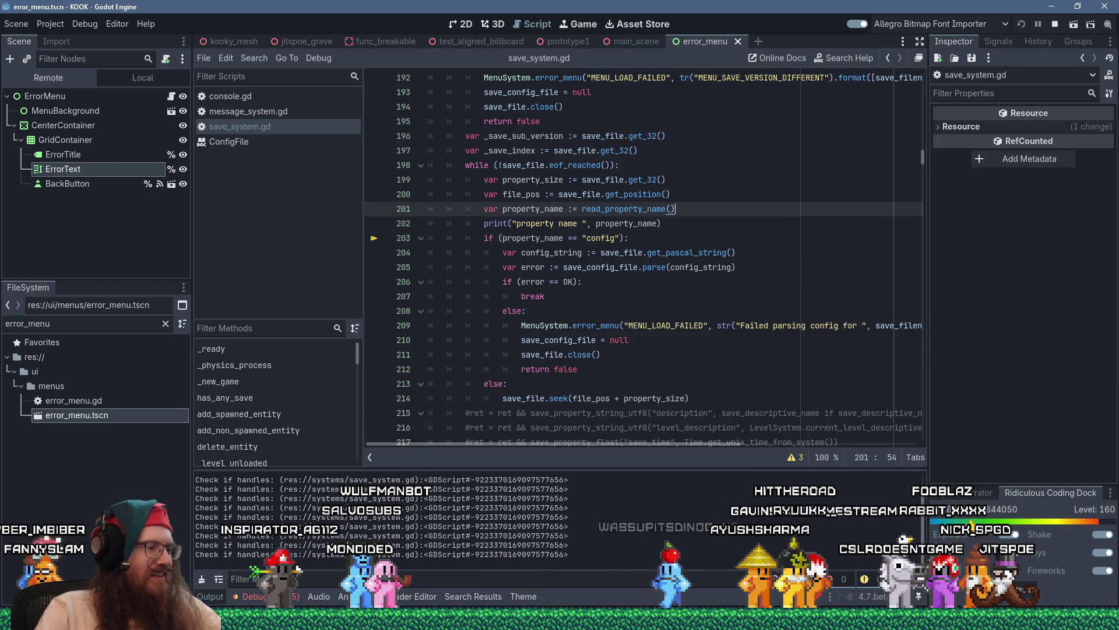
pyautogui.press('F5')
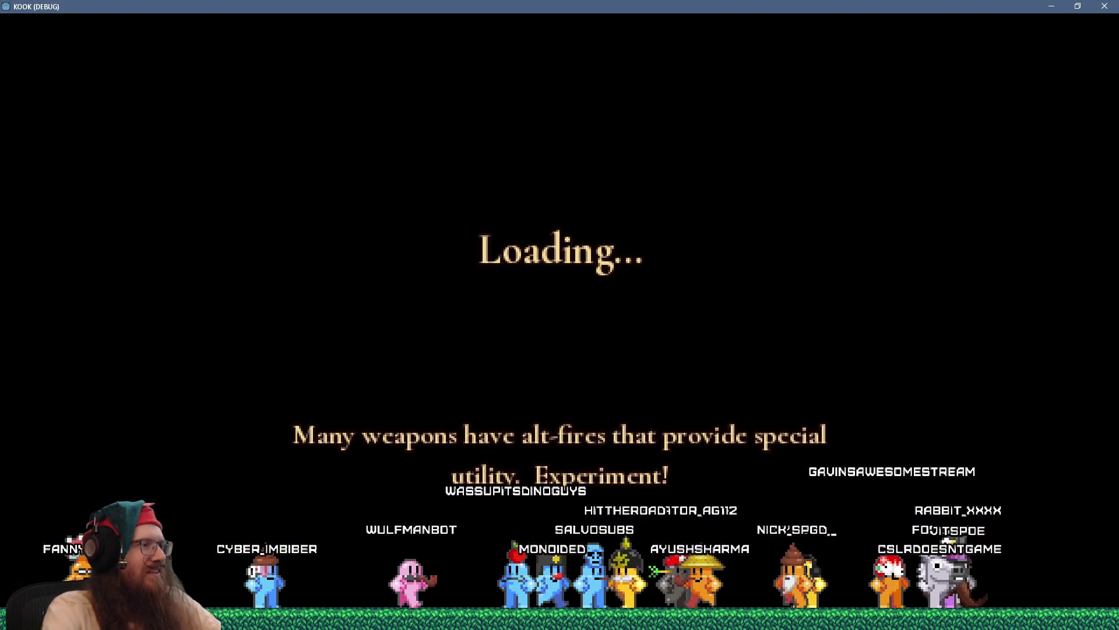
# - Run 'load test' in KOOK's dev console, close the console, and return to Godot to read the printed property names
pyautogui.press('`')
pyautogui.write('load test')
pyautogui.press('Return')
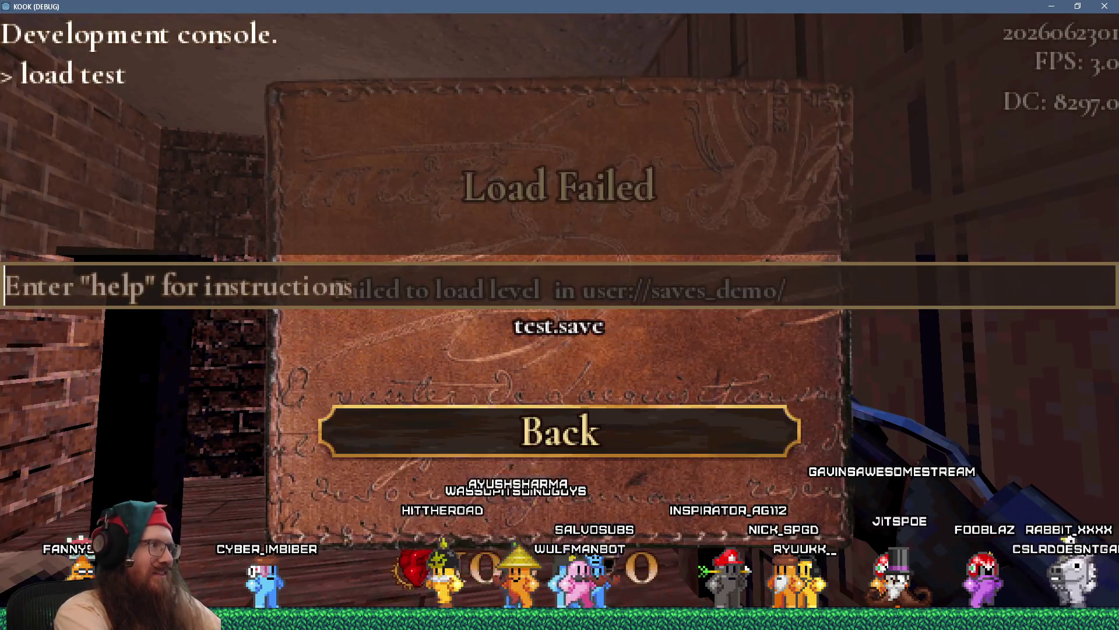
pyautogui.press('`')
pyautogui.press('`')
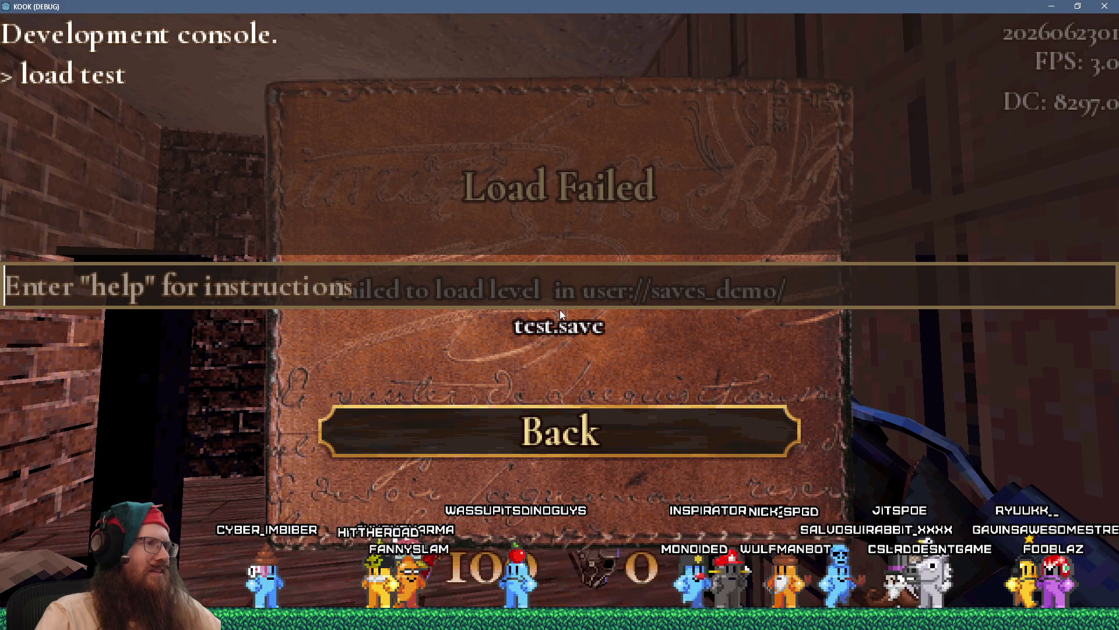
pyautogui.hotkey('alt', 'Tab')
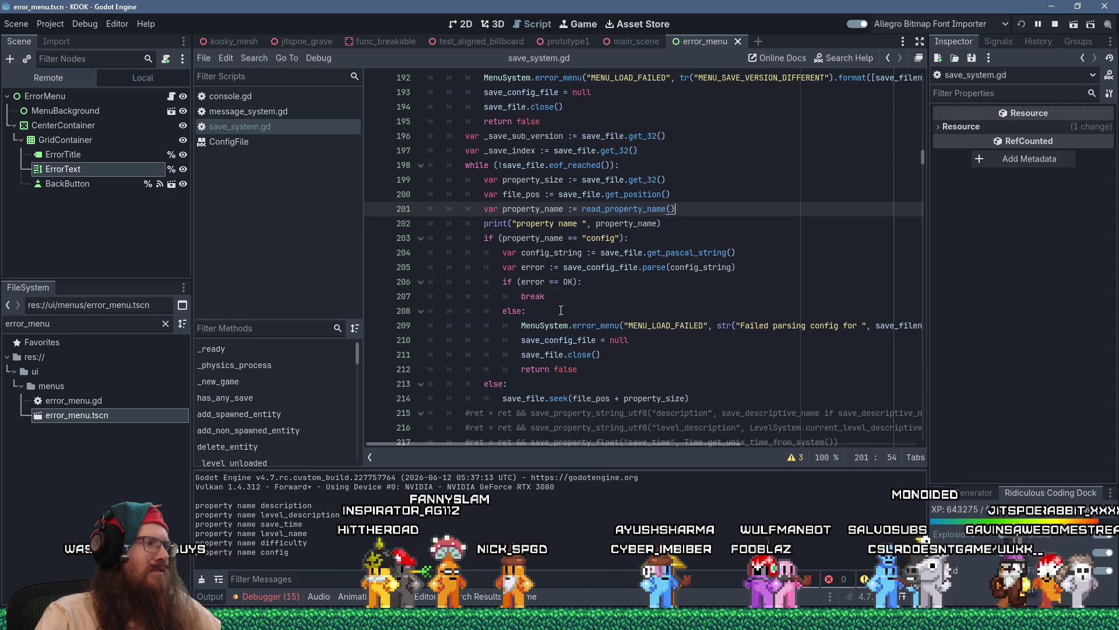
pyautogui.click(514, 225)
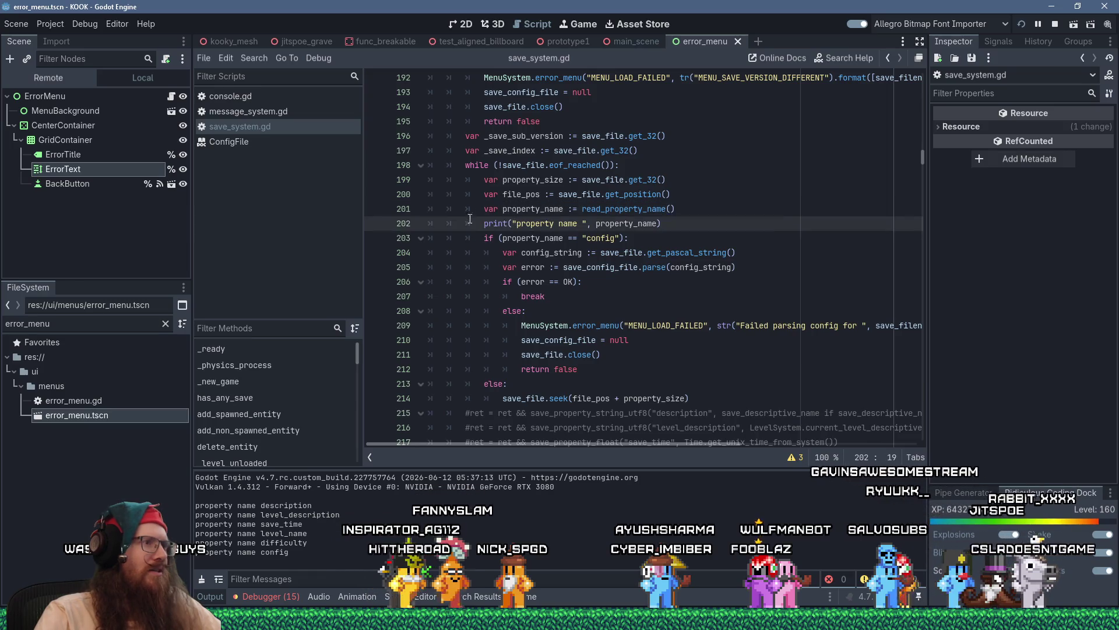
pyautogui.press('Down')
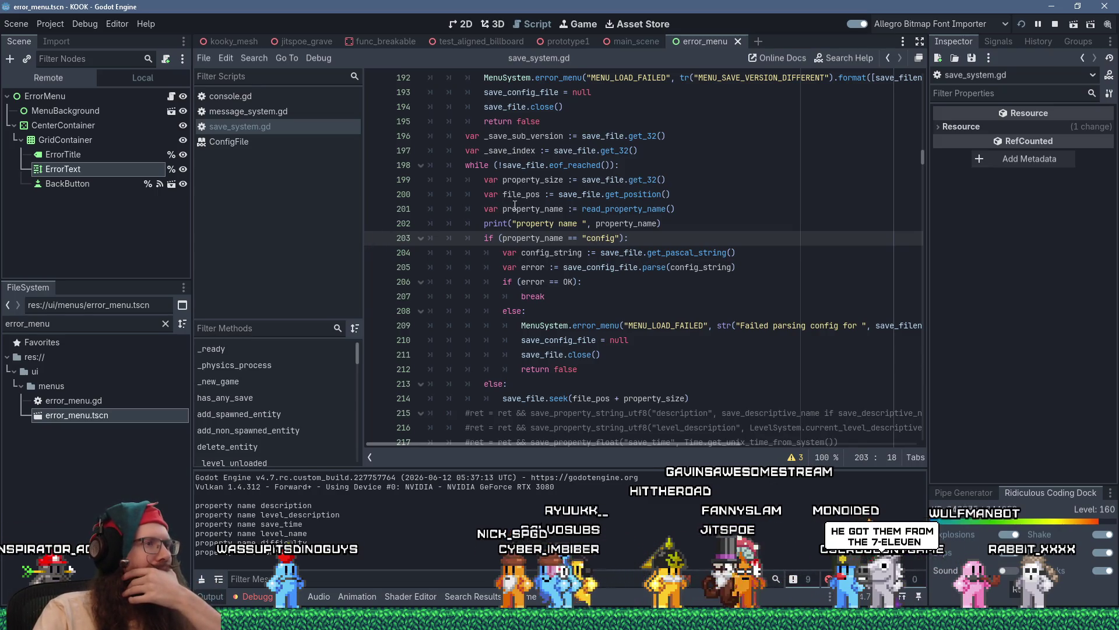
pyautogui.moveTo(520, 209)
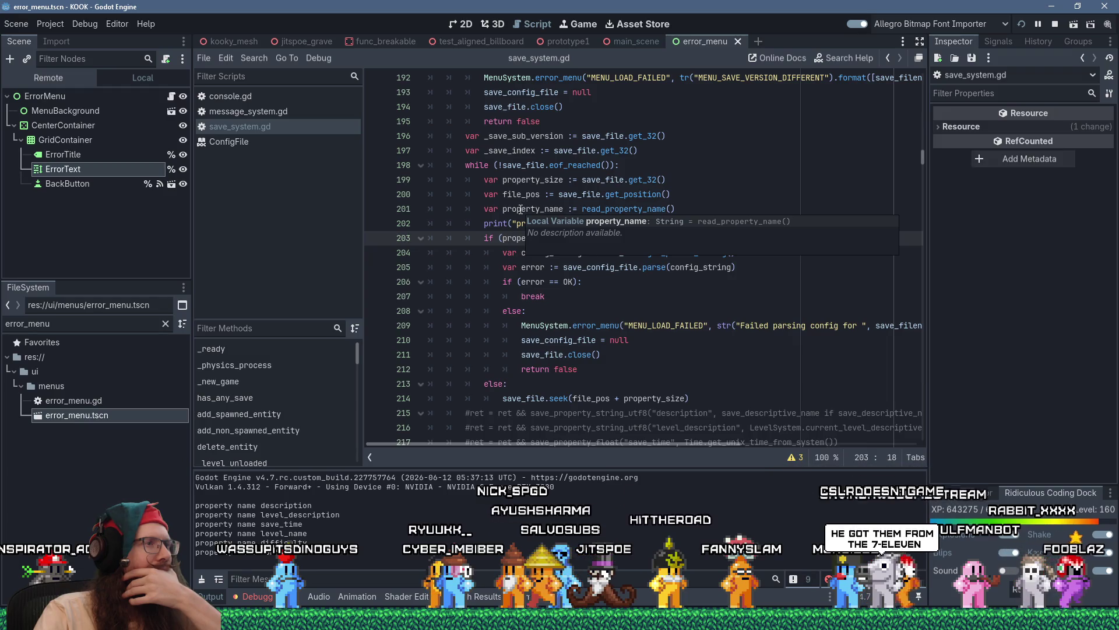
pyautogui.click(519, 396)
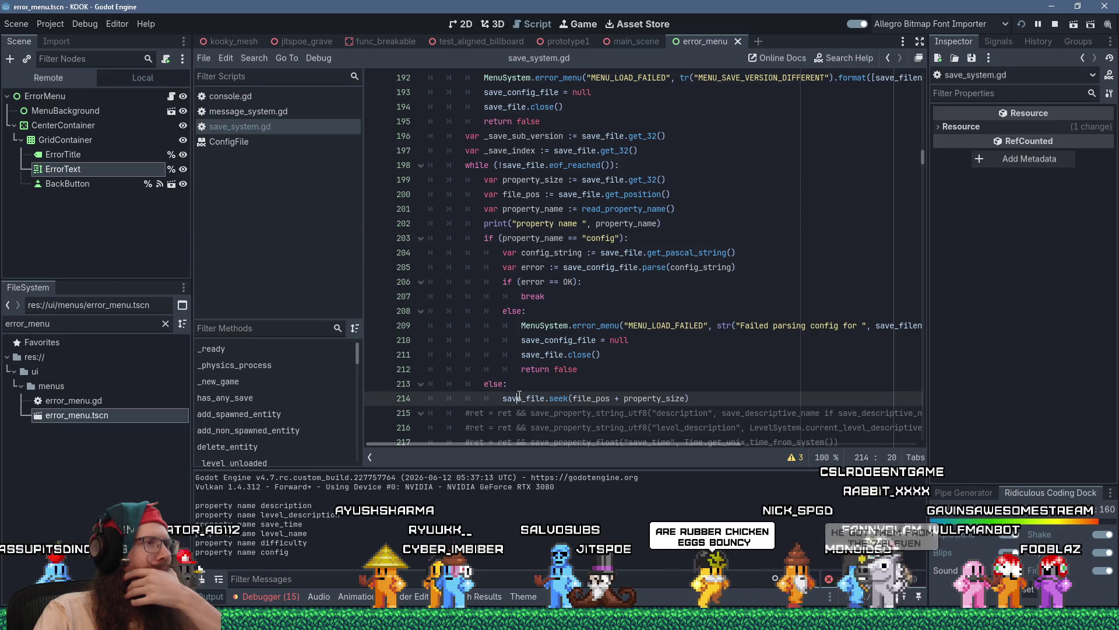
pyautogui.click(577, 167)
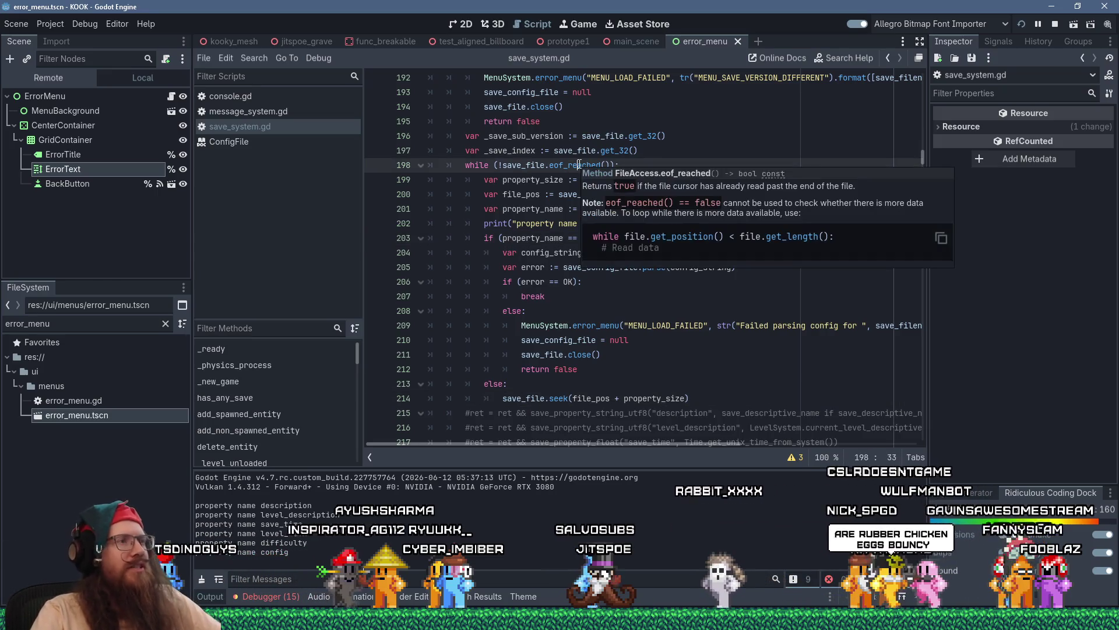
pyautogui.keyDown('ctrl'); pyautogui.click(577, 166); pyautogui.keyUp('ctrl')
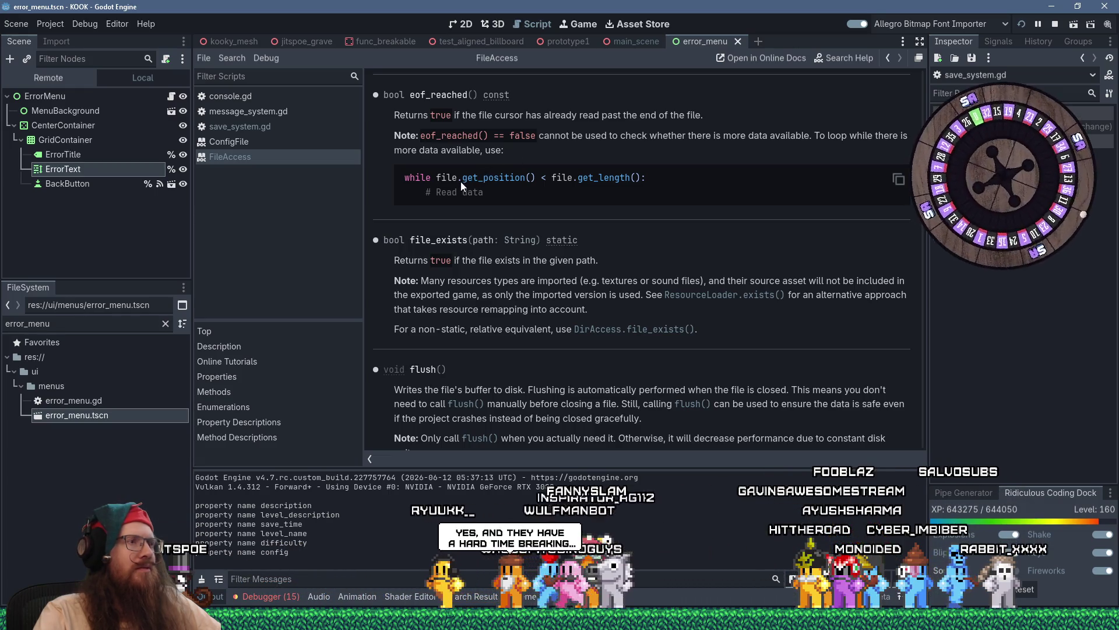
# - Select the position-versus-length loop condition, stop the game, and close console.gd and the FileAccess docs
pyautogui.moveTo(438, 180); pyautogui.dragTo(640, 179)
pyautogui.hotkey('ctrl', 'c')
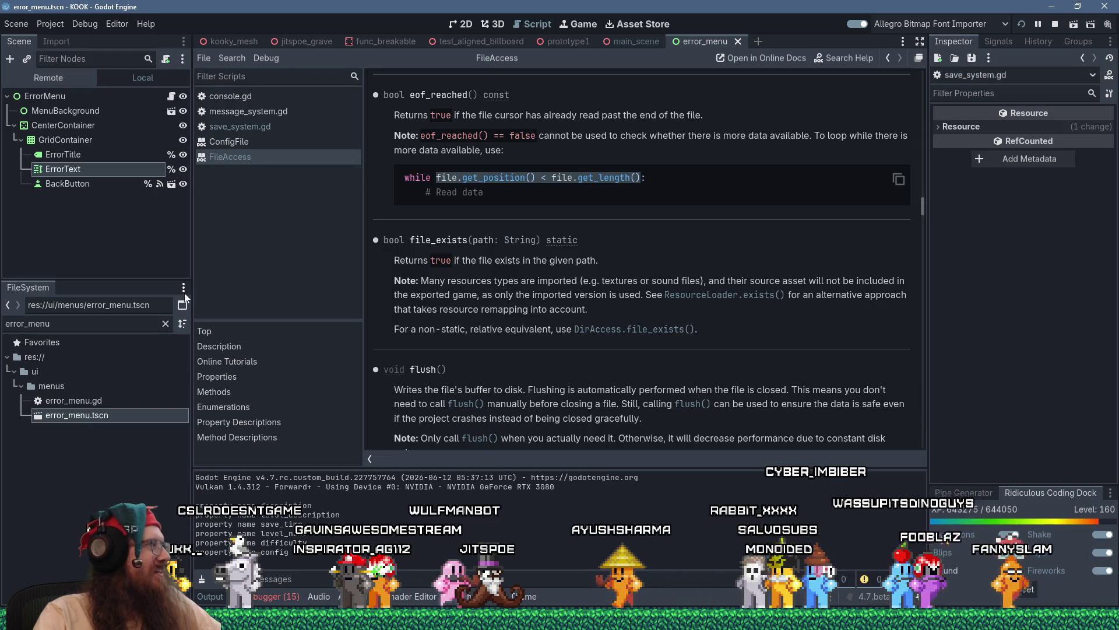
pyautogui.click(296, 103)
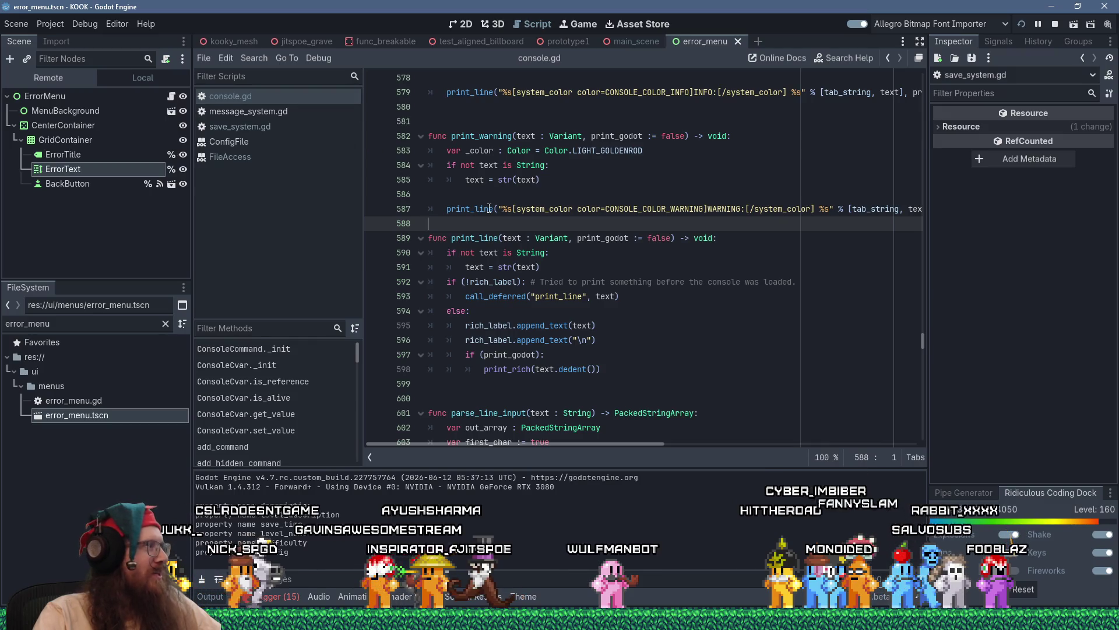
pyautogui.moveTo(494, 209)
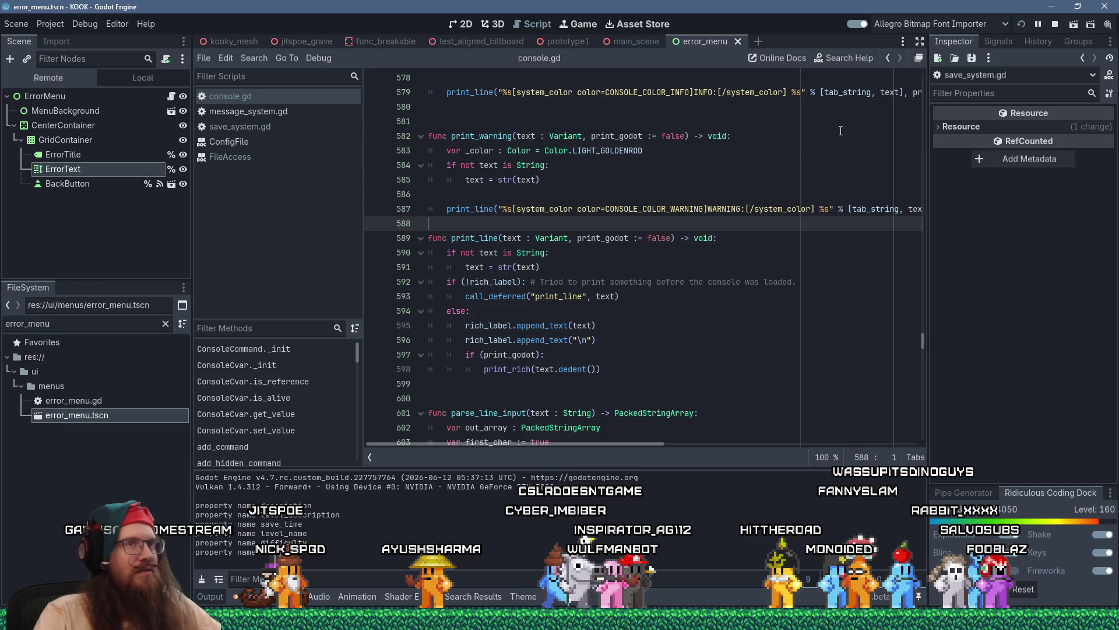
pyautogui.click(1055, 24)
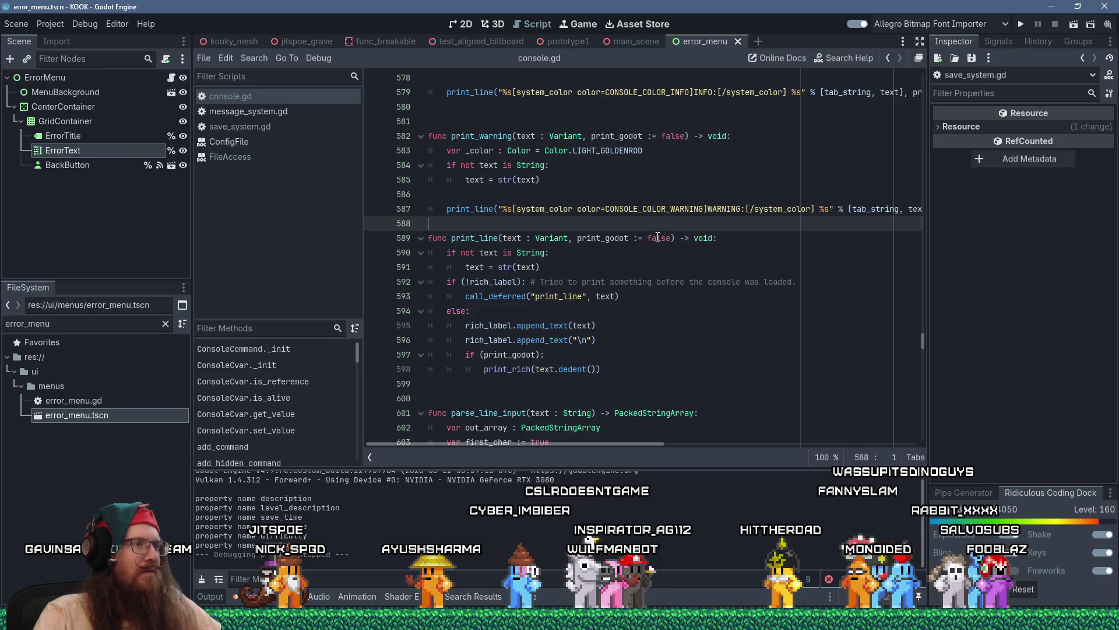
pyautogui.middleClick(279, 98)
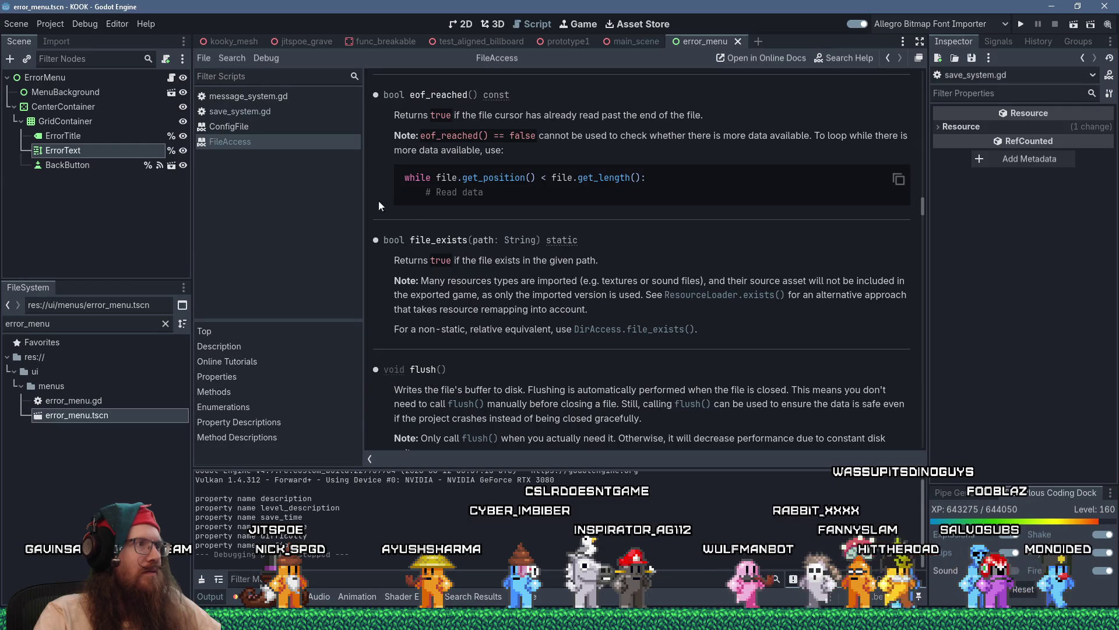
pyautogui.middleClick(274, 143)
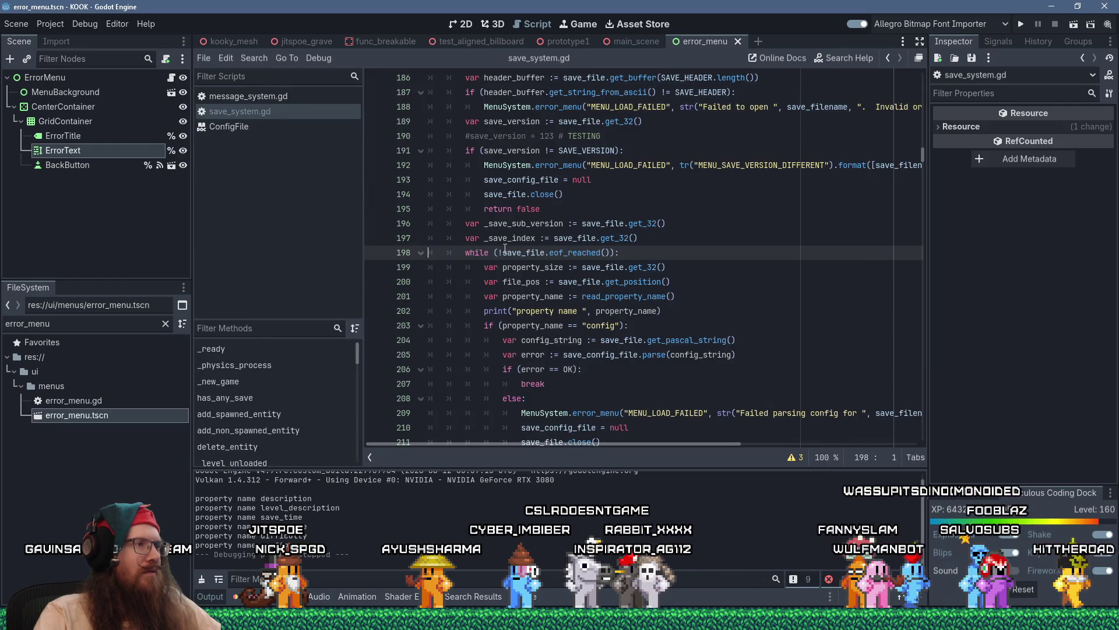
# - Change the line 198 loop condition to save_file.get_position() < save_file.get_length()
pyautogui.moveTo(497, 252); pyautogui.dragTo(609, 252)
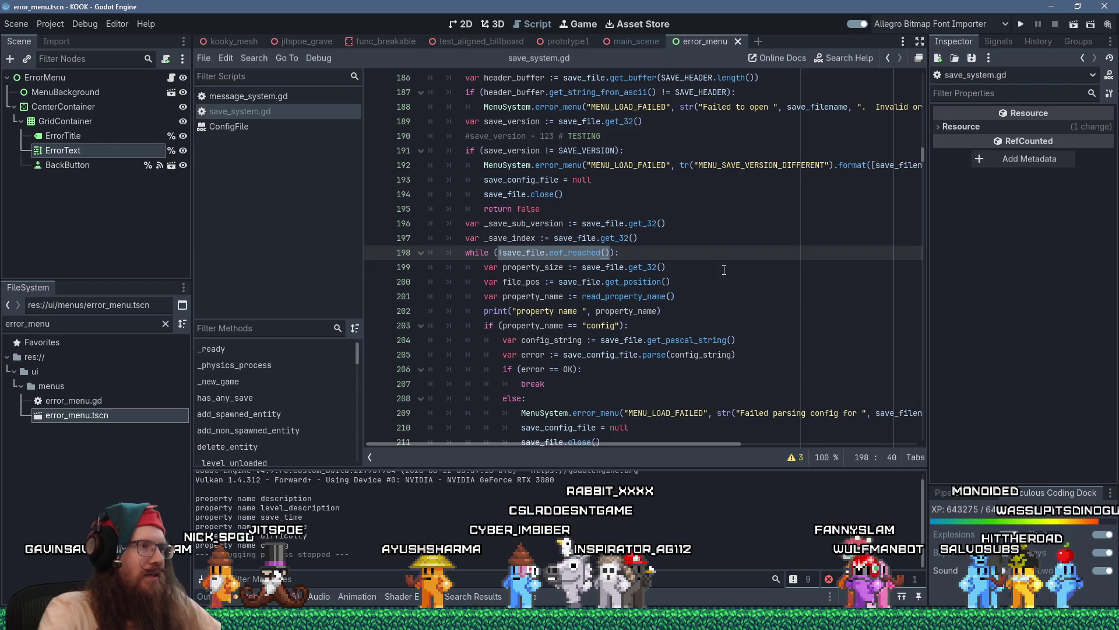
pyautogui.press('shift+Insert')
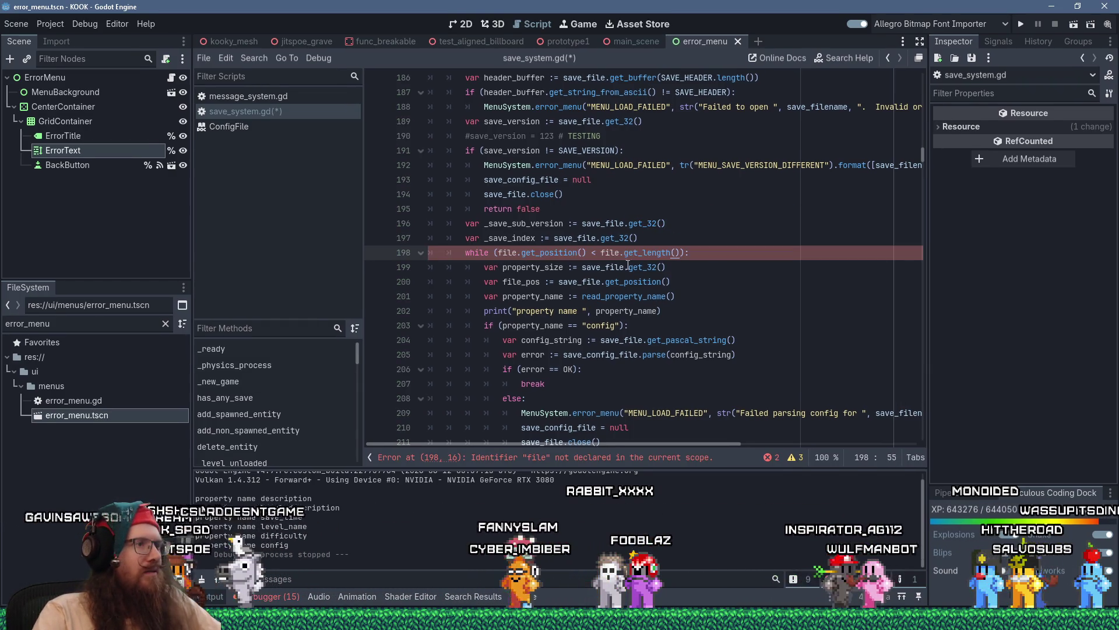
pyautogui.click(500, 253)
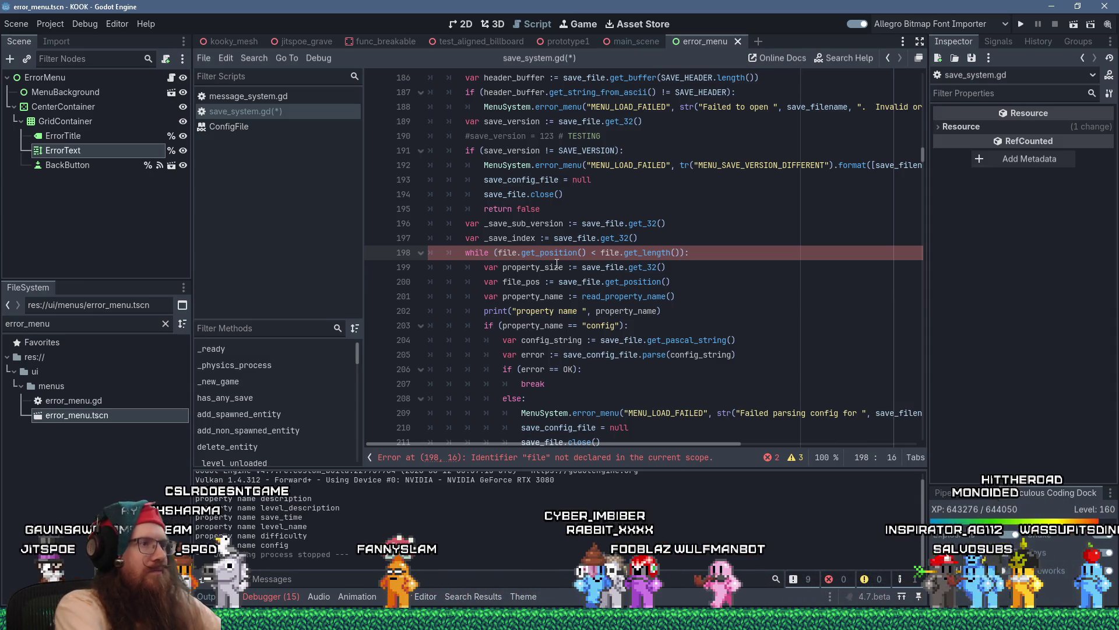
pyautogui.write('save_')
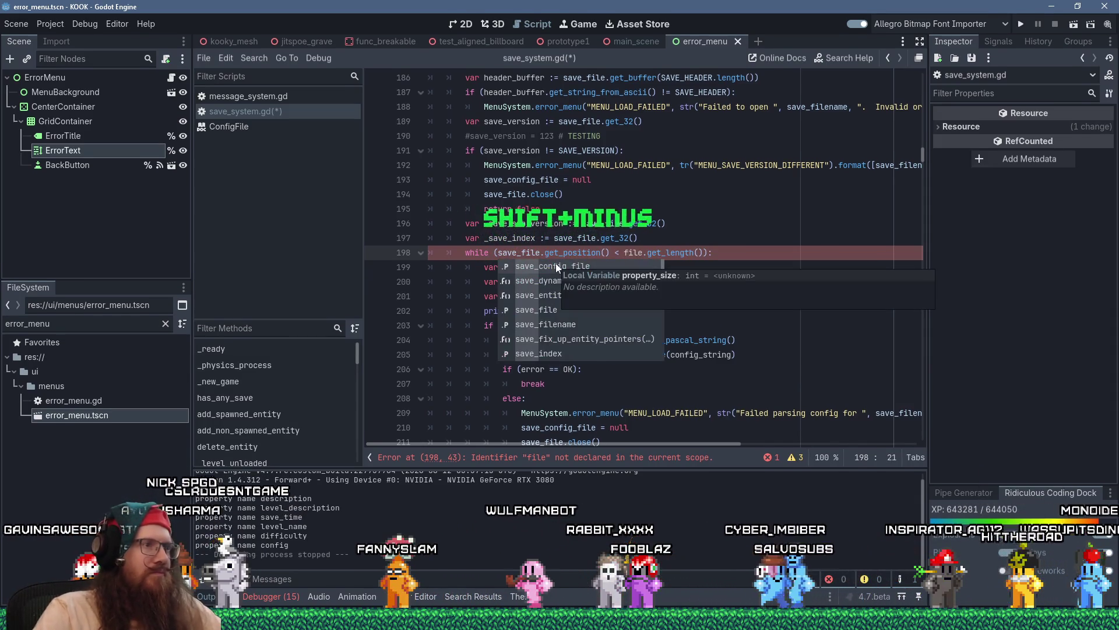
pyautogui.press('Escape')
pyautogui.click(581, 296)
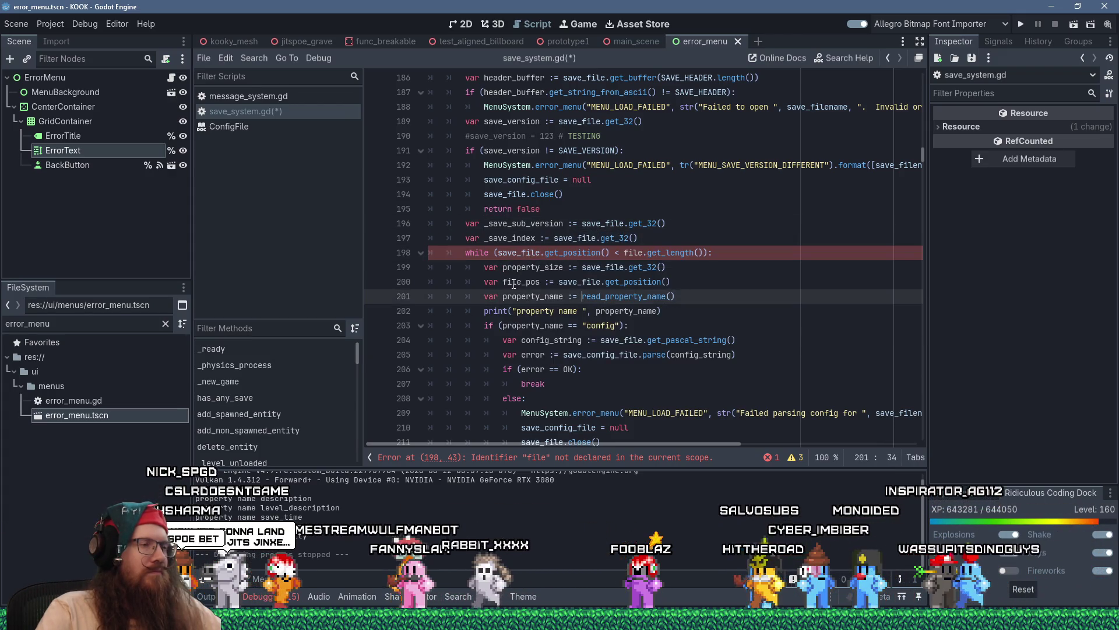
pyautogui.click(624, 252)
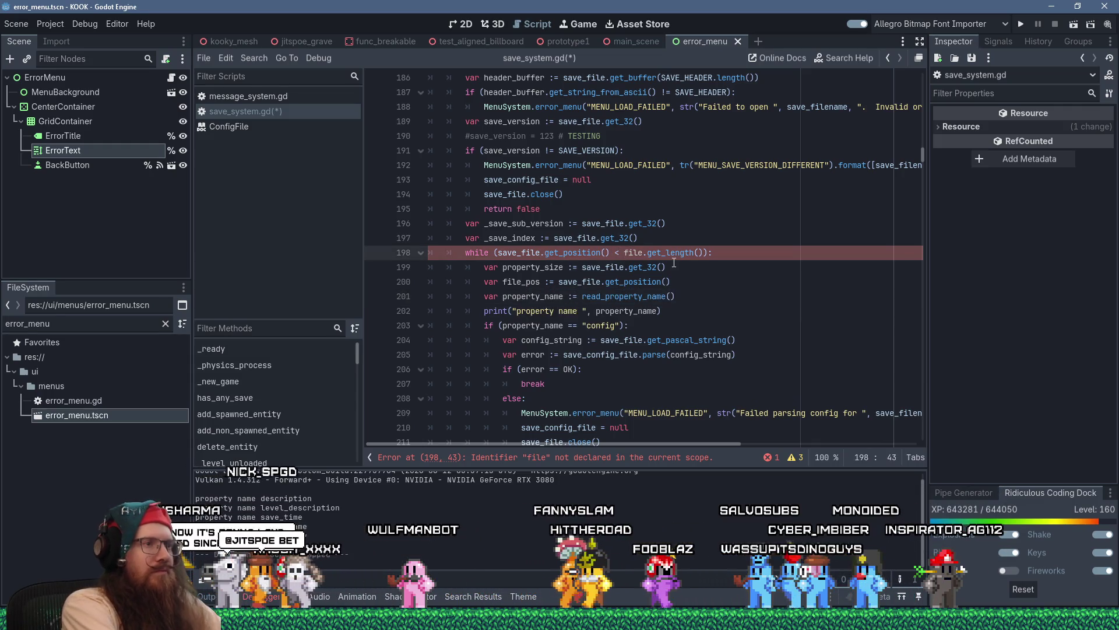
pyautogui.write('save_')
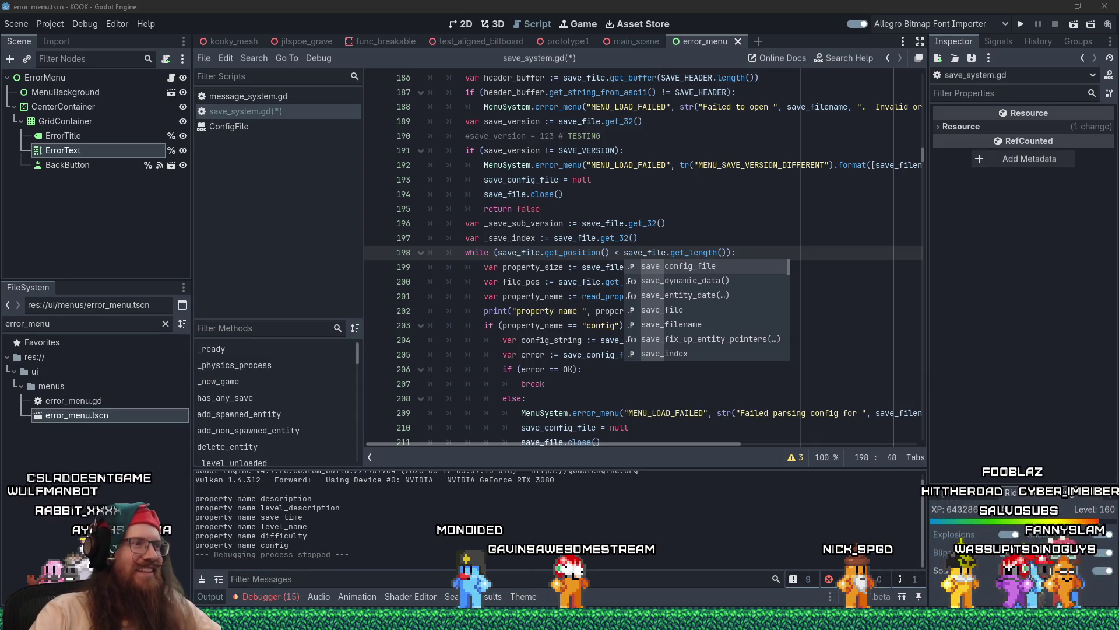
pyautogui.click(573, 284)
pyautogui.click(740, 253)
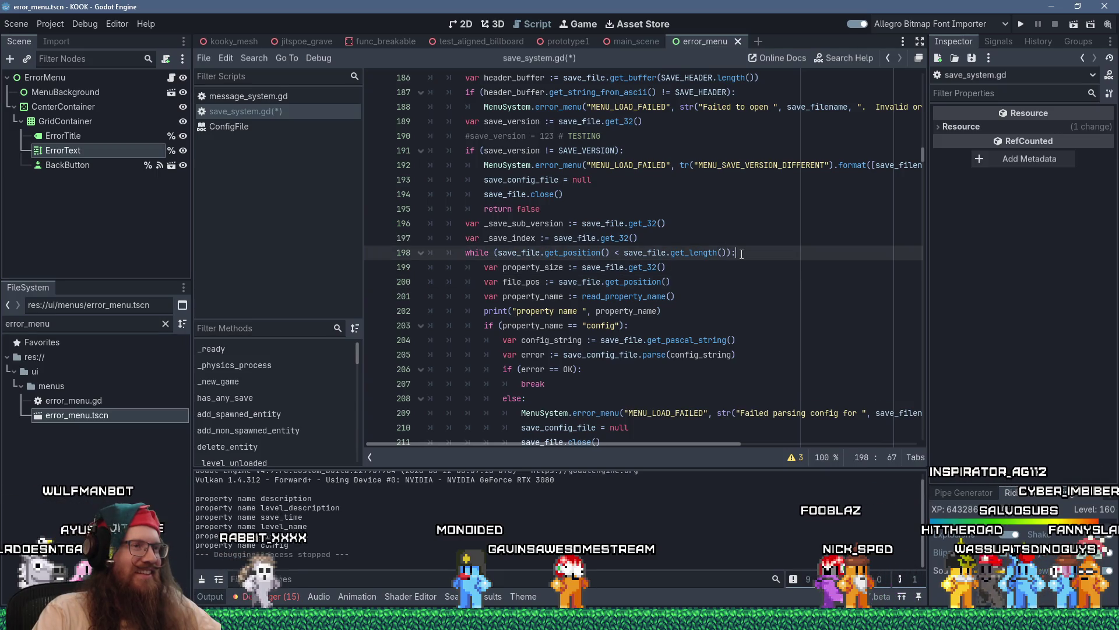
# - Delete the break and else lines and change the config error check from == OK to != OK
pyautogui.scroll(-3, 741, 254)
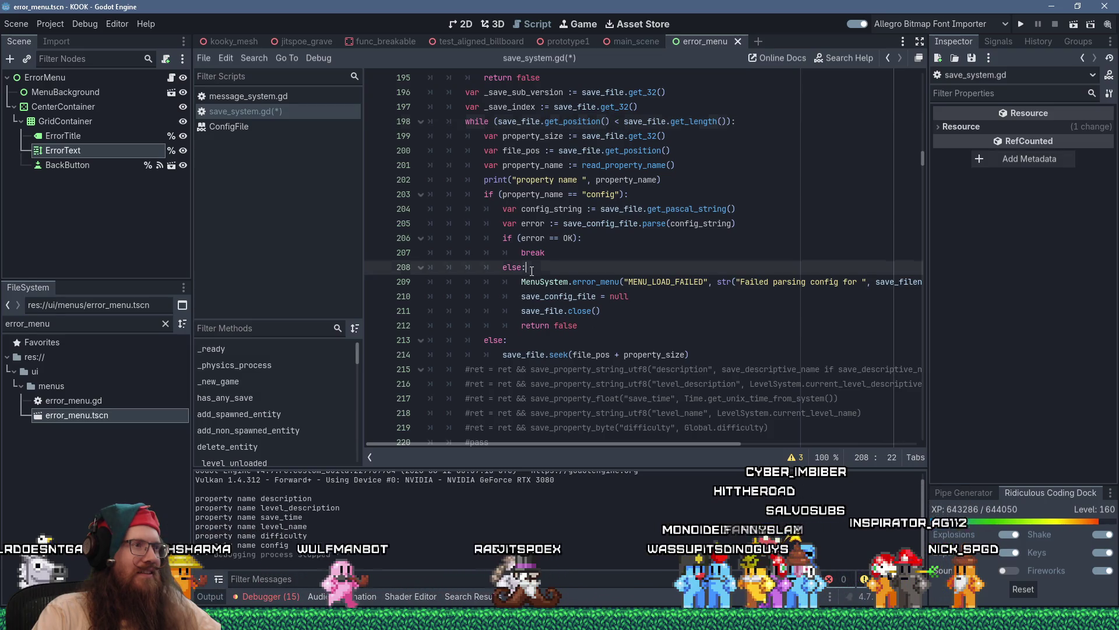
pyautogui.moveTo(532, 271); pyautogui.dragTo(565, 243)
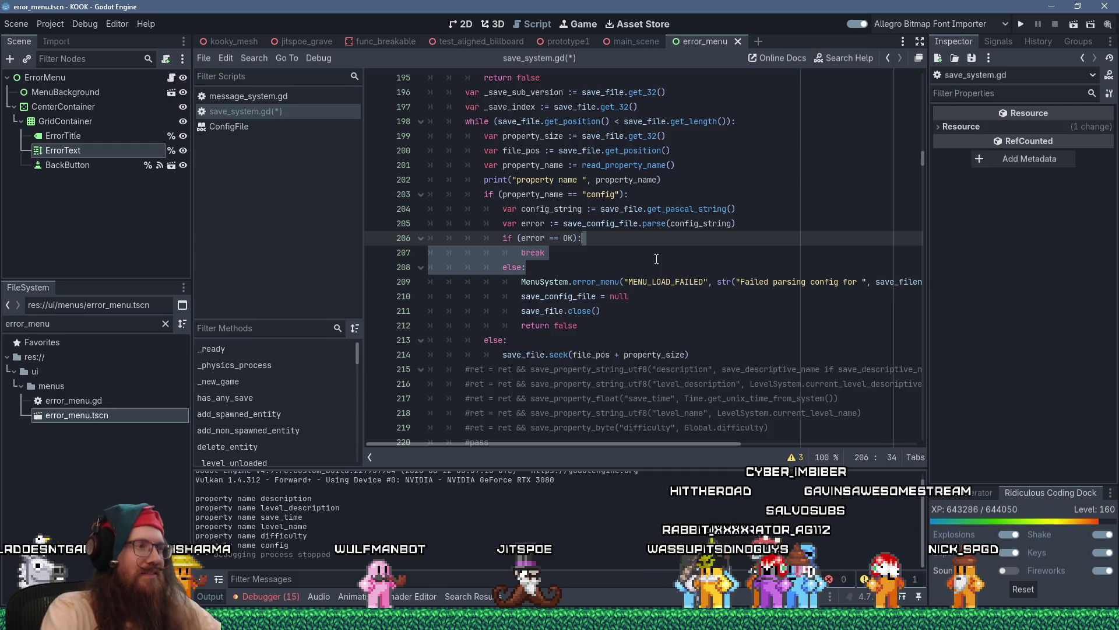
pyautogui.press('Delete')
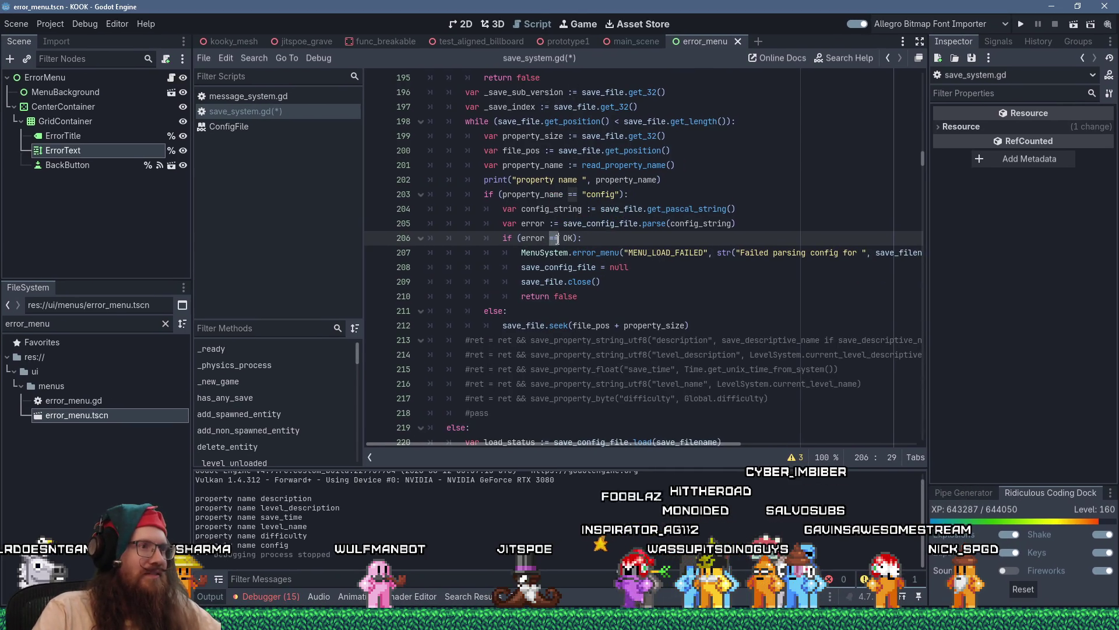
pyautogui.write('!')
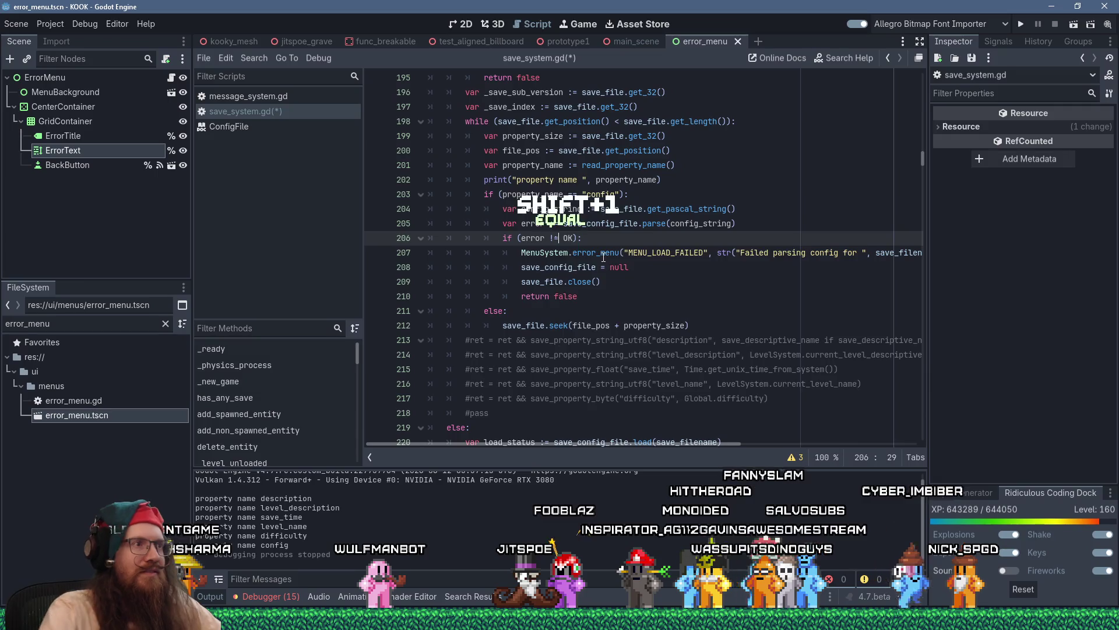
pyautogui.click(636, 194)
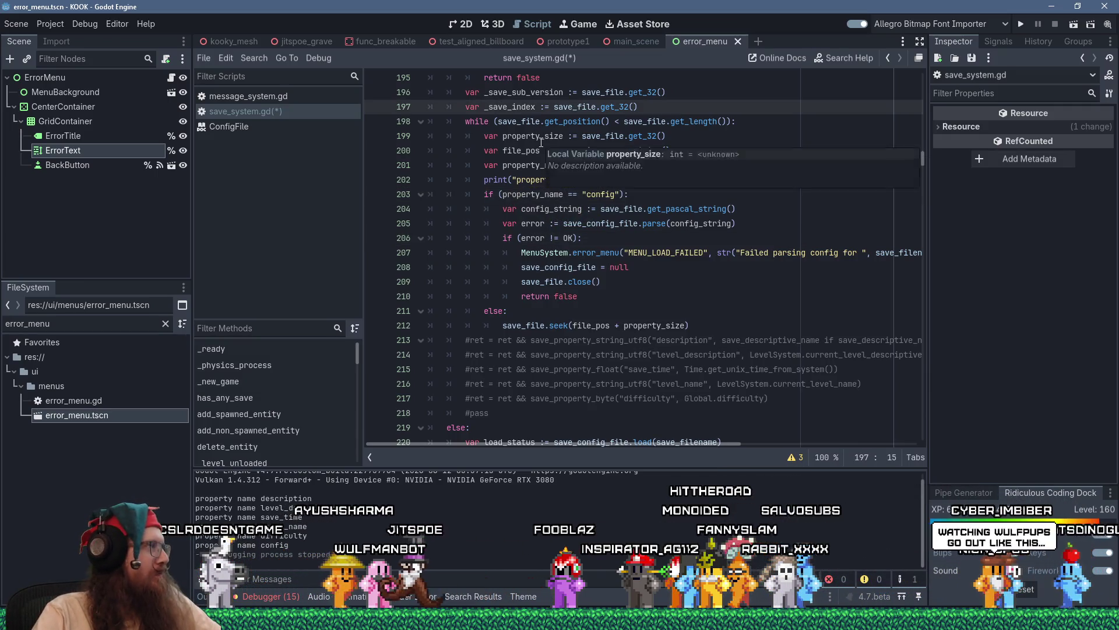
pyautogui.click(594, 325)
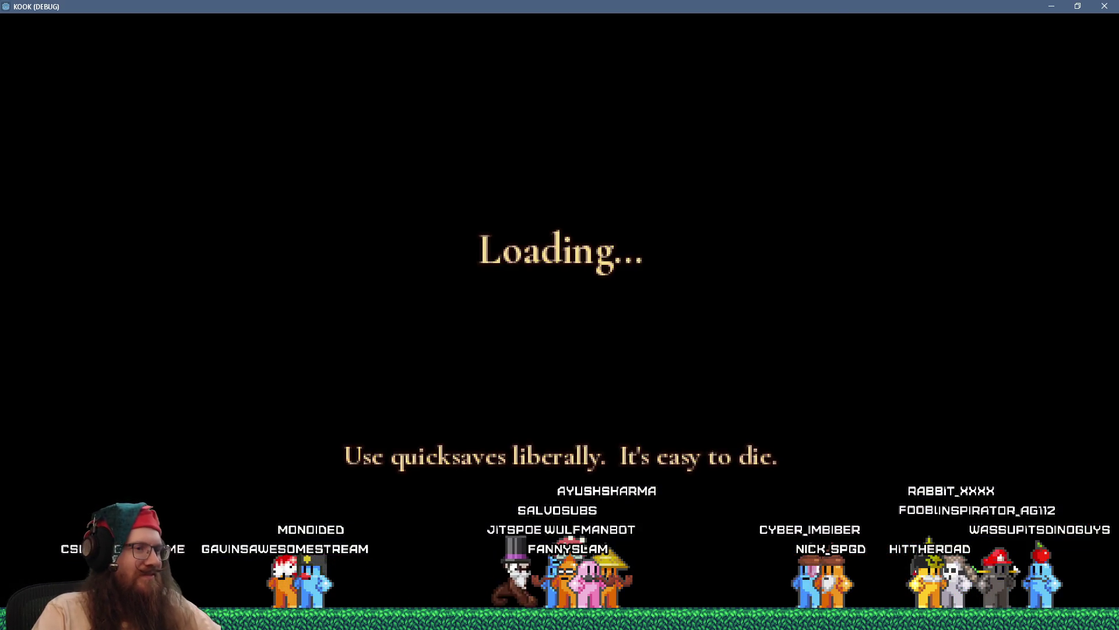
# - Run 'load test' in the game's dev console to load the test save
pyautogui.press('`')
pyautogui.write('load')
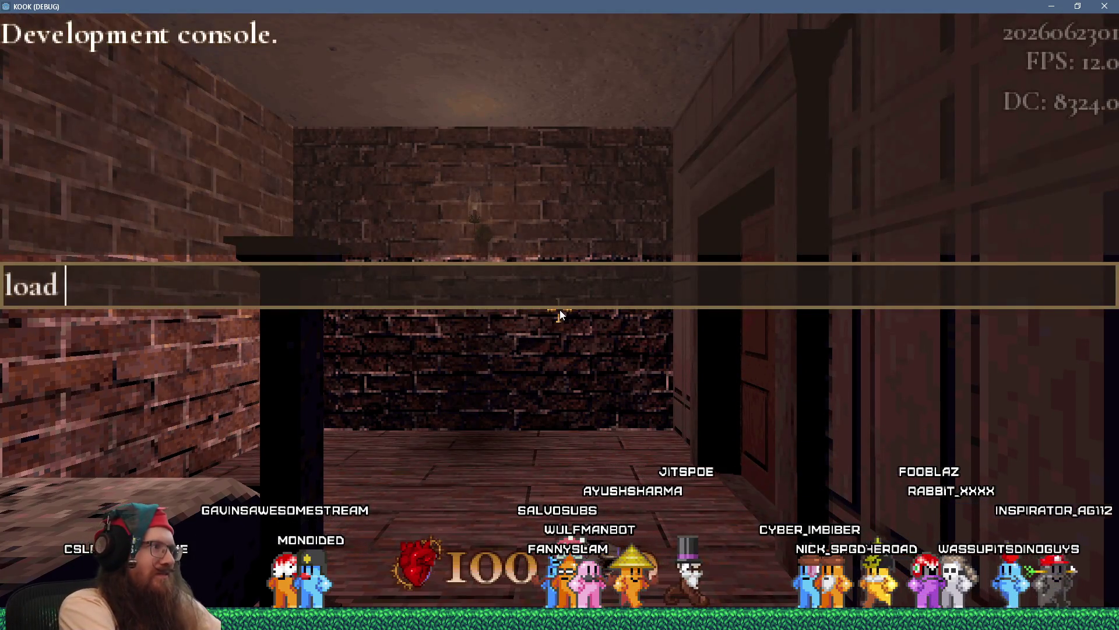
pyautogui.write(' test')
pyautogui.press('Return')
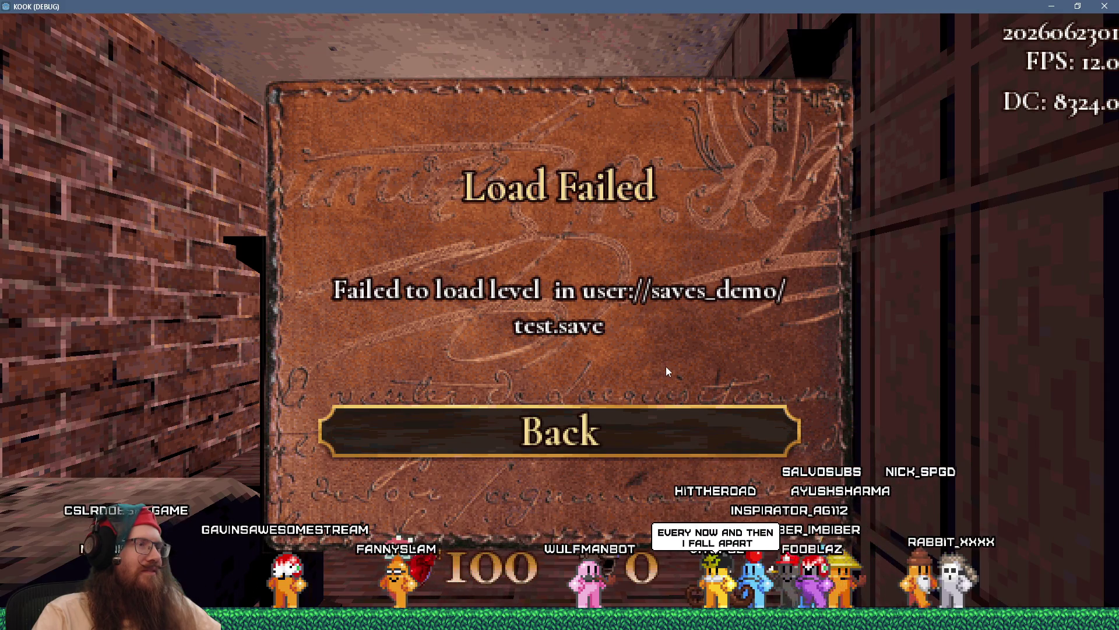
# - Dismiss the Load Failed message and run 'quit' from the console to return to the editor
pyautogui.press('`')
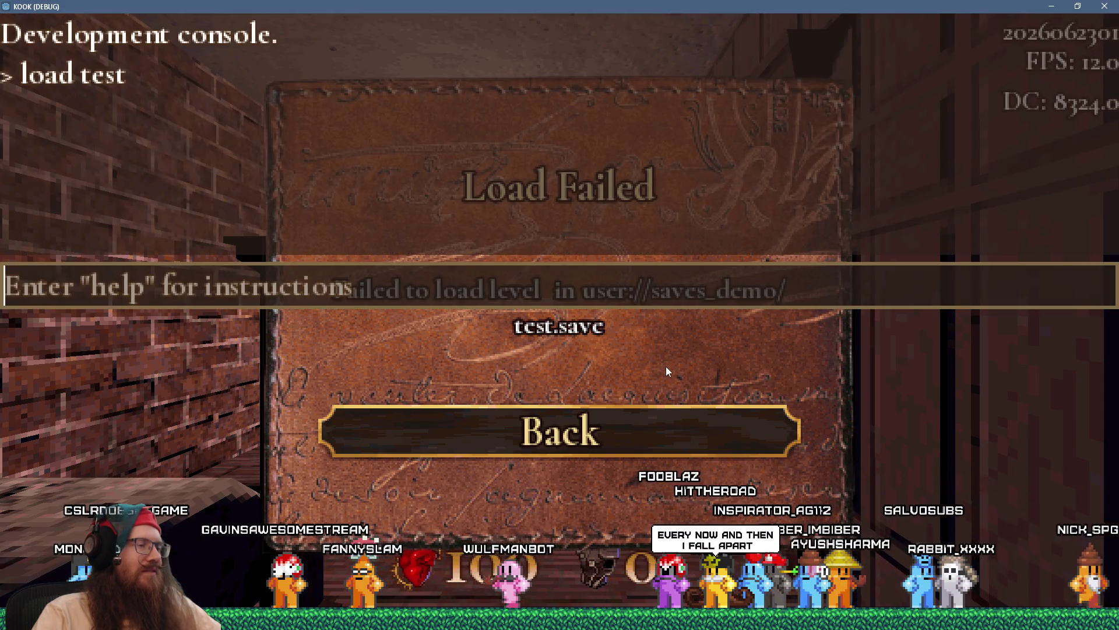
pyautogui.press('`')
pyautogui.click(643, 438)
pyautogui.press('`')
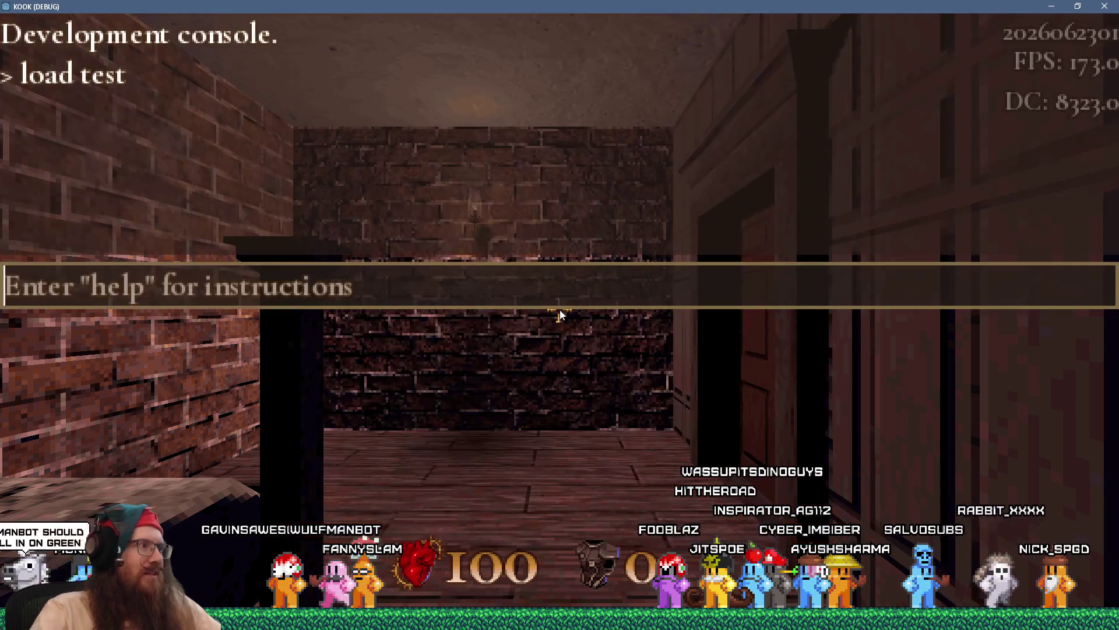
pyautogui.write('quit')
pyautogui.press('Return')
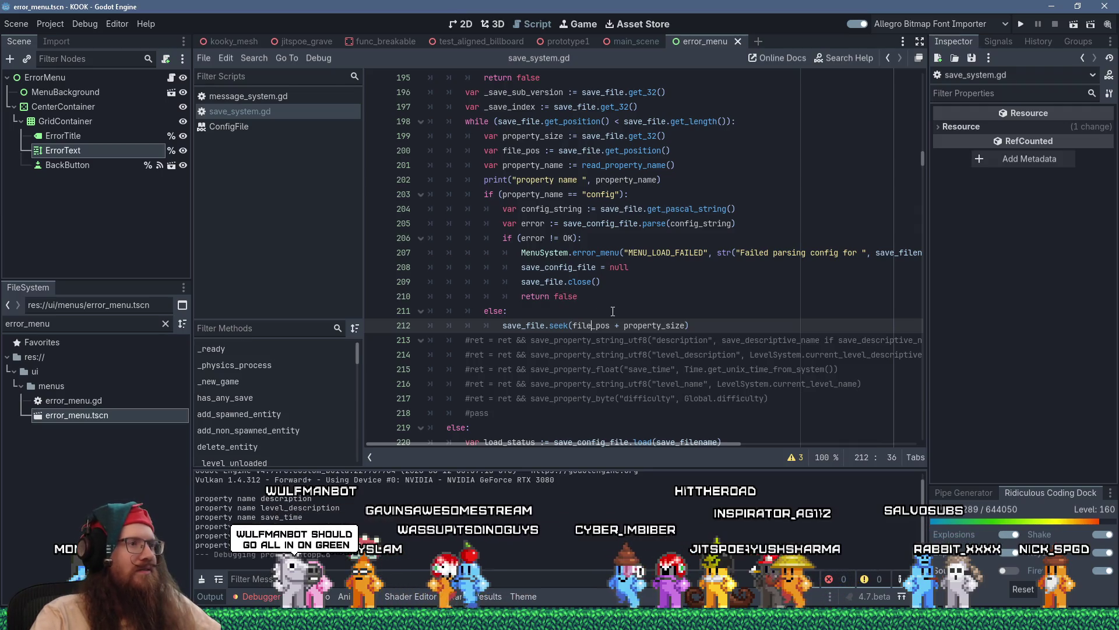
pyautogui.scroll(-2, 612, 311)
pyautogui.scroll(-9, 613, 311)
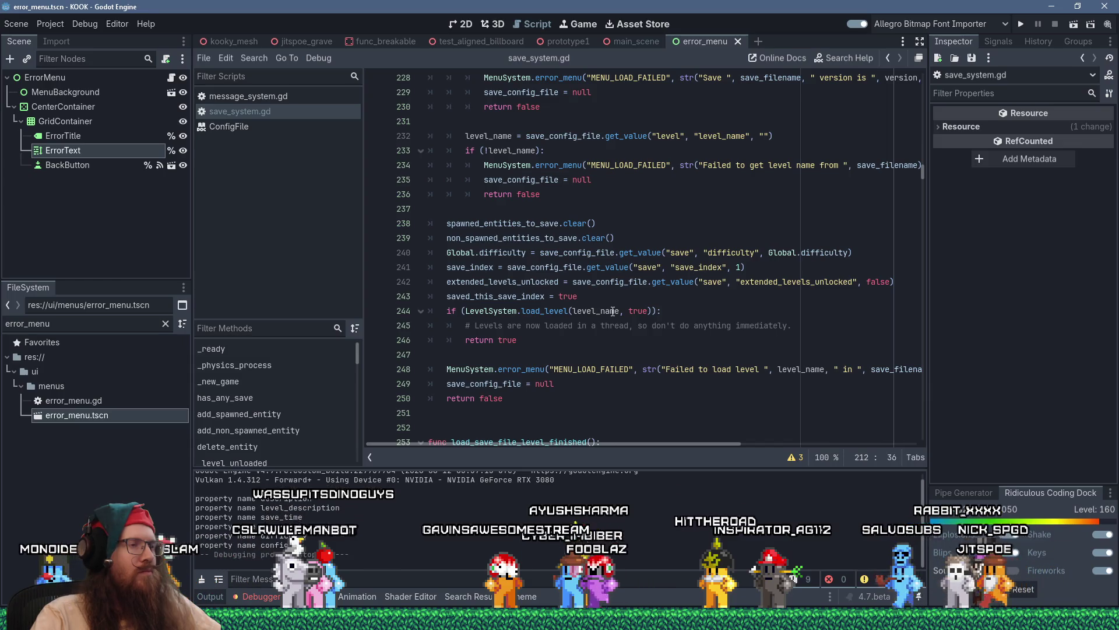
pyautogui.scroll(-3, 612, 311)
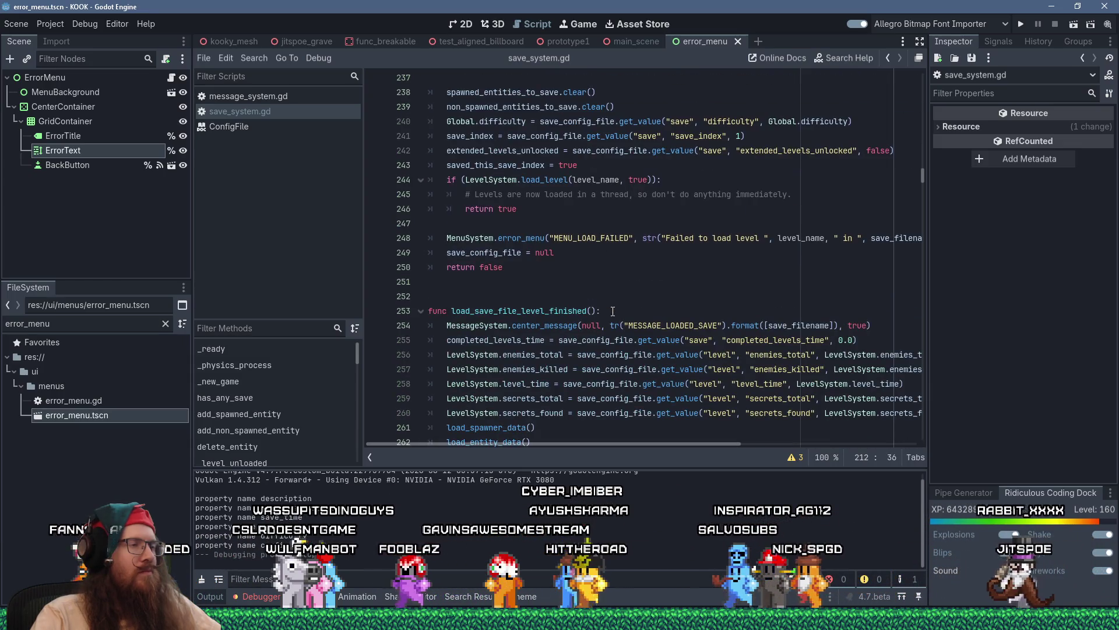
pyautogui.scroll(8, 613, 311)
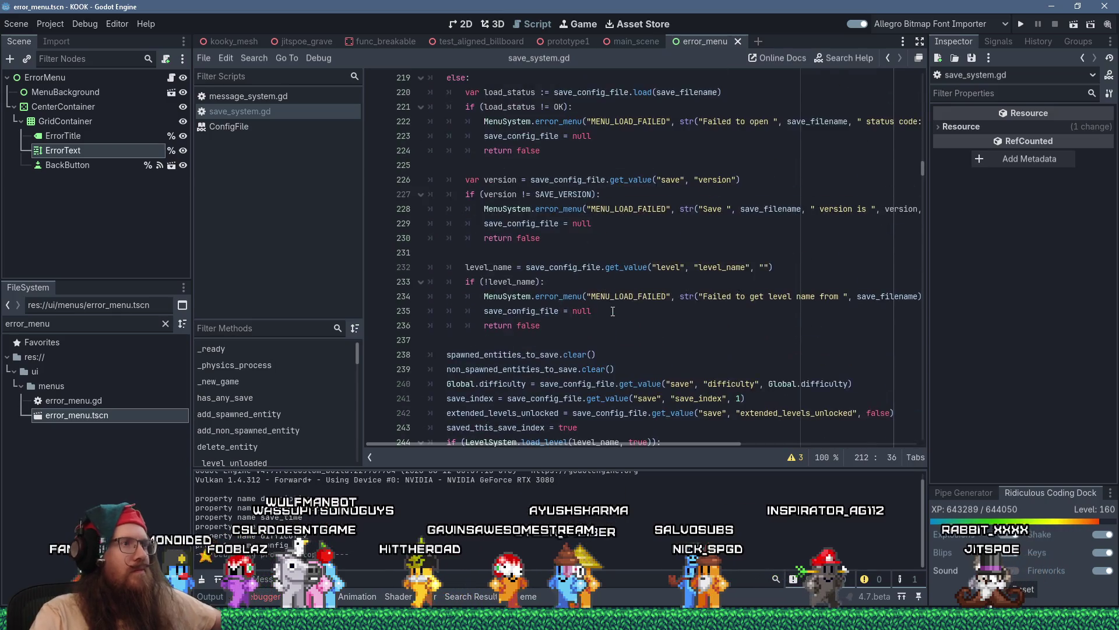
pyautogui.scroll(-4, 612, 311)
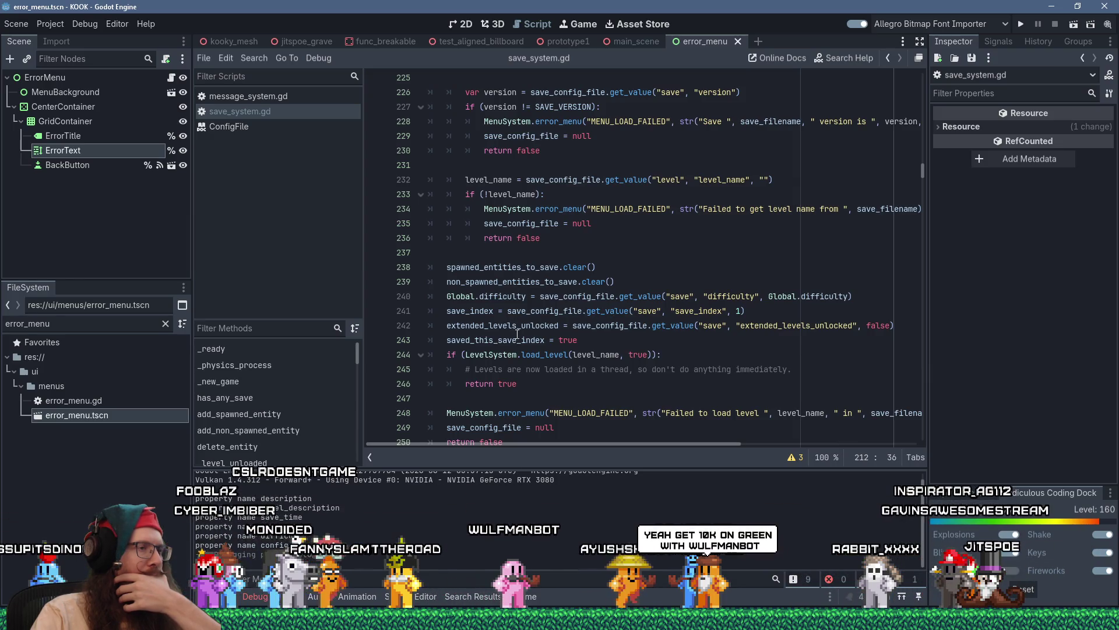
pyautogui.moveTo(517, 334)
pyautogui.doubleClick(470, 310)
pyautogui.click(600, 353)
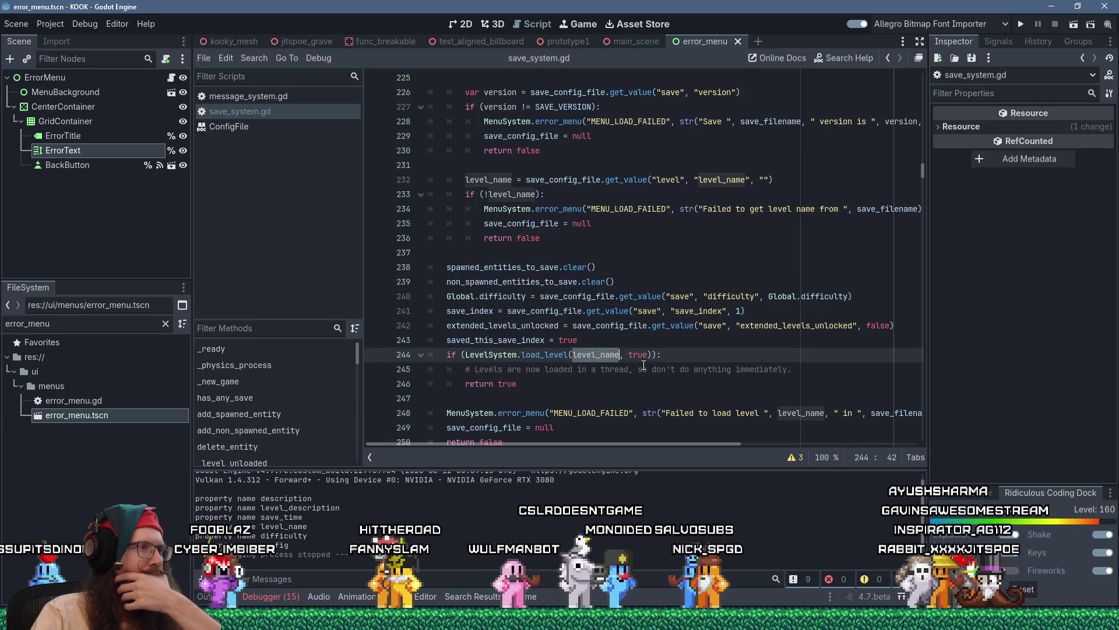
pyautogui.scroll(4, 644, 365)
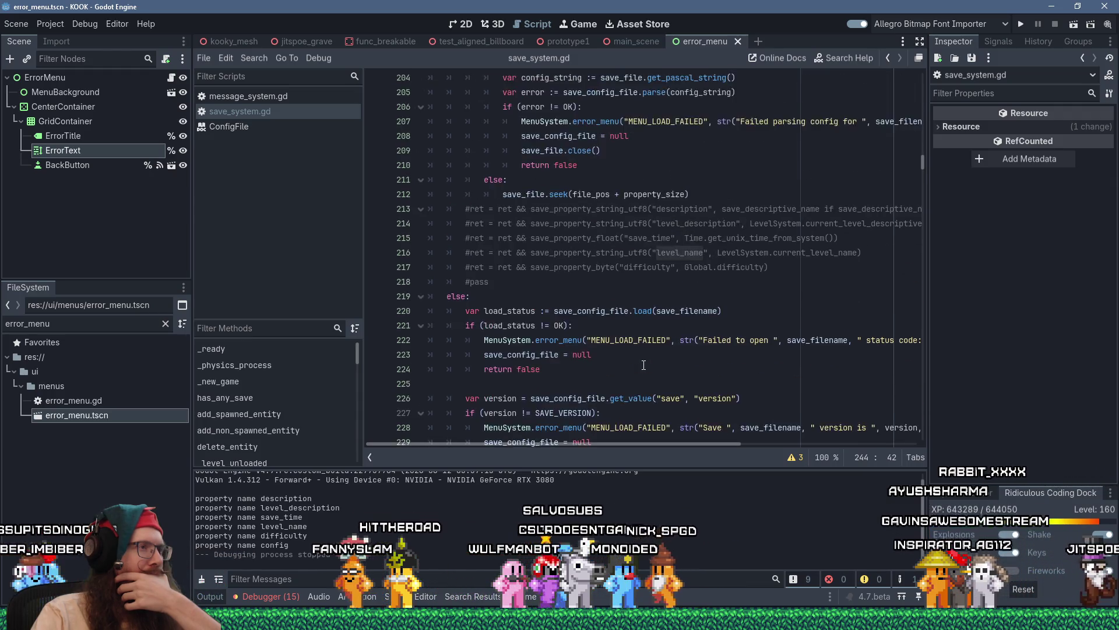
pyautogui.scroll(7, 643, 365)
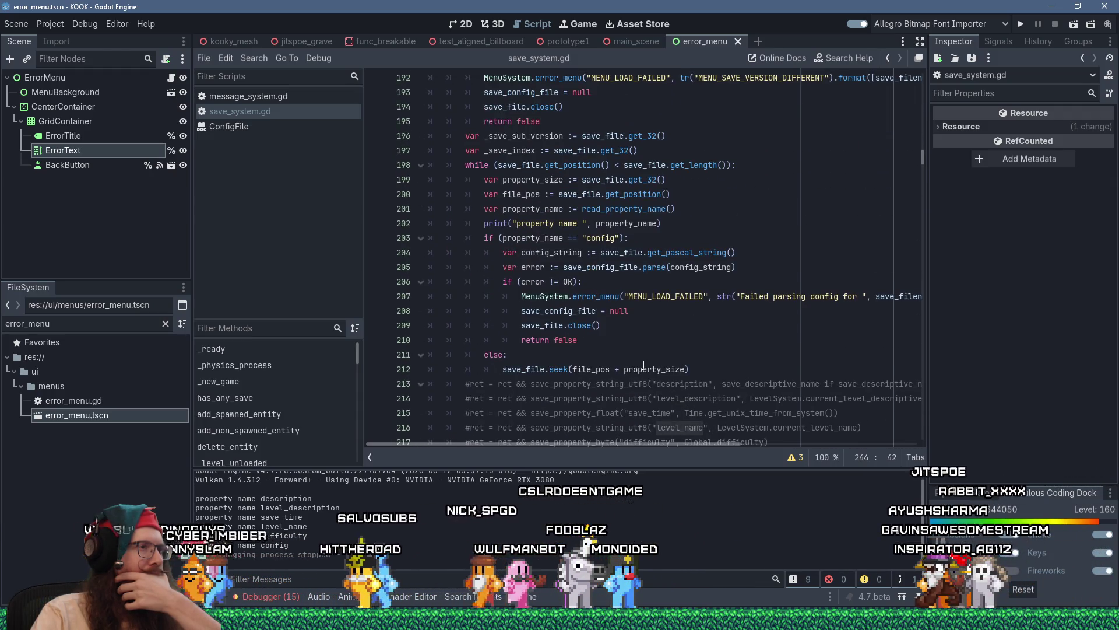
pyautogui.scroll(1, 644, 364)
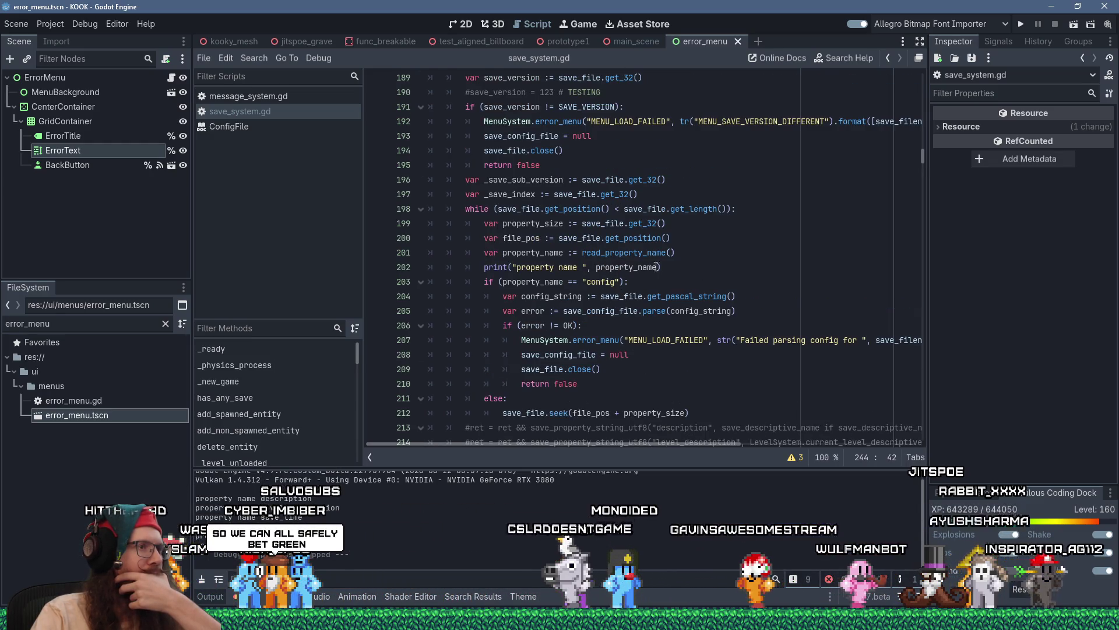
pyautogui.click(752, 267)
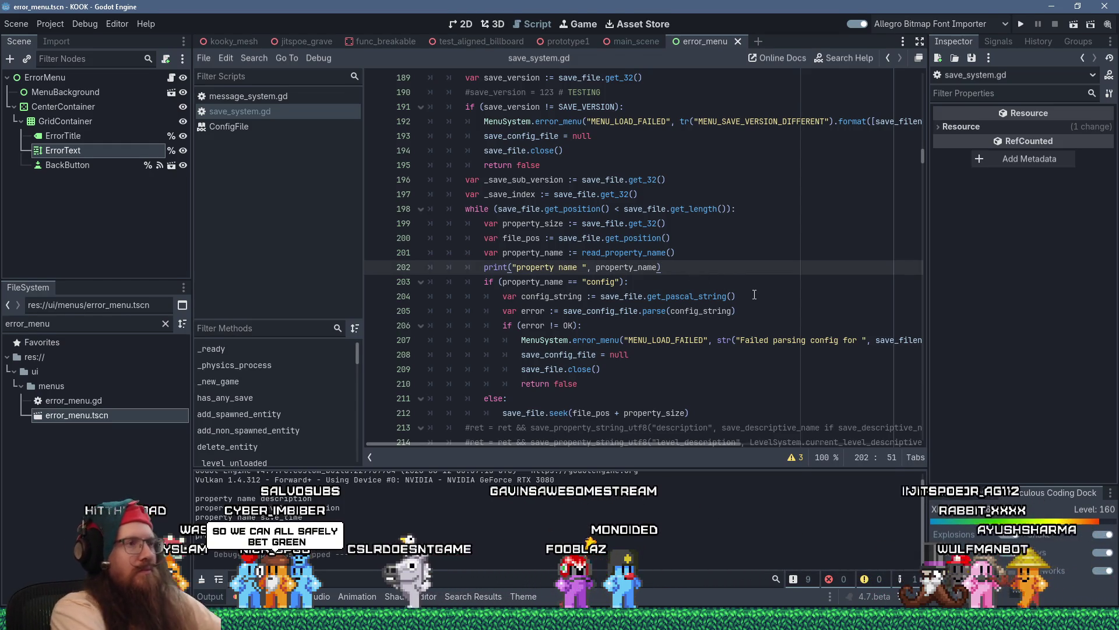
# - Add 'match property_name:' with a "config": branch after the print statement
pyautogui.press('Return')
pyautogui.write('match ')
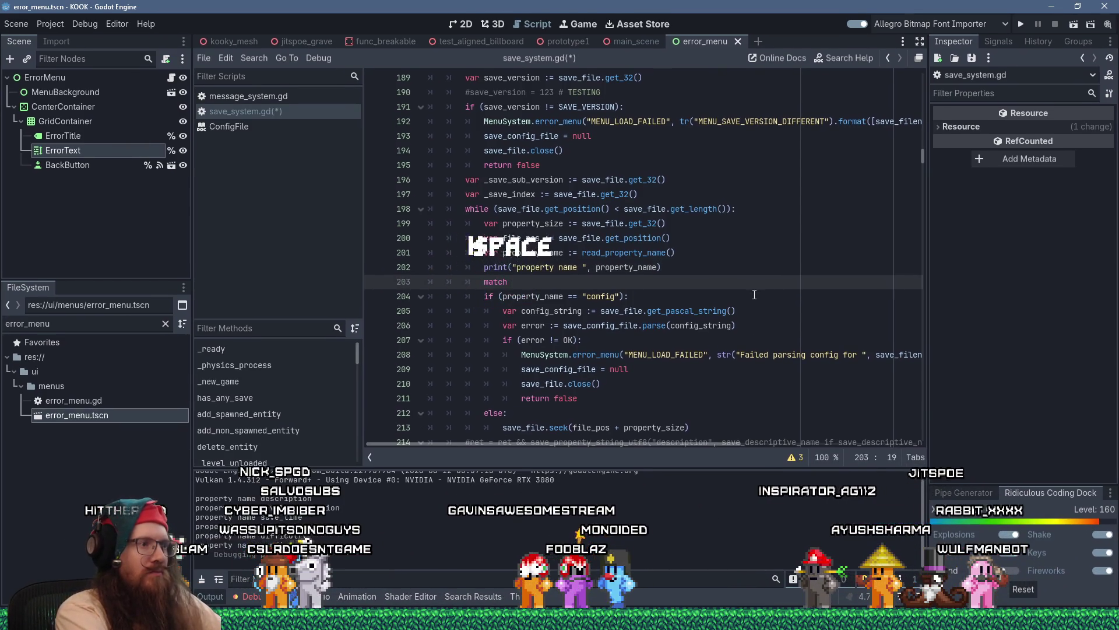
pyautogui.write('property_')
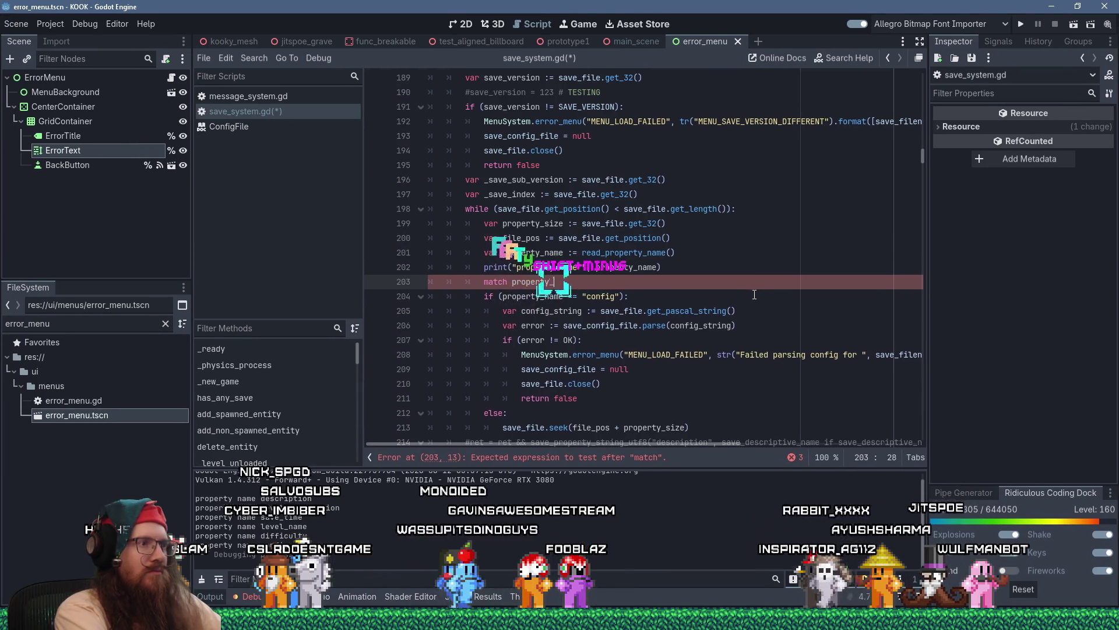
pyautogui.write('name:')
pyautogui.press('Return')
pyautogui.write('"')
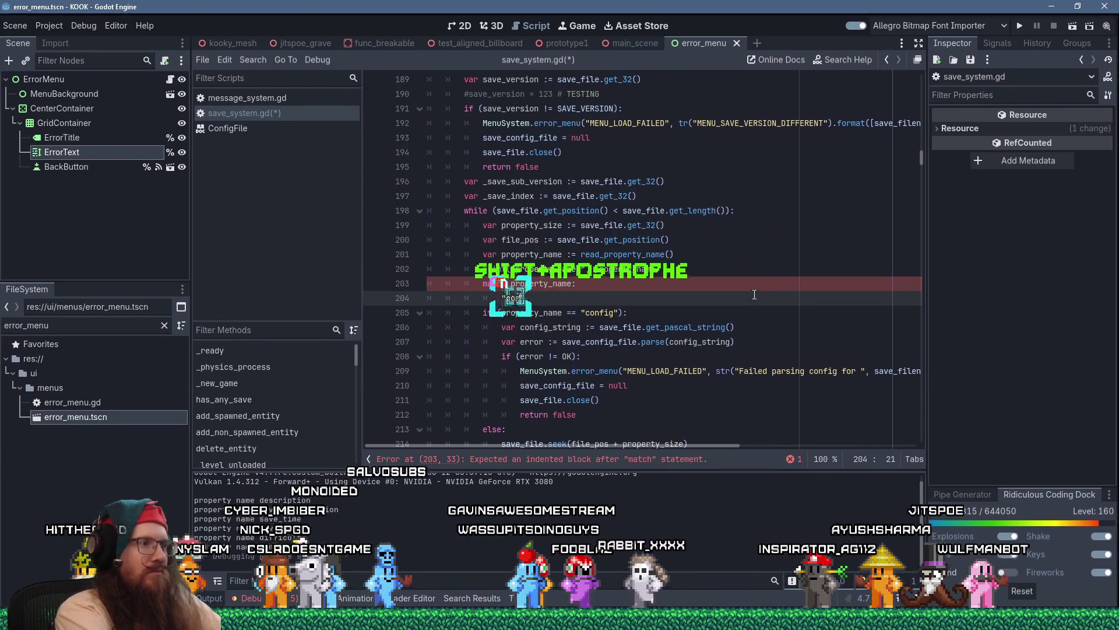
pyautogui.write('config":')
pyautogui.press('Down')
# - Delete the old if (property_name == "config") line
pyautogui.press('End')
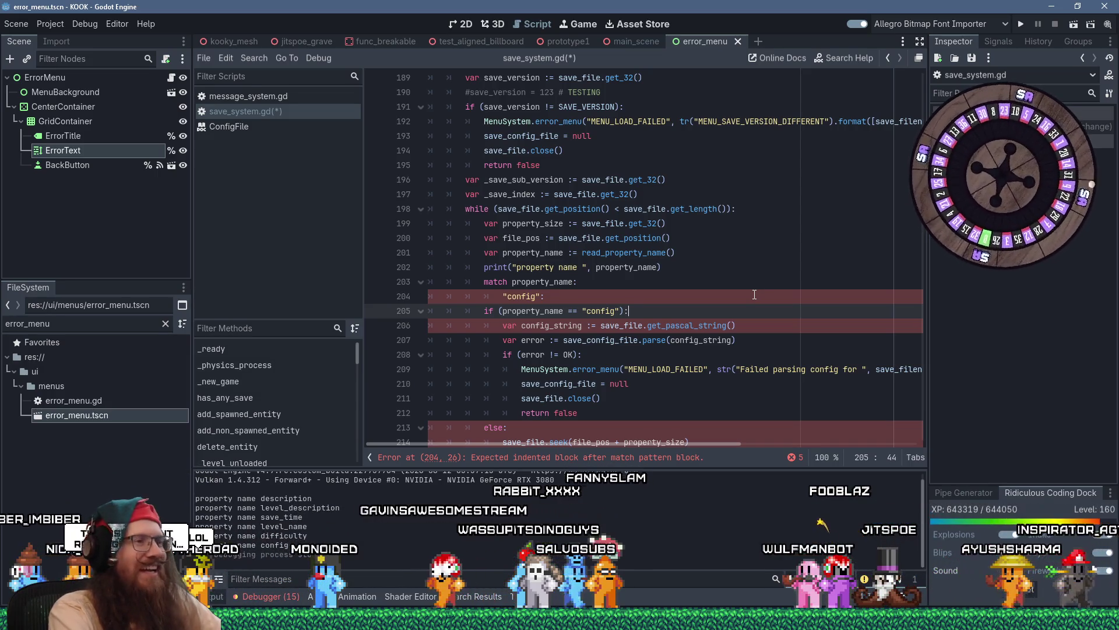
pyautogui.press('Left')
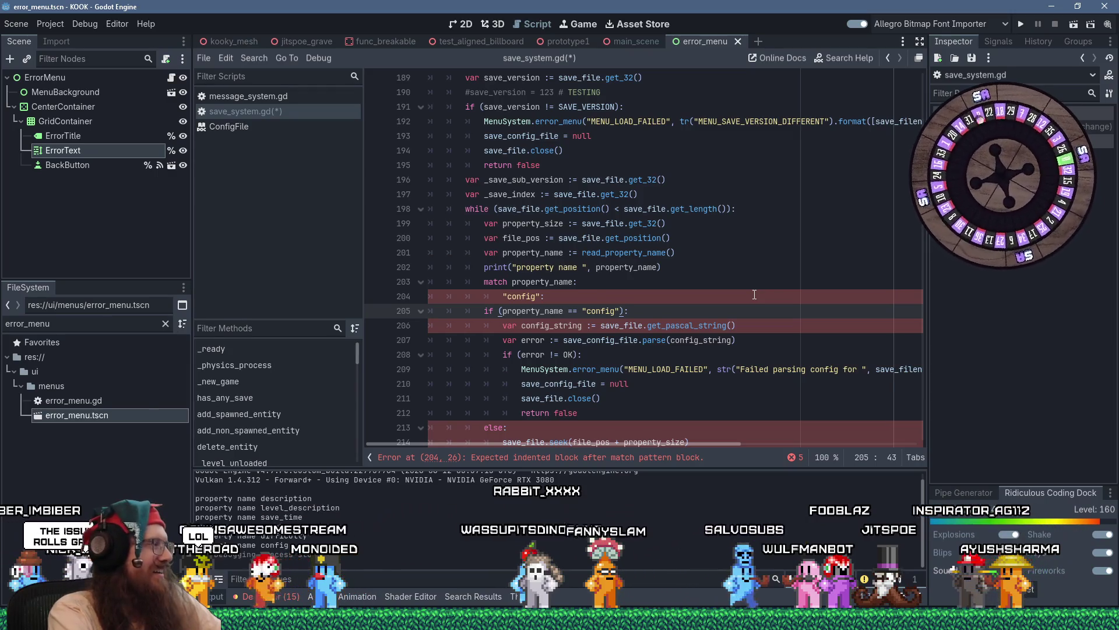
pyautogui.press('Home')
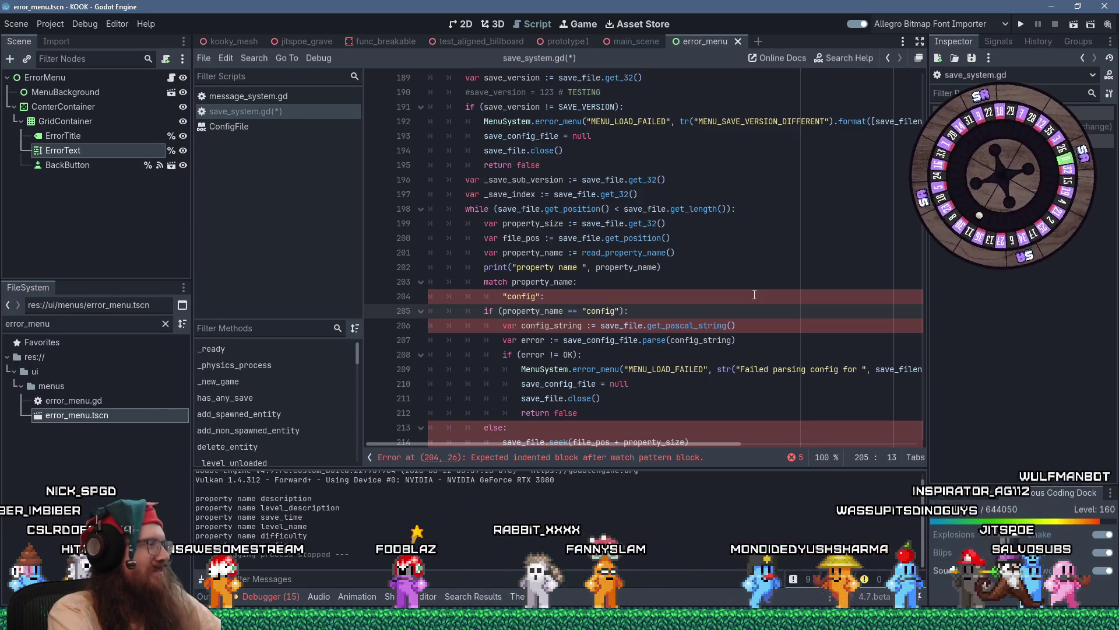
pyautogui.press('Right')
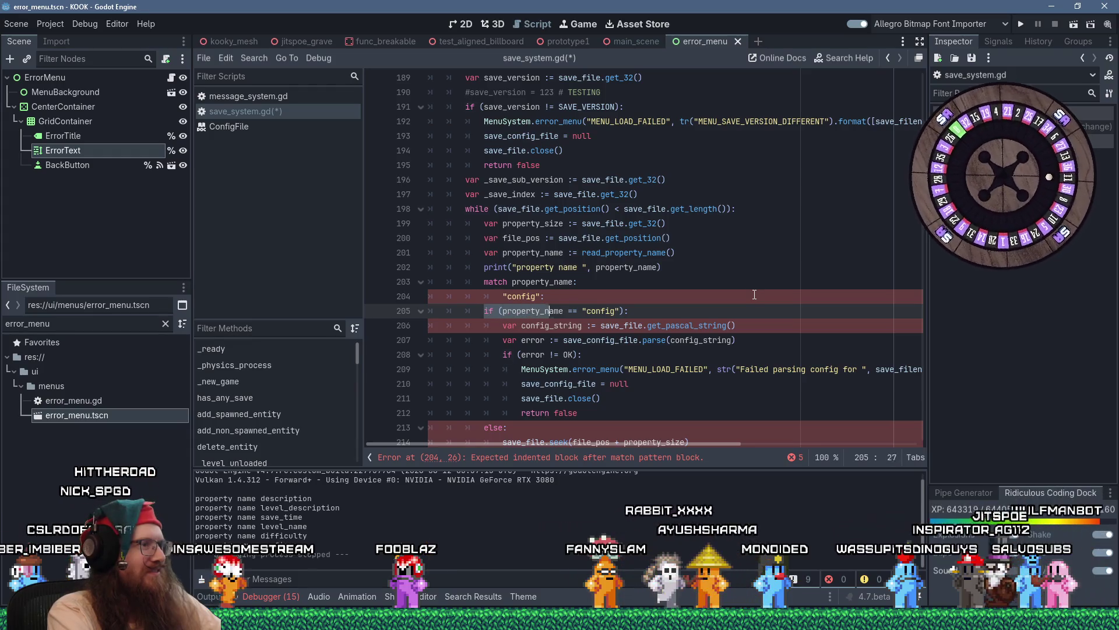
pyautogui.press('Left')
pyautogui.hotkey('shift', 'Down')
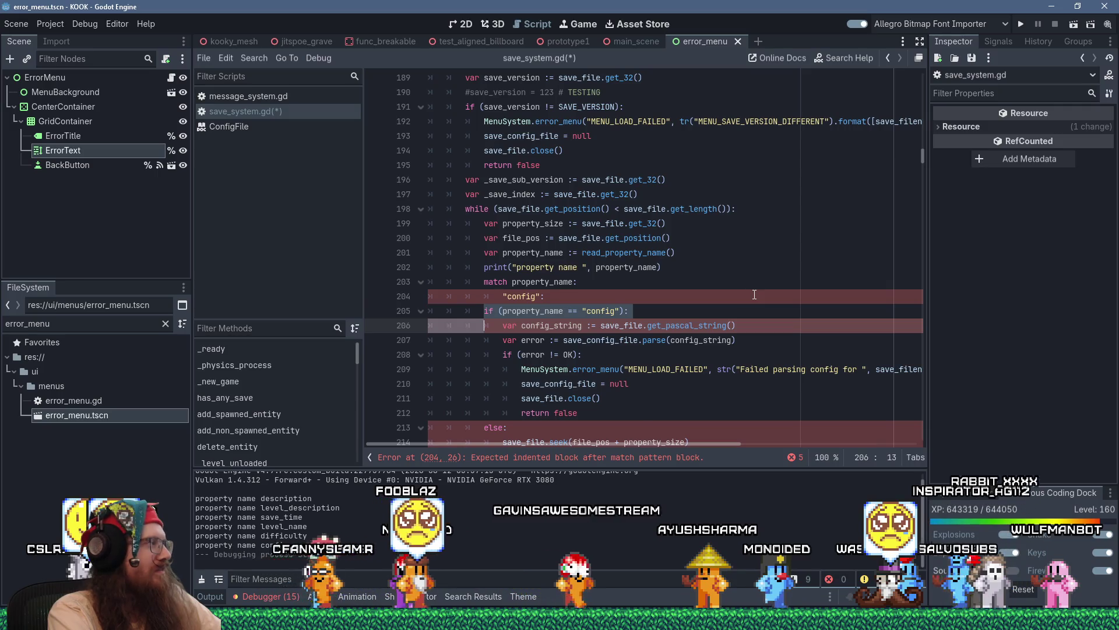
pyautogui.press('Up')
pyautogui.hotkey('ctrl', 'shift', 'k')
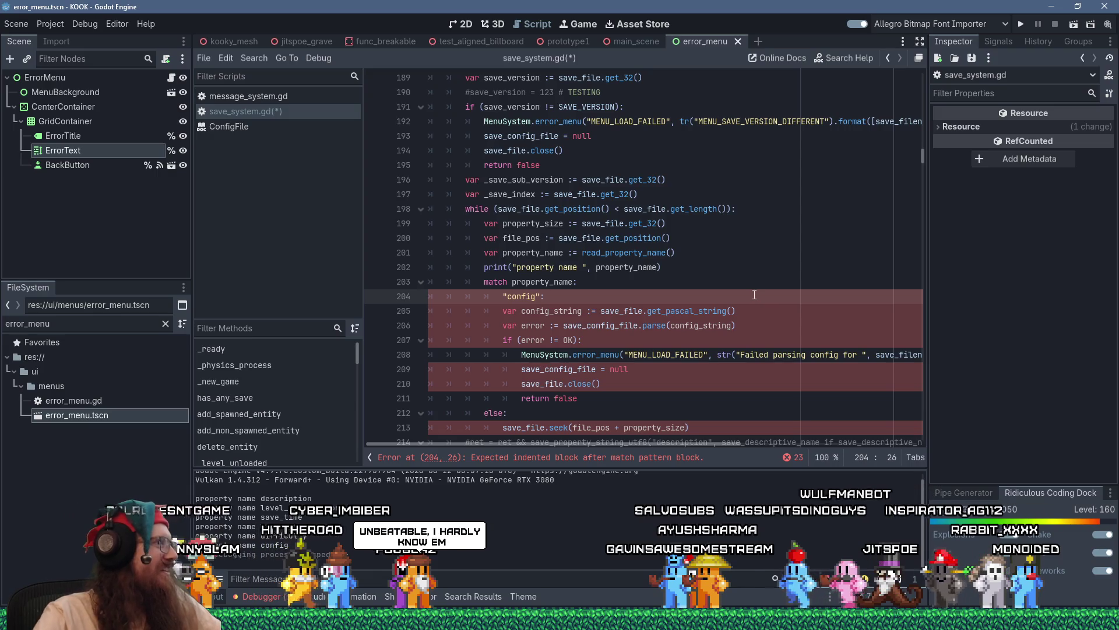
# - Indent the config parsing lines through return false under the "config" branch
pyautogui.moveTo(580, 315); pyautogui.dragTo(593, 398)
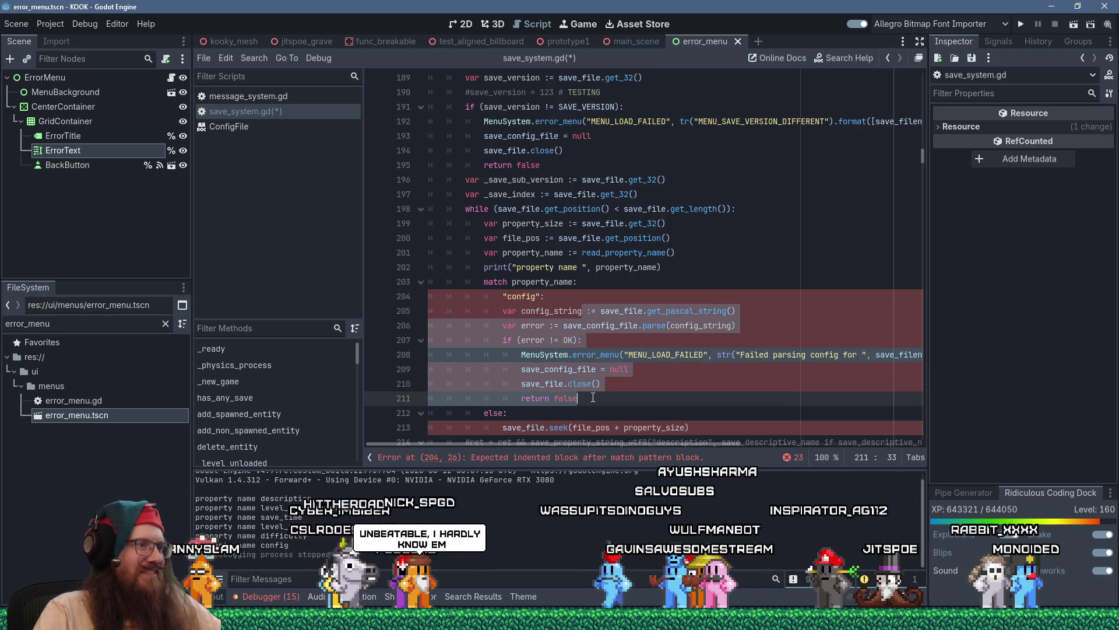
pyautogui.press('Tab')
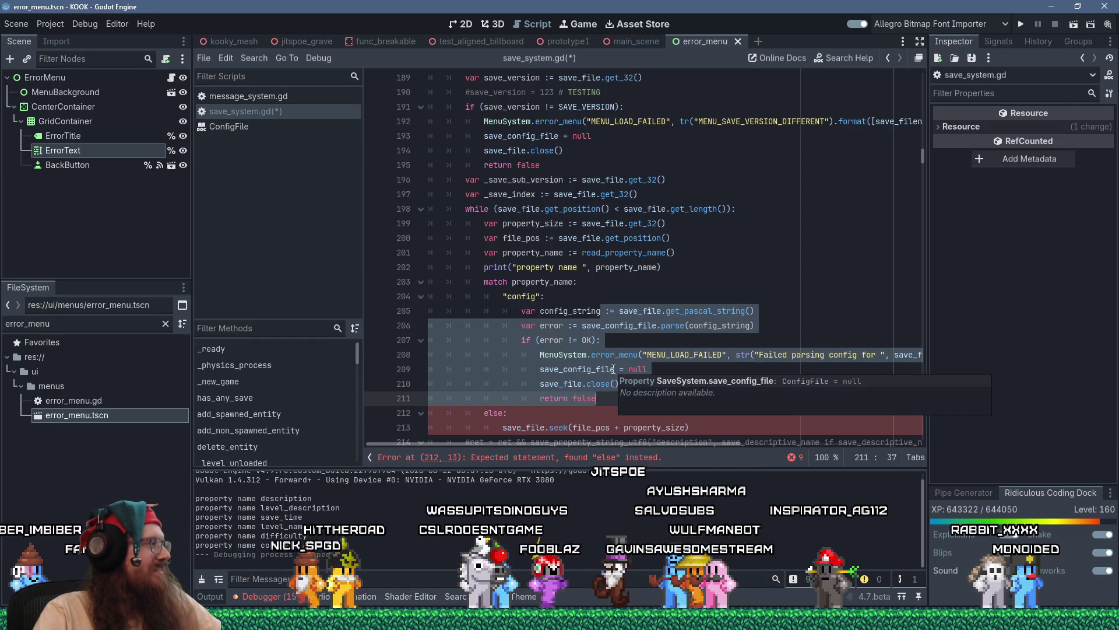
pyautogui.click(679, 423)
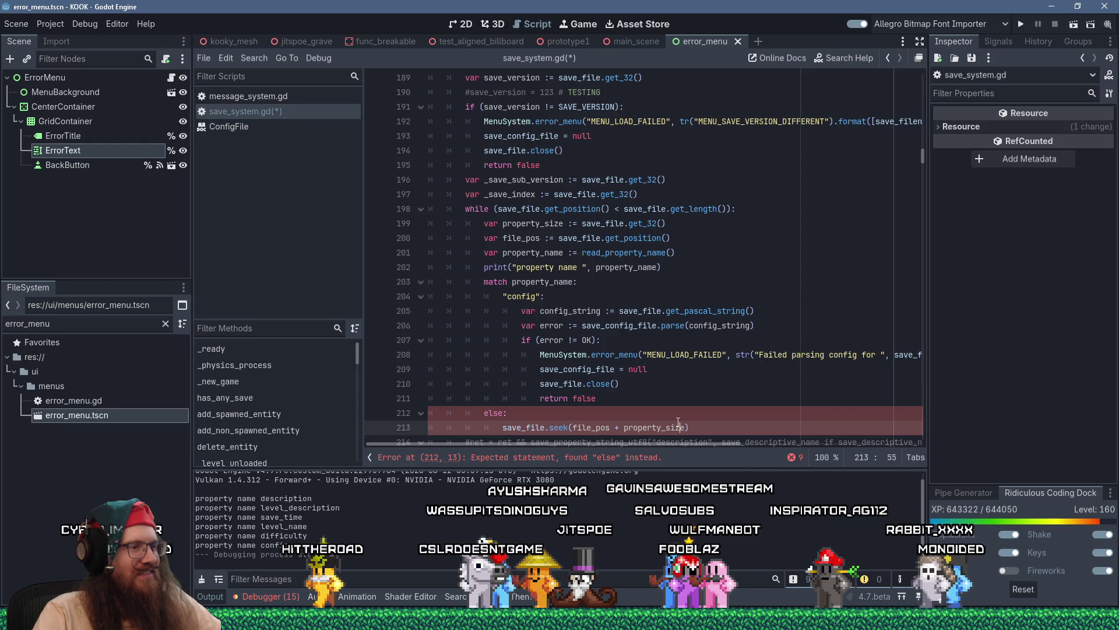
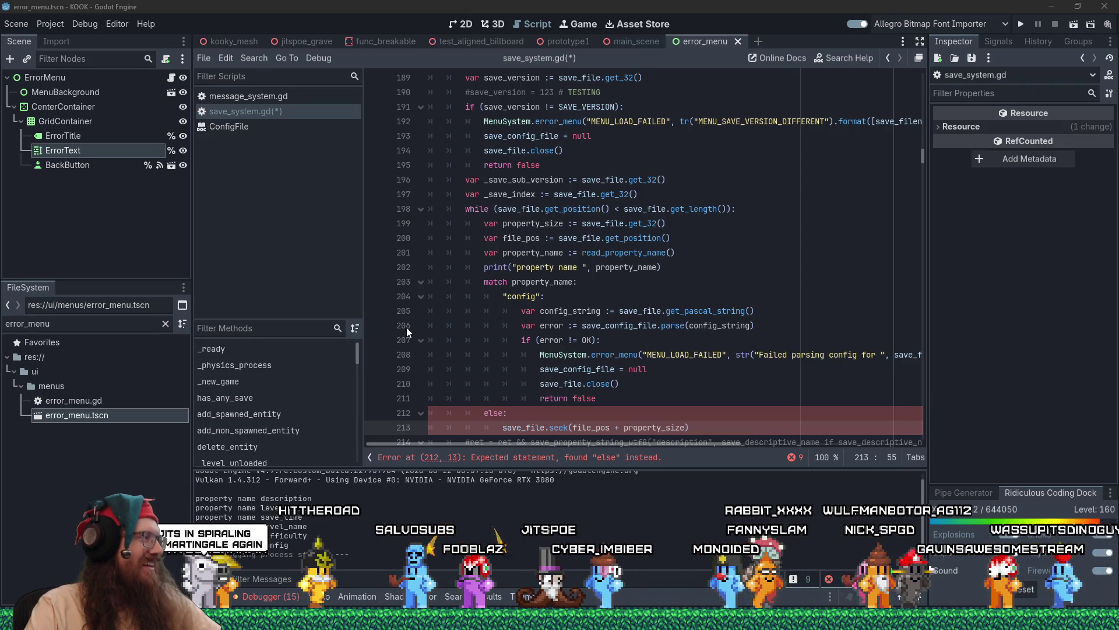
# - Below the return false line, add a dedented "level_name": case with an unfinished save_file. read beneath it
pyautogui.click(718, 285)
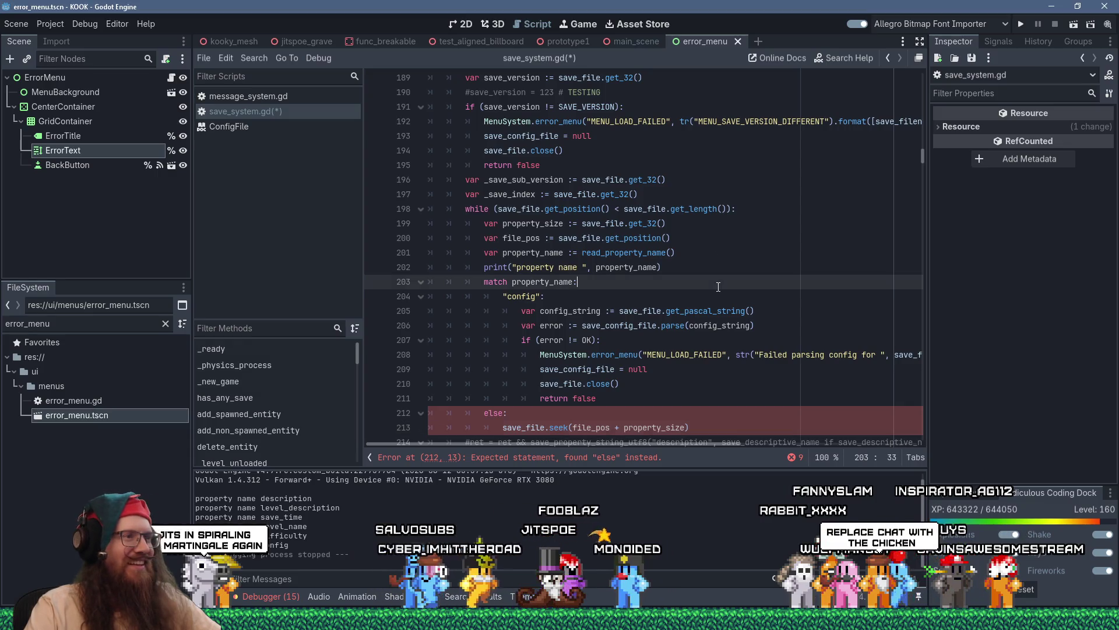
pyautogui.scroll(-2, 705, 335)
pyautogui.click(708, 326)
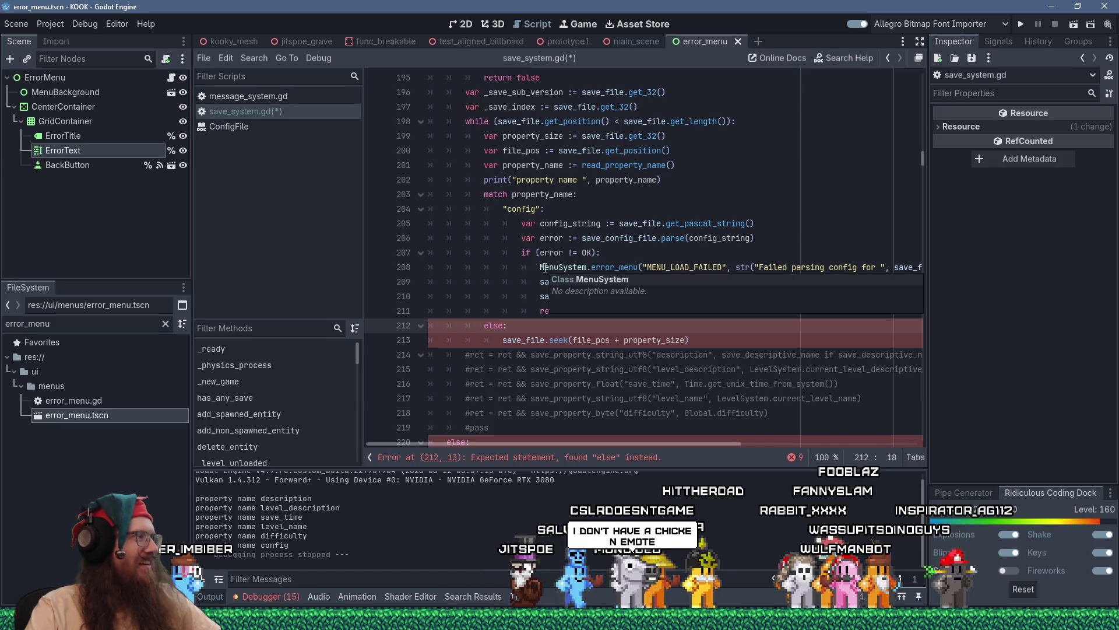
pyautogui.click(605, 310)
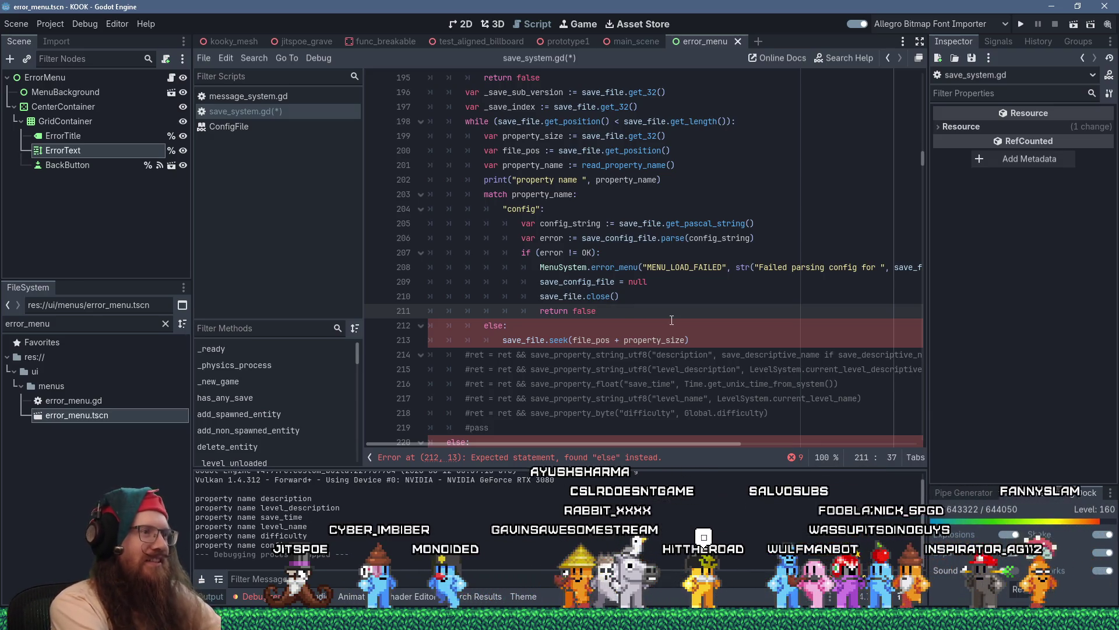
pyautogui.press('Return')
pyautogui.press('BackSpace')
pyautogui.press('BackSpace')
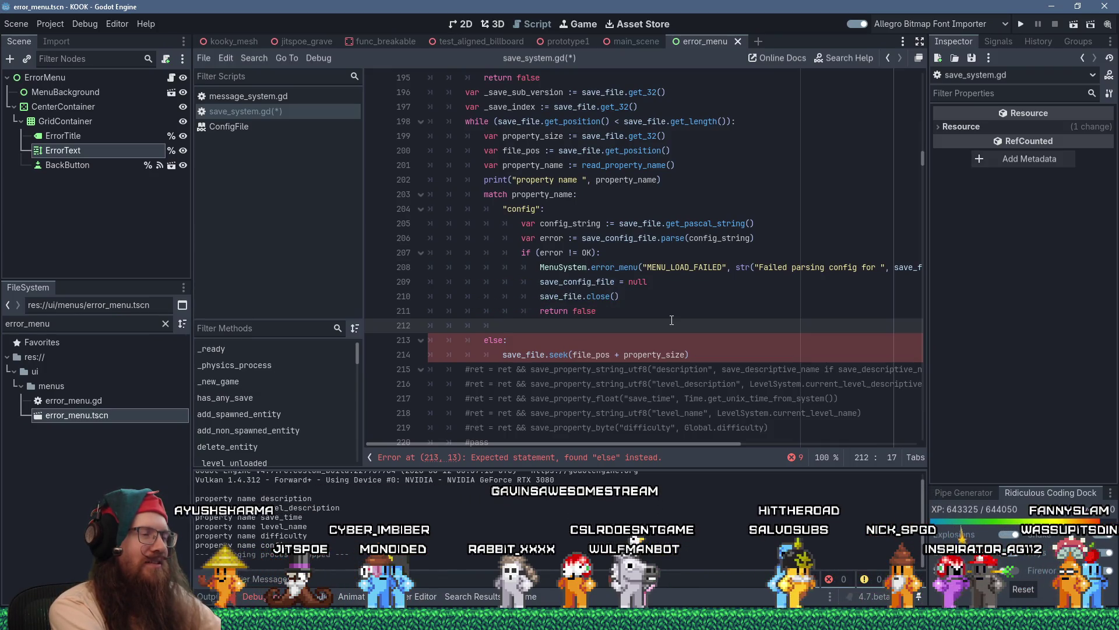
pyautogui.write('"level_name":')
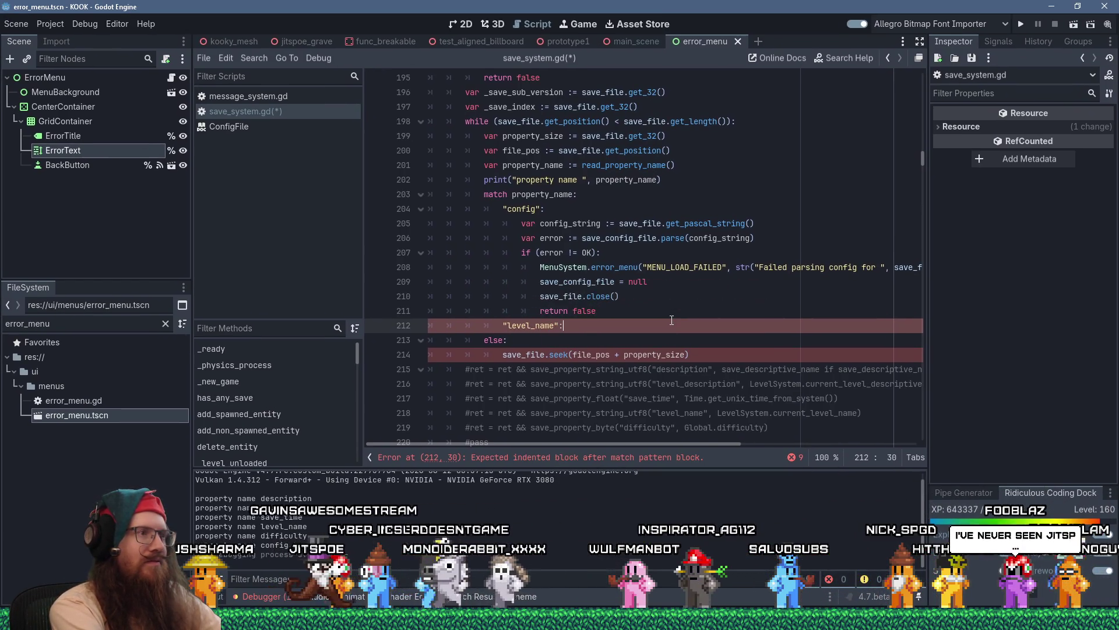
pyautogui.press('Return')
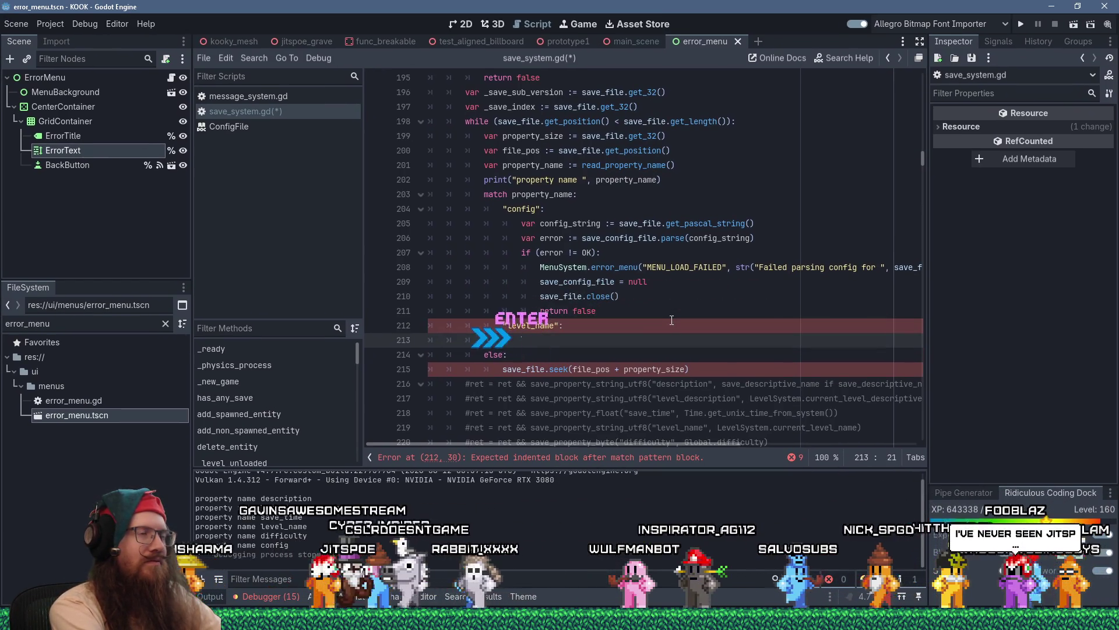
pyautogui.write('save_file')
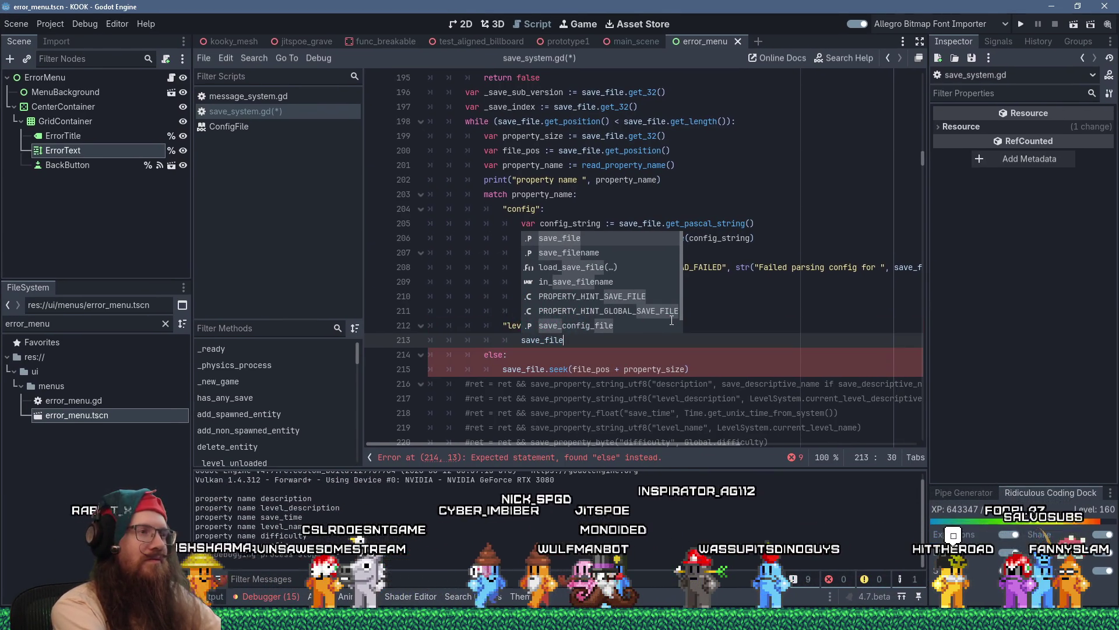
pyautogui.write('.')
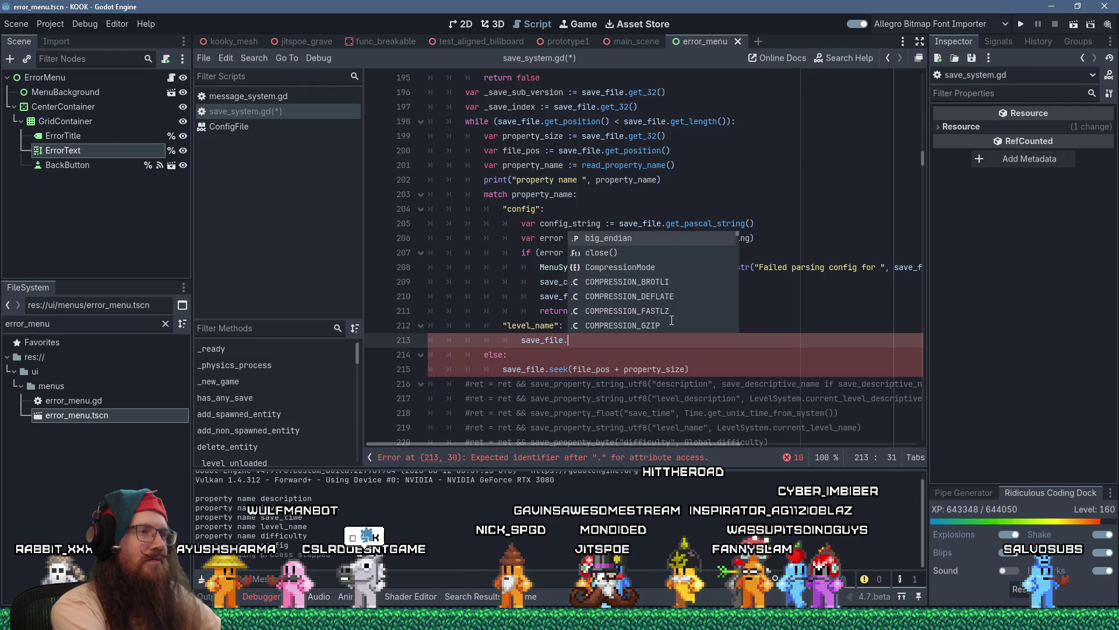
pyautogui.hotkey('ctrl', 'f')
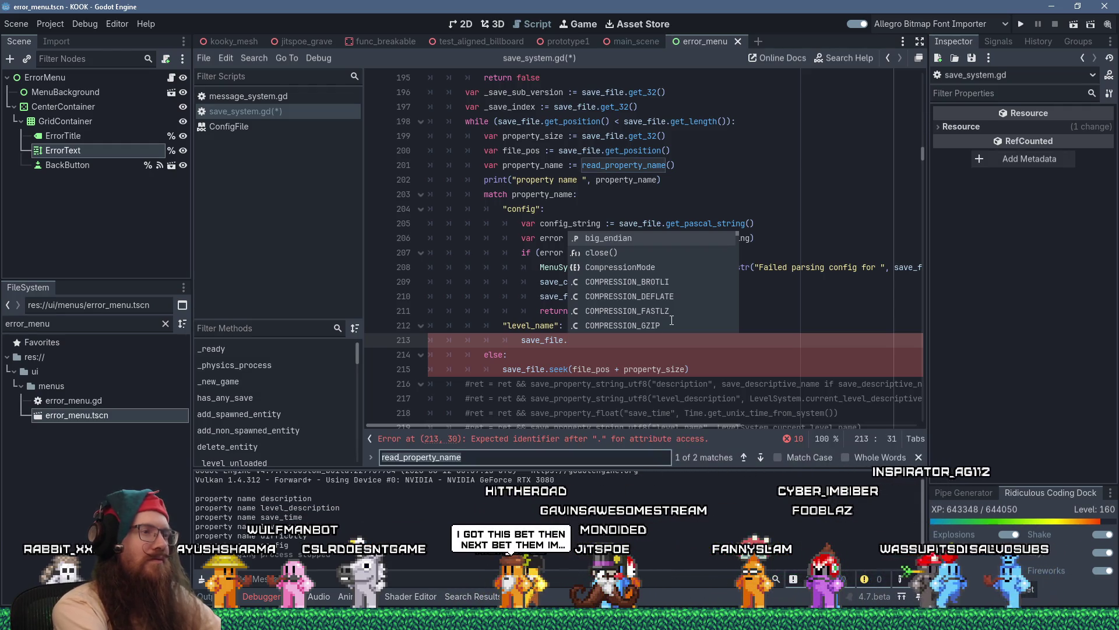
# - Search for "level_name" and select the save_property_string_utf8 call on line 321
pyautogui.write('"lev')
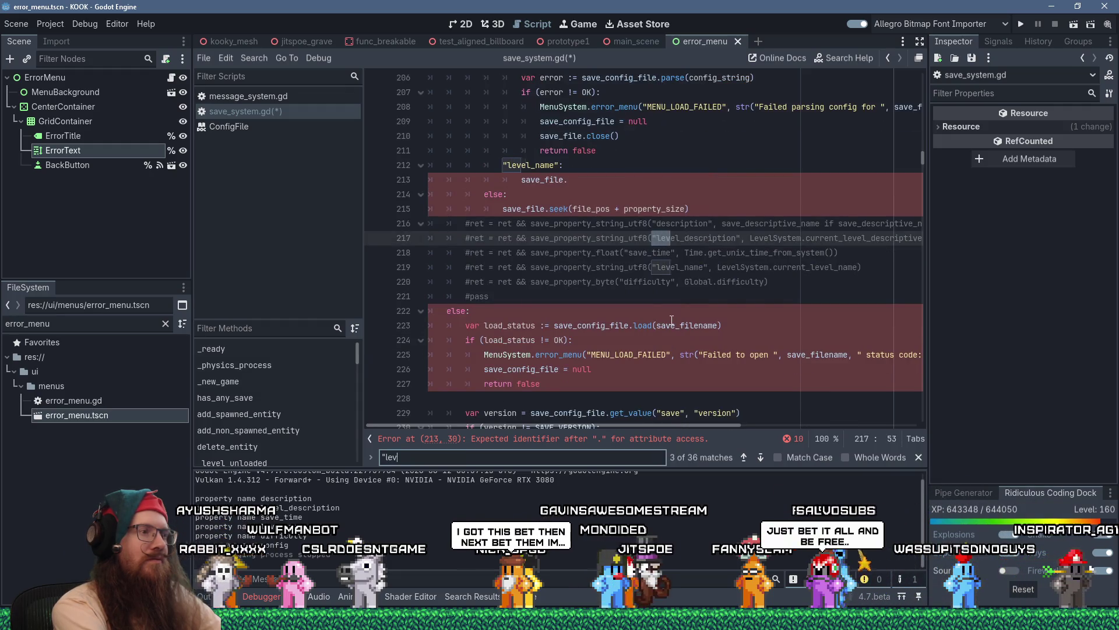
pyautogui.write('el_name"')
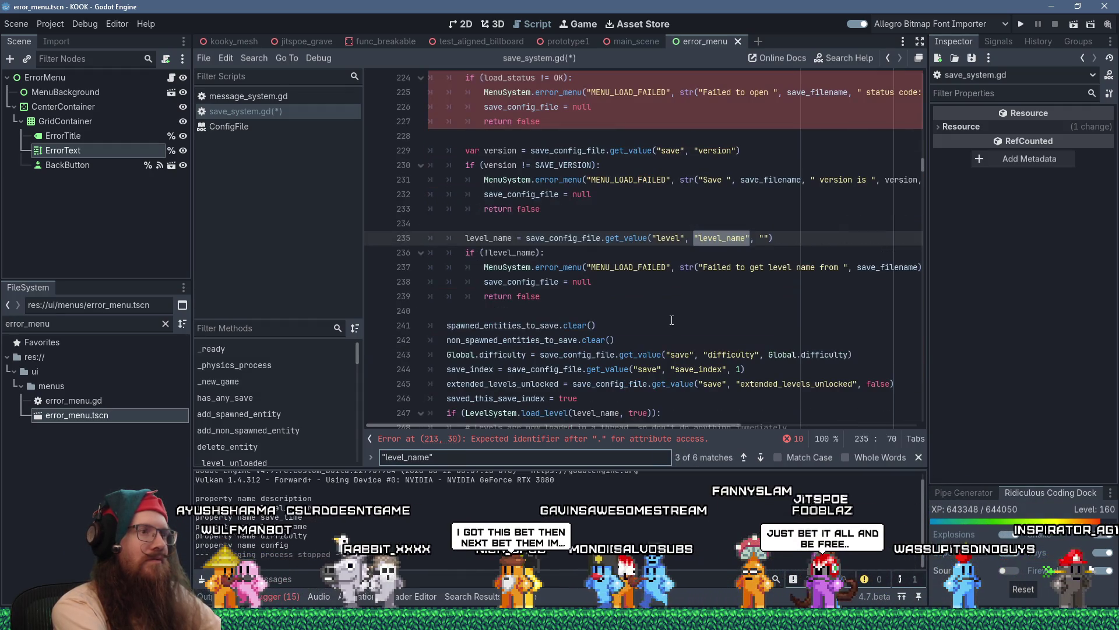
pyautogui.press('Return')
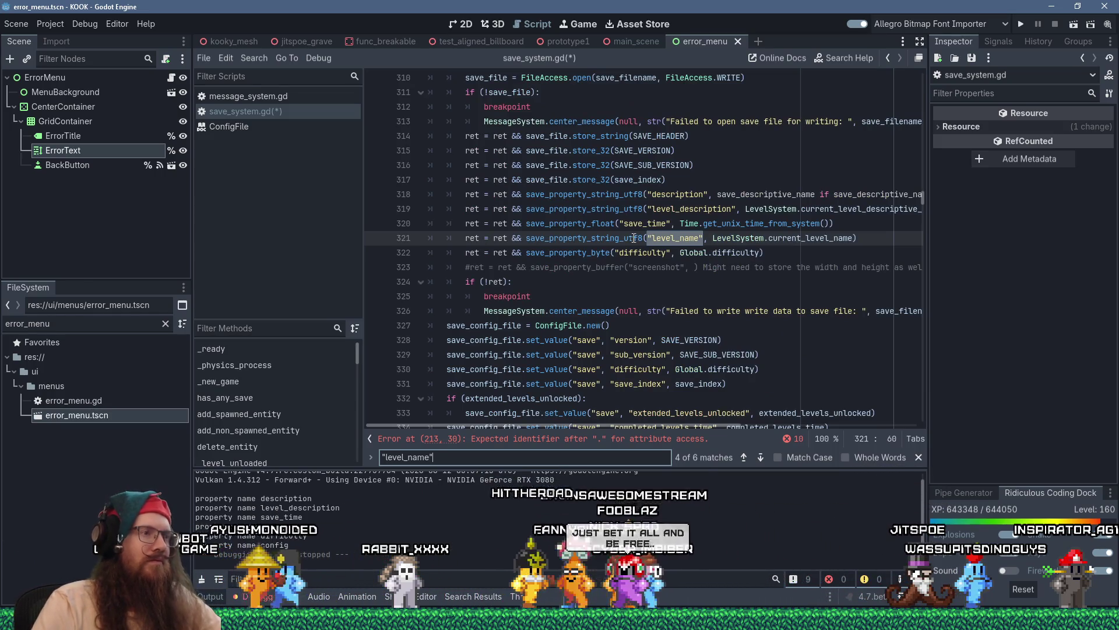
pyautogui.click(565, 239)
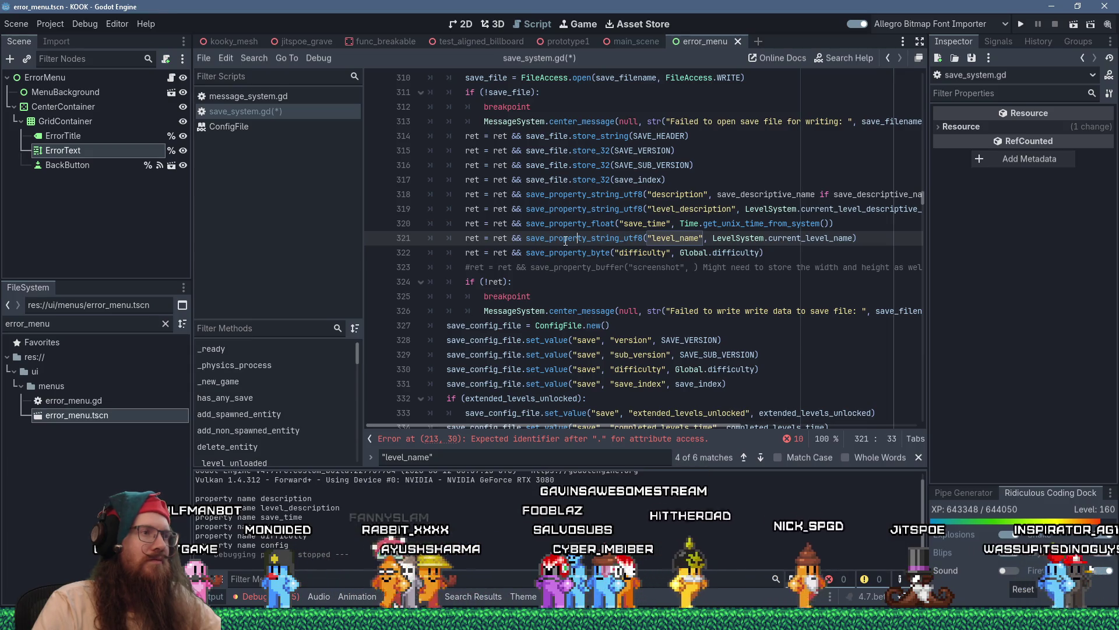
pyautogui.doubleClick(566, 239)
# - Jump to the save_property_string_utf8 definition, then trace save_property_buffer to its store_32 size line
pyautogui.hotkey('ctrl', 'f')
pyautogui.press('Return')
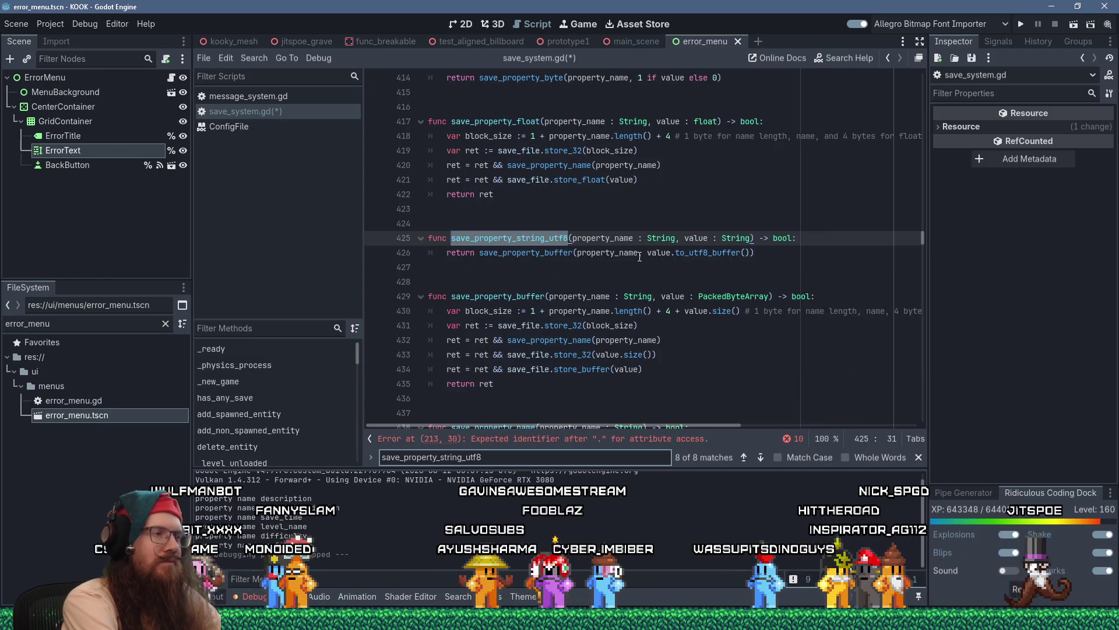
pyautogui.press('Down')
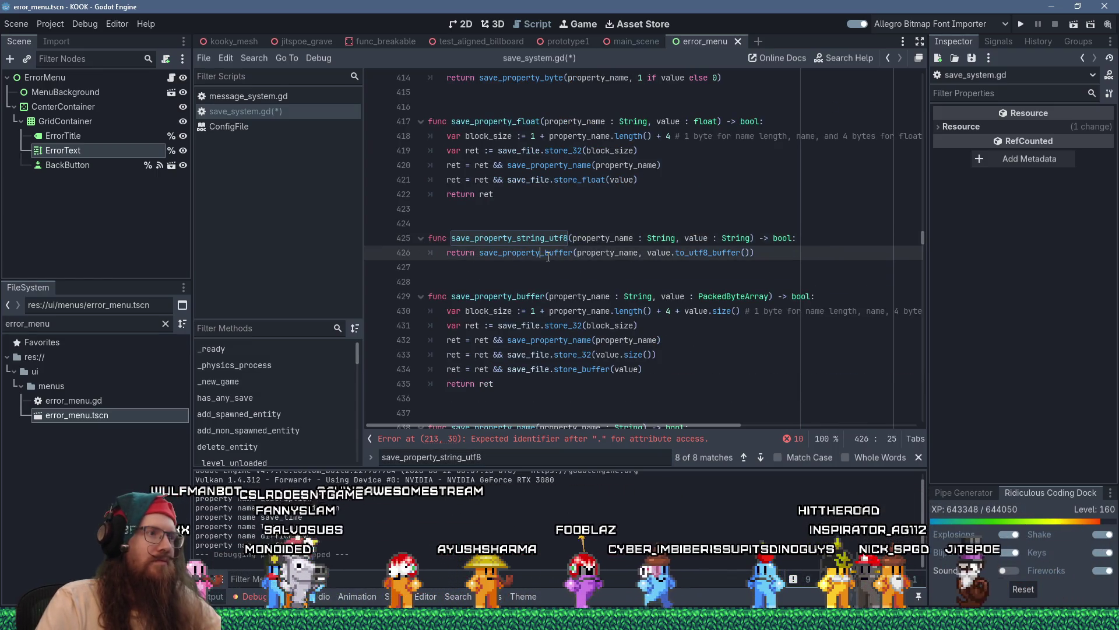
pyautogui.click(918, 457)
pyautogui.hotkey('ctrl', 'd')
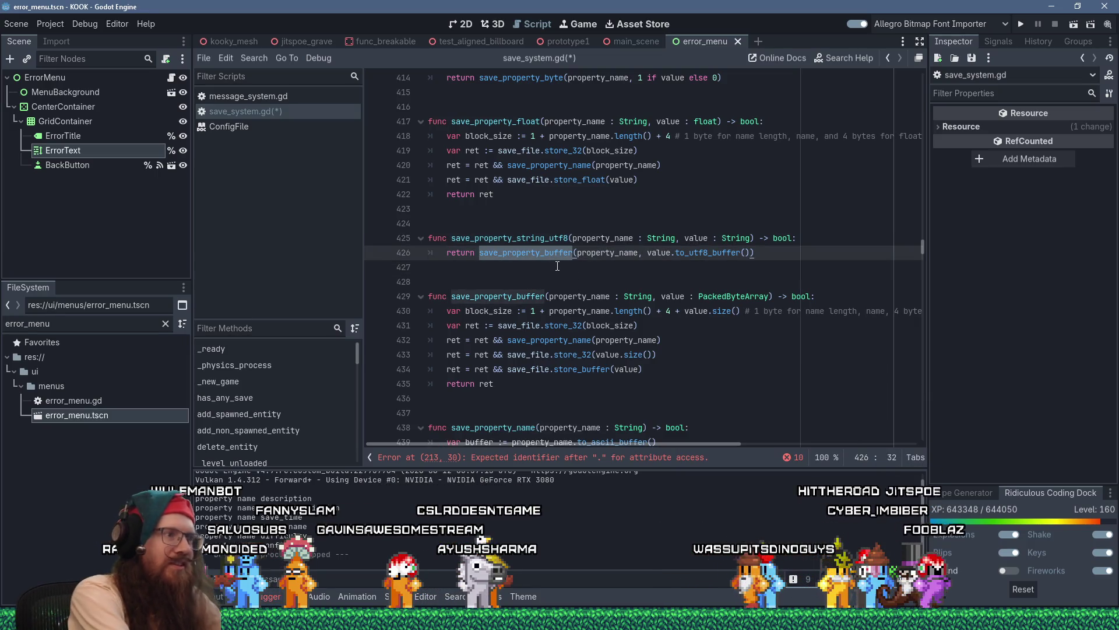
pyautogui.hotkey('ctrl', 'f')
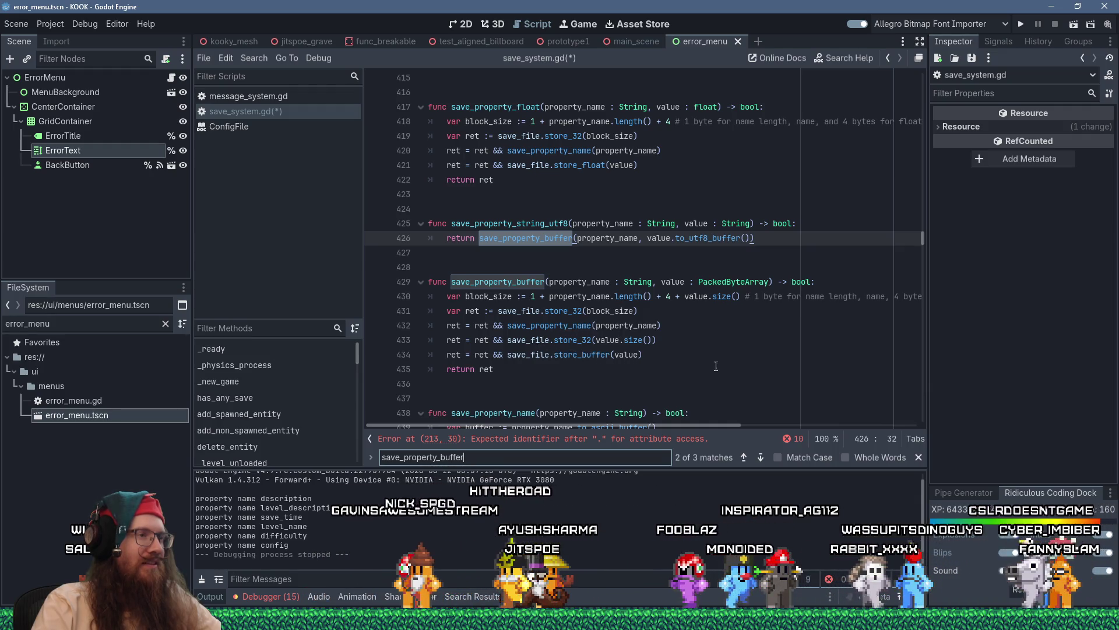
pyautogui.click(758, 346)
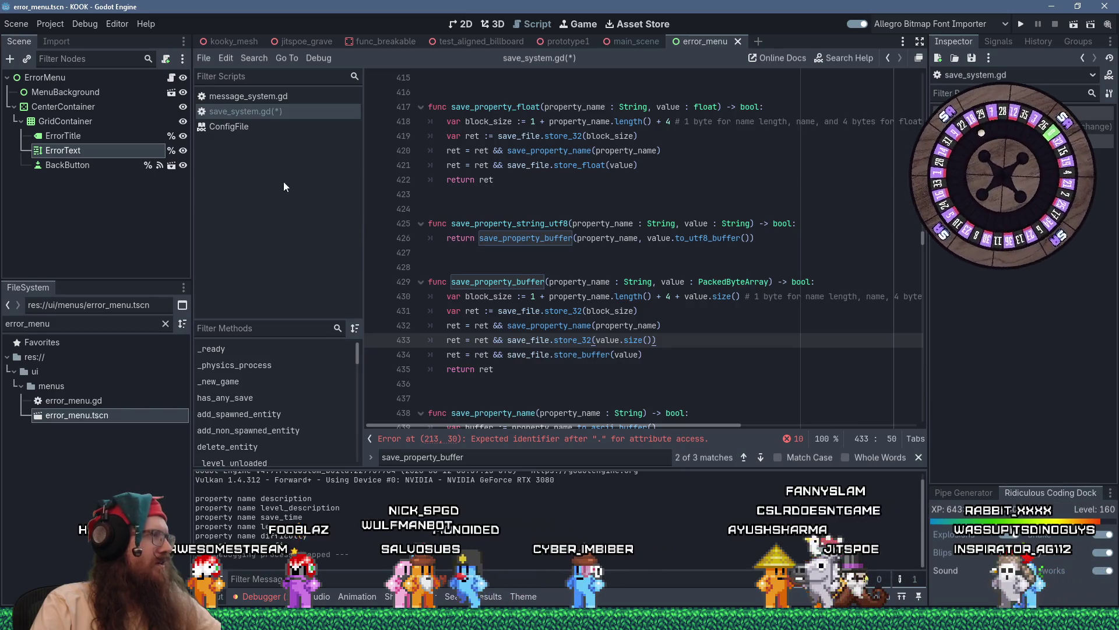
# - Complete line 213 as level_name = save_file.get_pascal_string() and close the search bar
pyautogui.click(582, 446)
pyautogui.scroll(3, 617, 332)
pyautogui.click(617, 338)
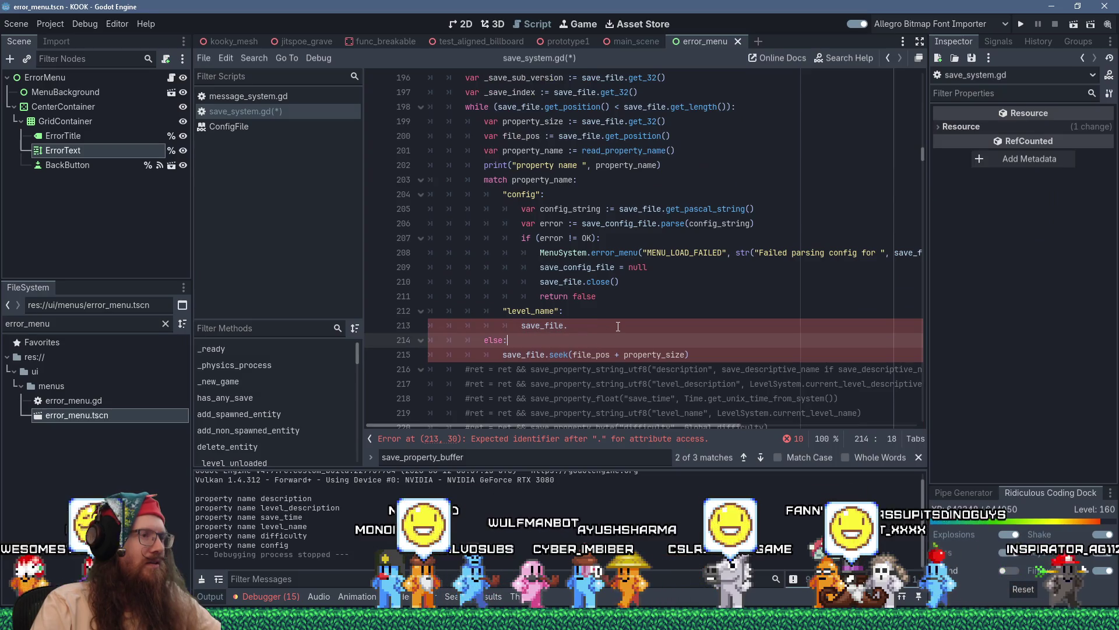
pyautogui.click(617, 327)
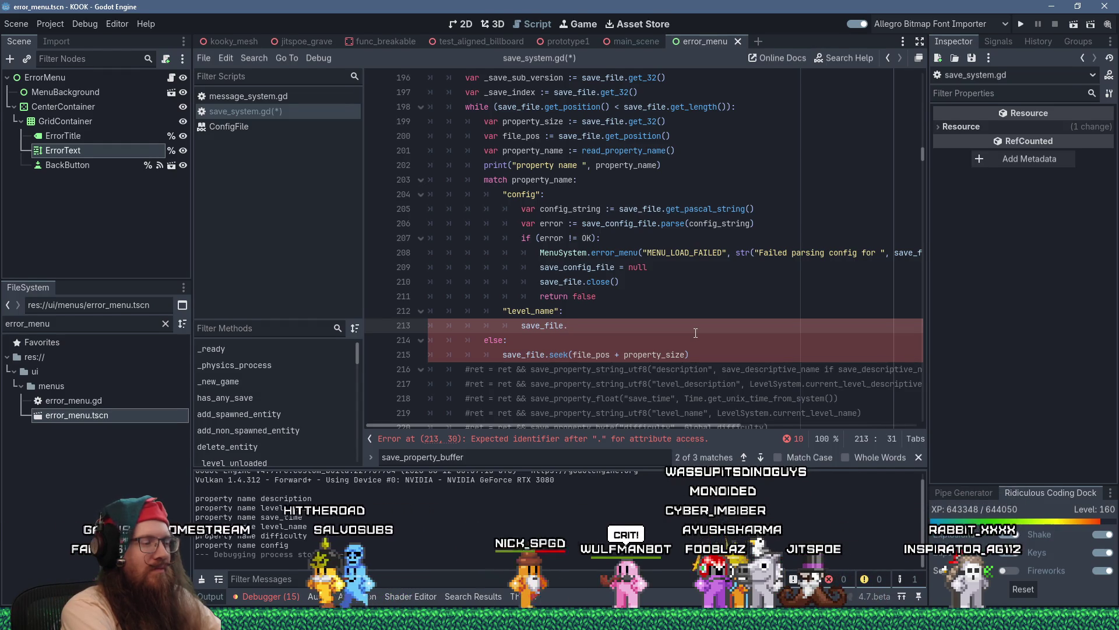
pyautogui.write('spc')
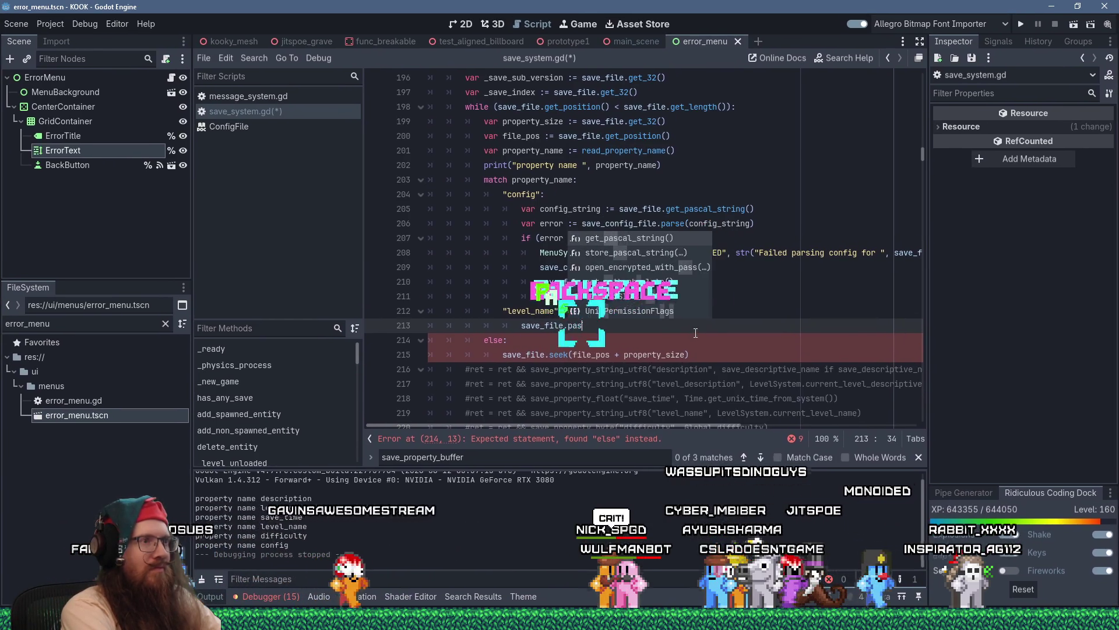
pyautogui.press('Return')
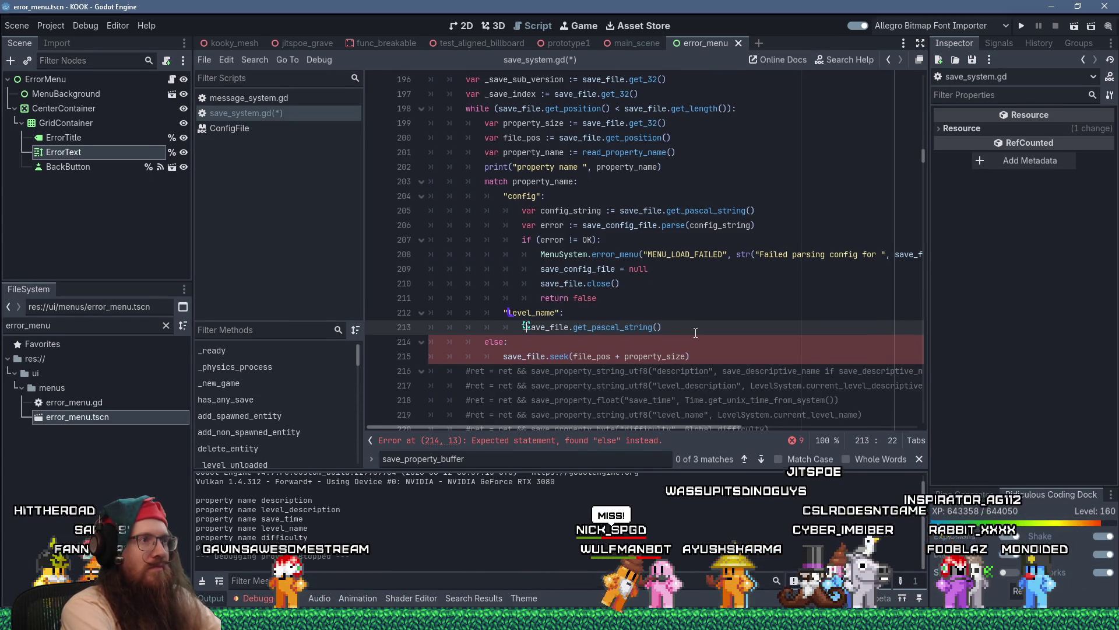
pyautogui.write('level_name =')
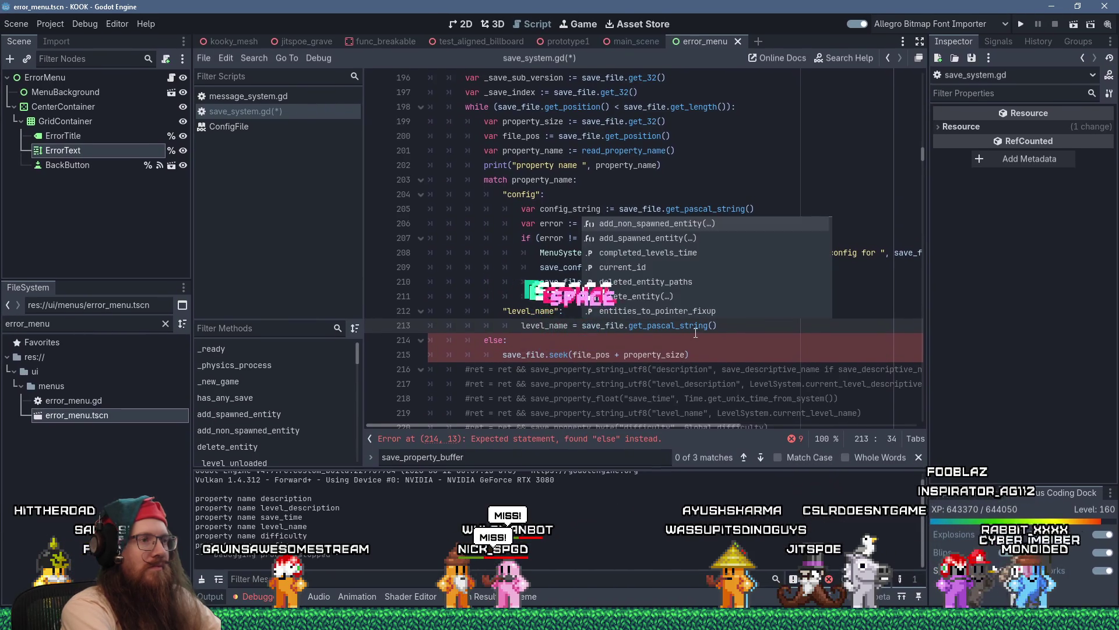
pyautogui.press('Escape')
pyautogui.press('Escape')
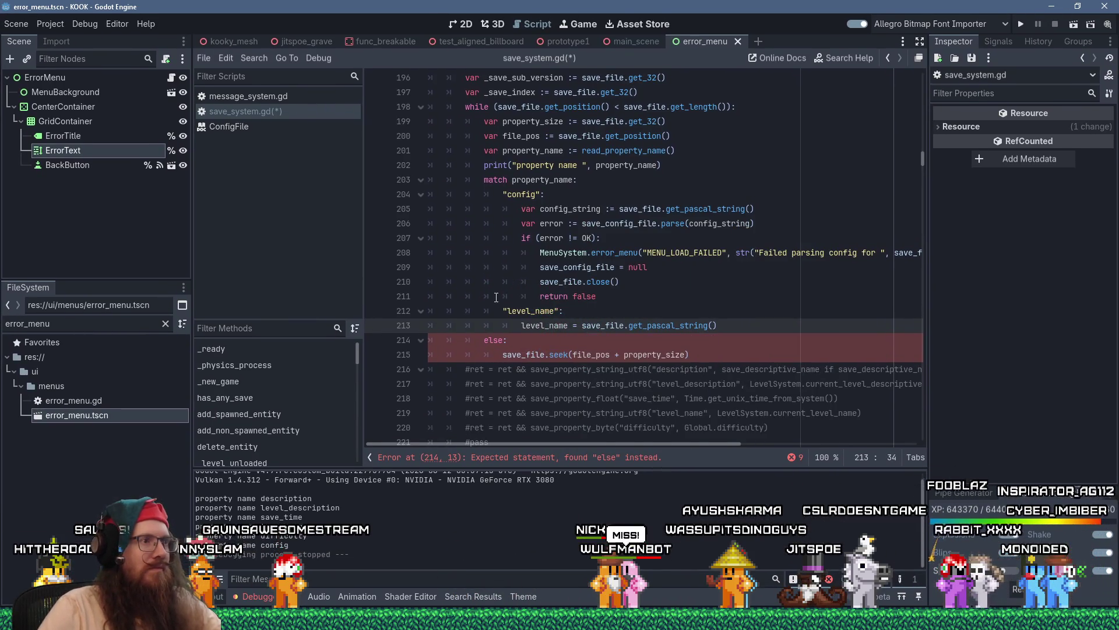
pyautogui.scroll(-1, 542, 339)
pyautogui.moveTo(697, 311); pyautogui.dragTo(368, 297)
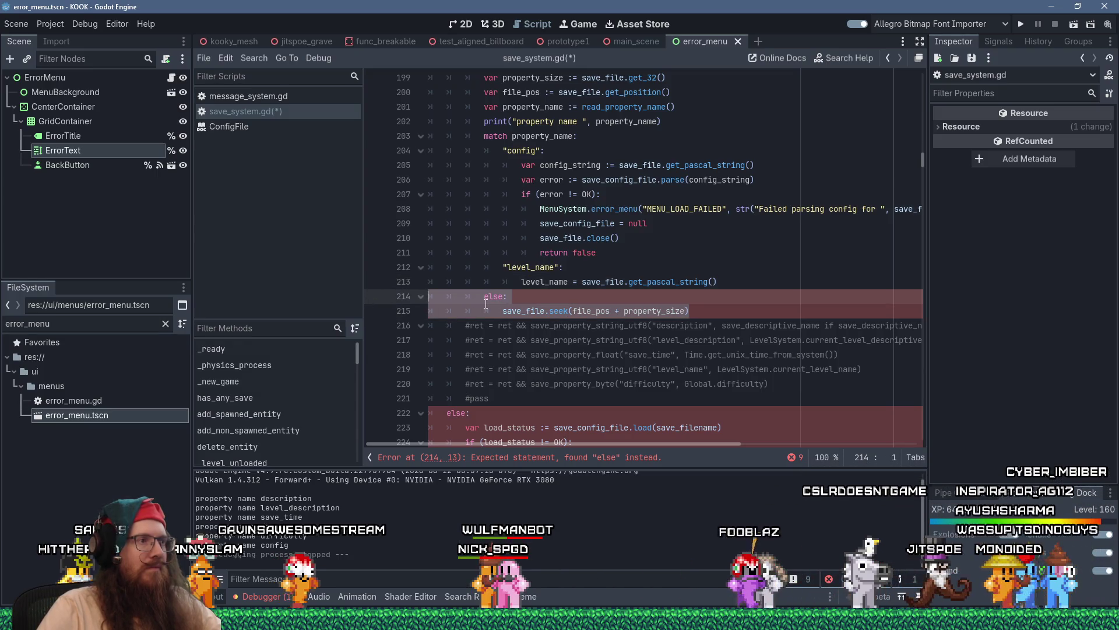
# - Replace the else branch with a _: wildcard case and indent the seek call under it
pyautogui.moveTo(486, 303); pyautogui.dragTo(510, 297)
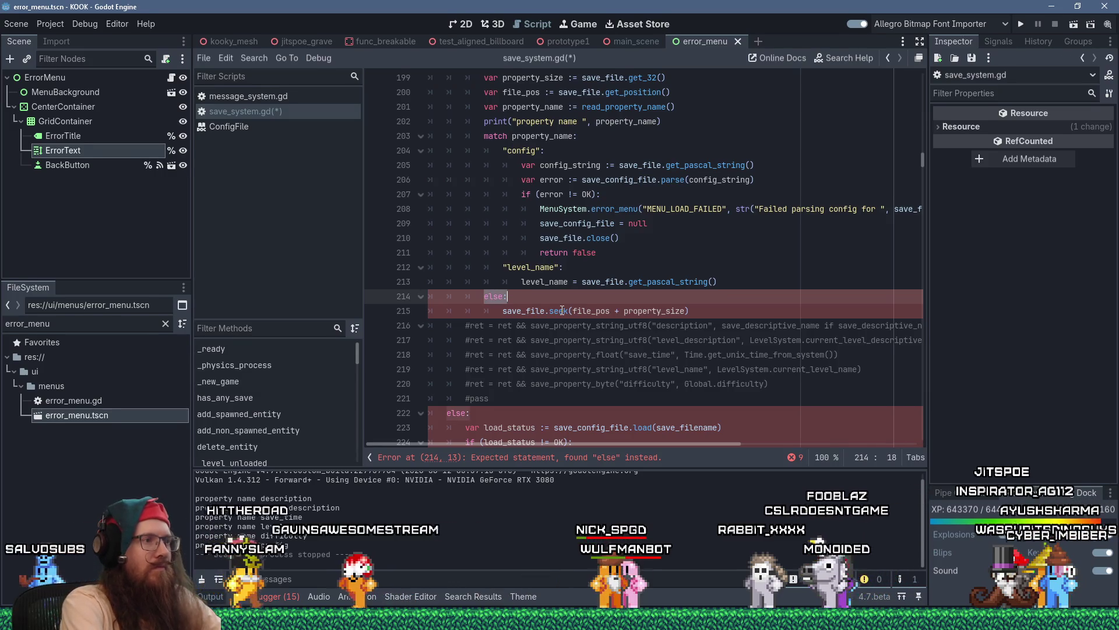
pyautogui.write('_')
pyautogui.press('Tab')
pyautogui.write(':')
pyautogui.press('Down')
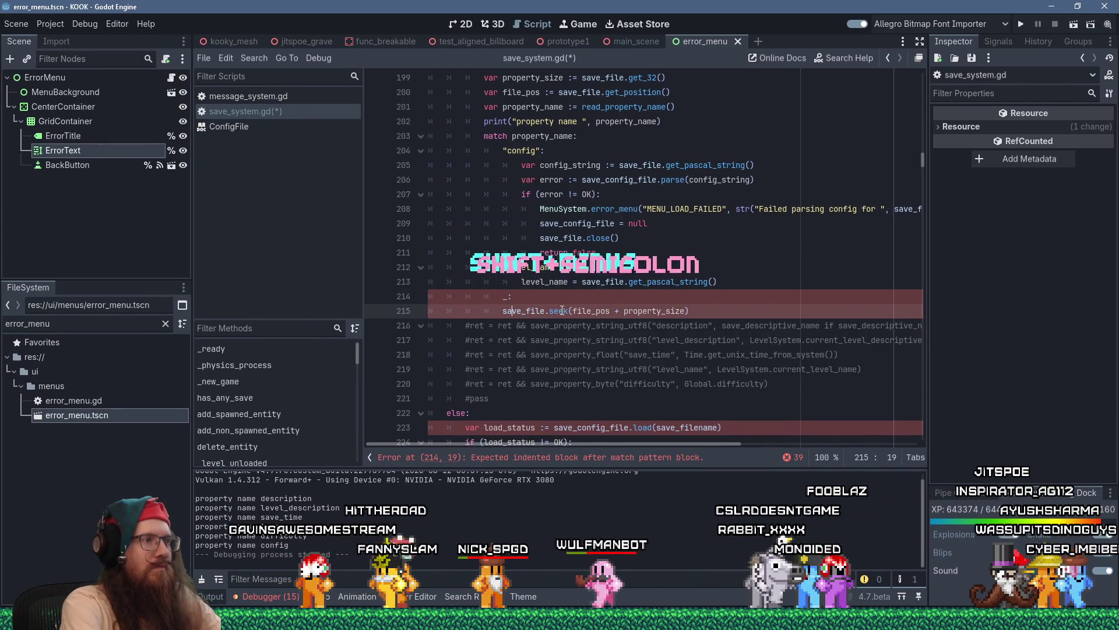
pyautogui.press('Tab')
pyautogui.press('Up')
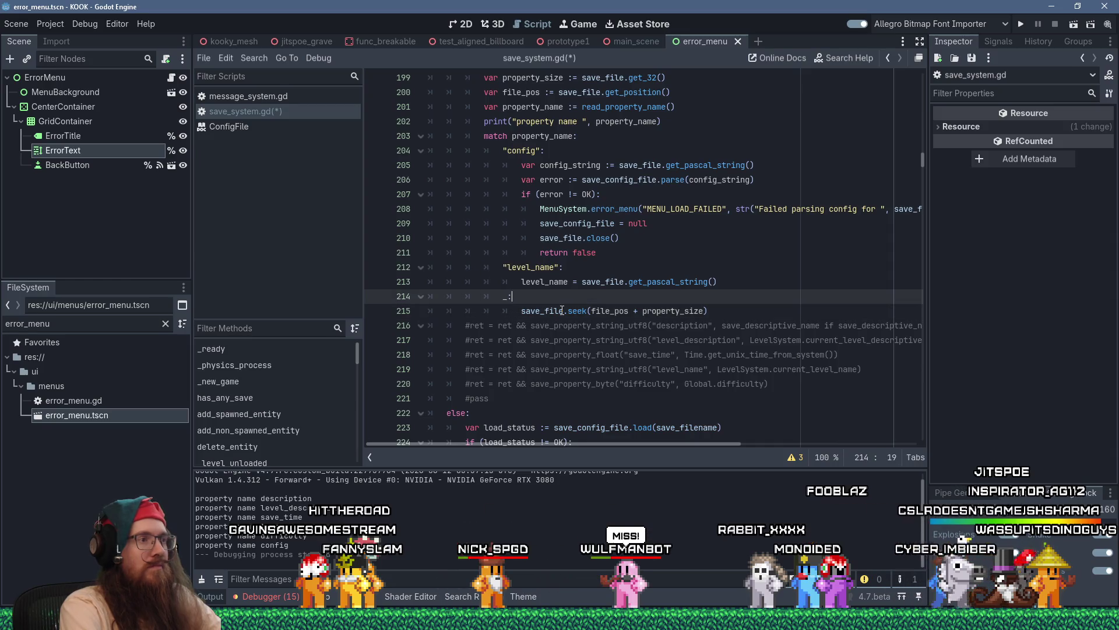
pyautogui.press('Return')
# - Add the comment '# Skip properties not used in loading.' under the wildcard case
pyautogui.write('# Skip i')
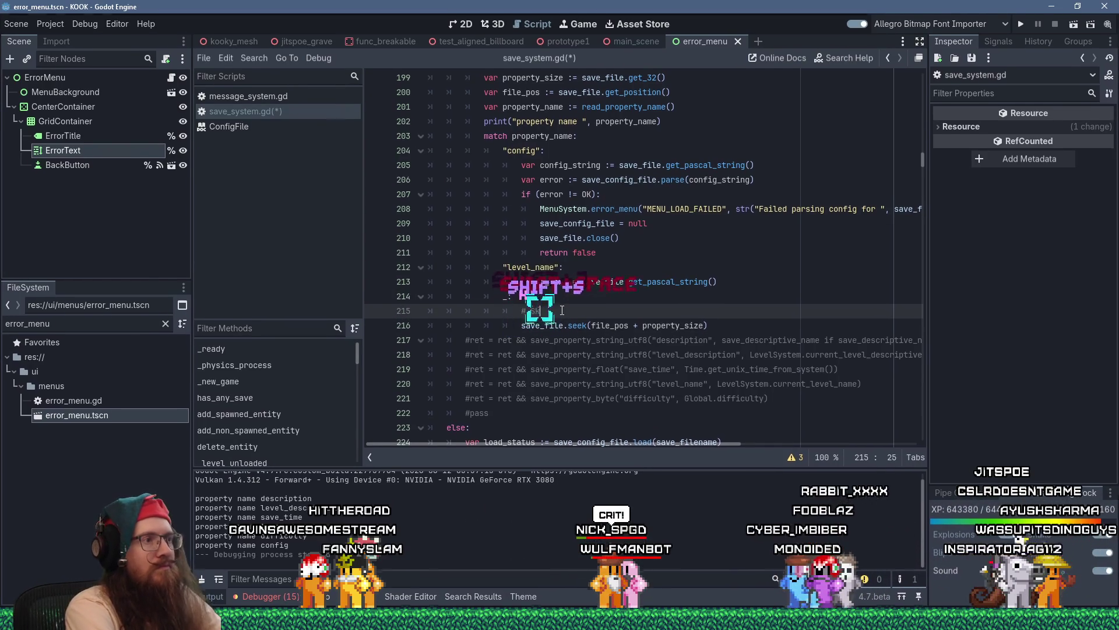
pyautogui.write('his property')
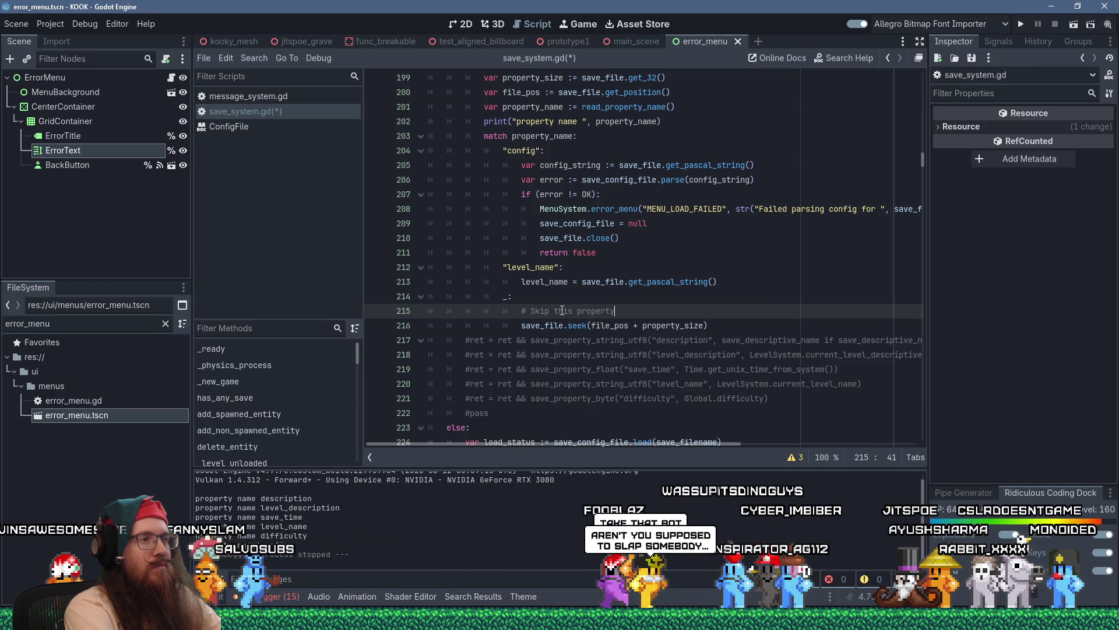
pyautogui.hotkey('ctrl', 'shift', 'Left')
pyautogui.hotkey('ctrl', 'shift', 'Left')
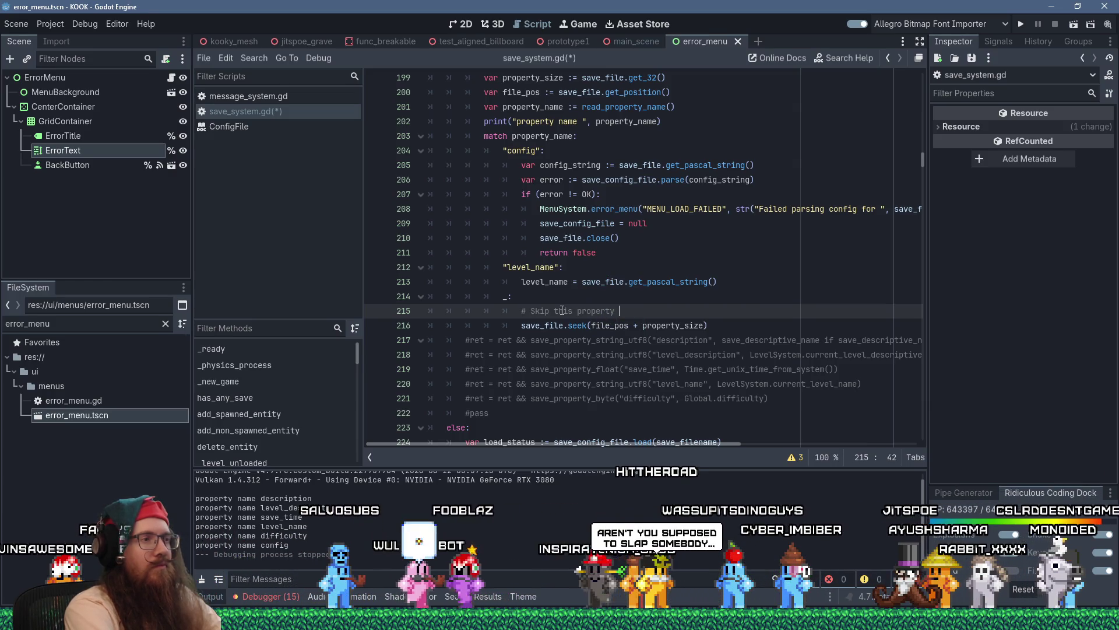
pyautogui.write('pr')
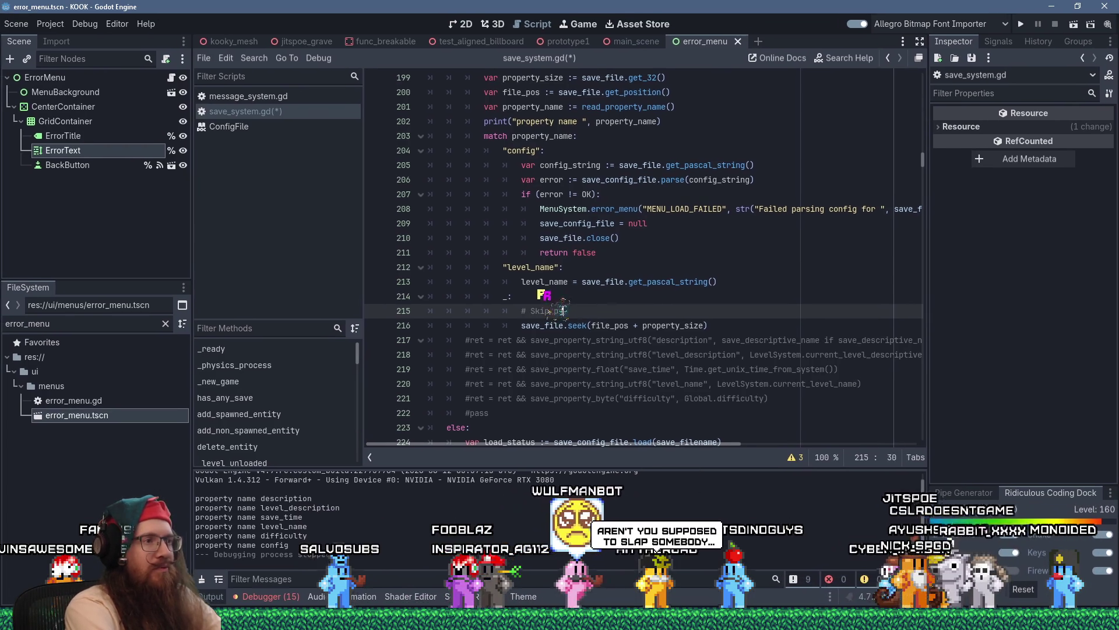
pyautogui.write('operties not used i')
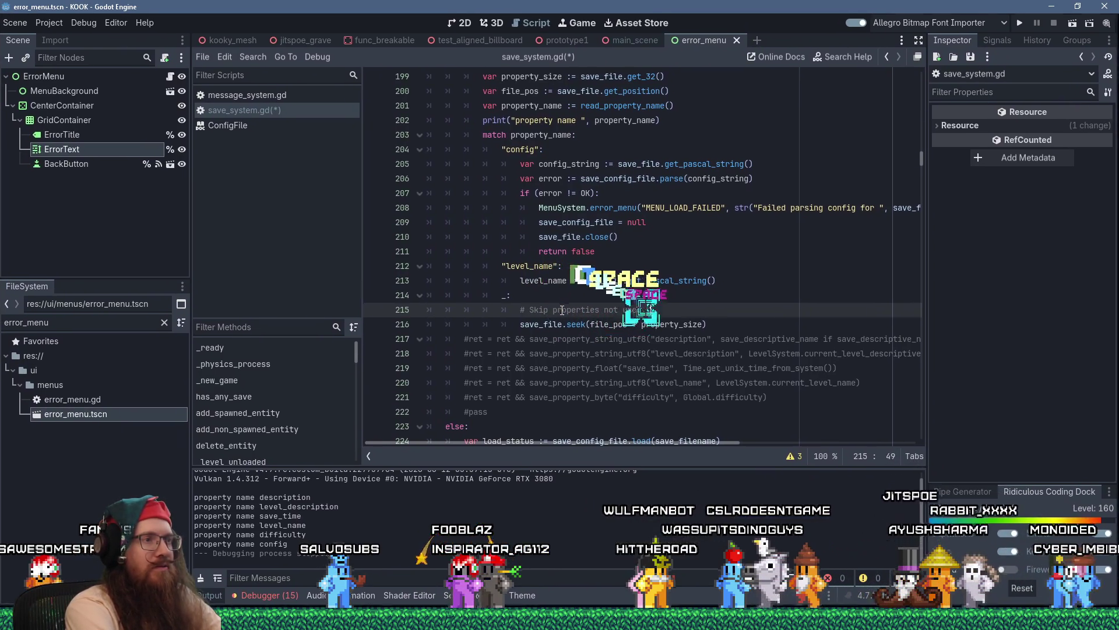
pyautogui.write('n loading.')
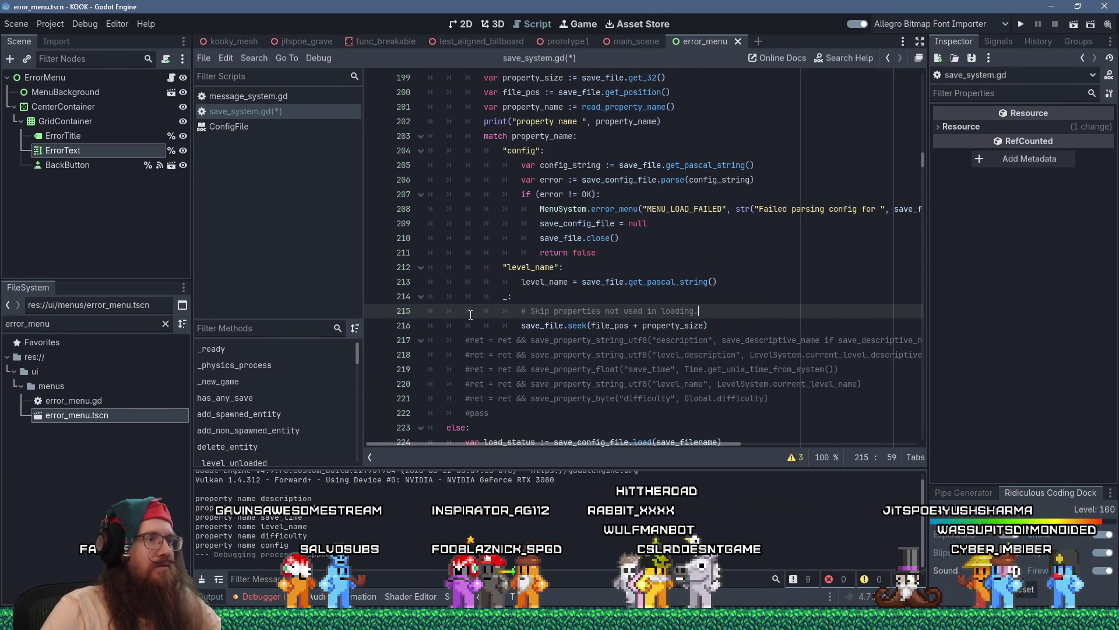
pyautogui.scroll(-5, 561, 310)
pyautogui.scroll(-1, 550, 324)
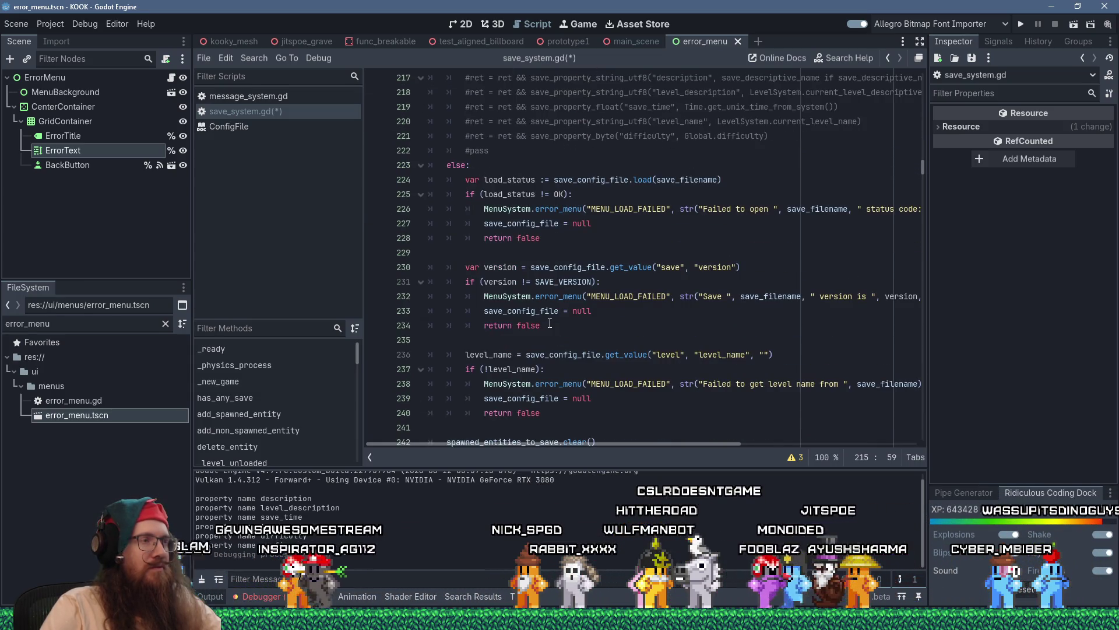
pyautogui.scroll(9, 550, 323)
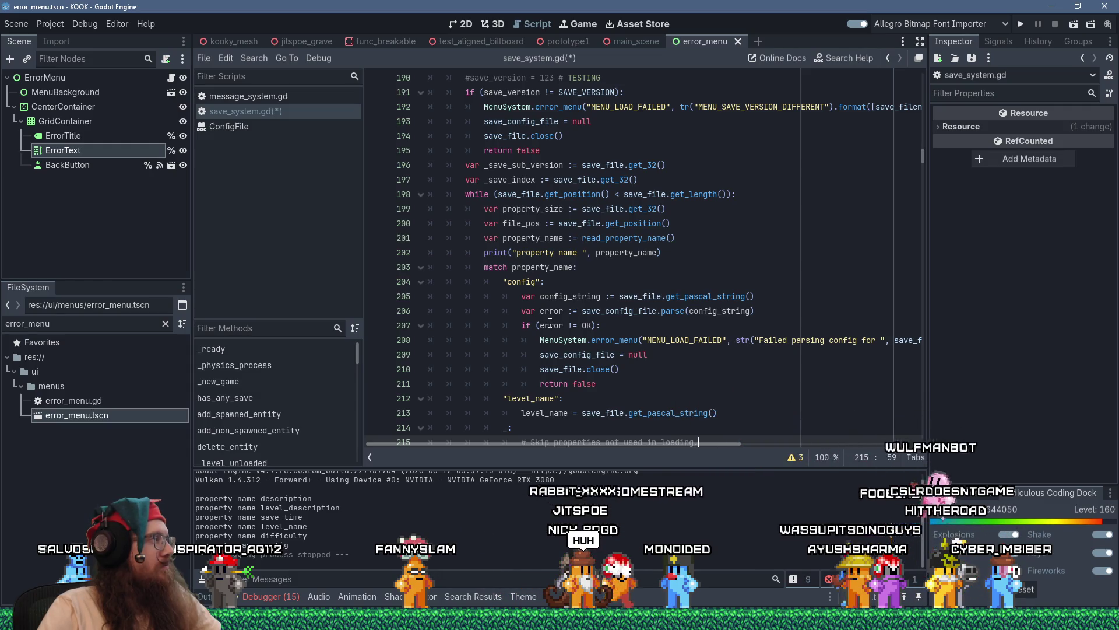
pyautogui.scroll(-9, 549, 324)
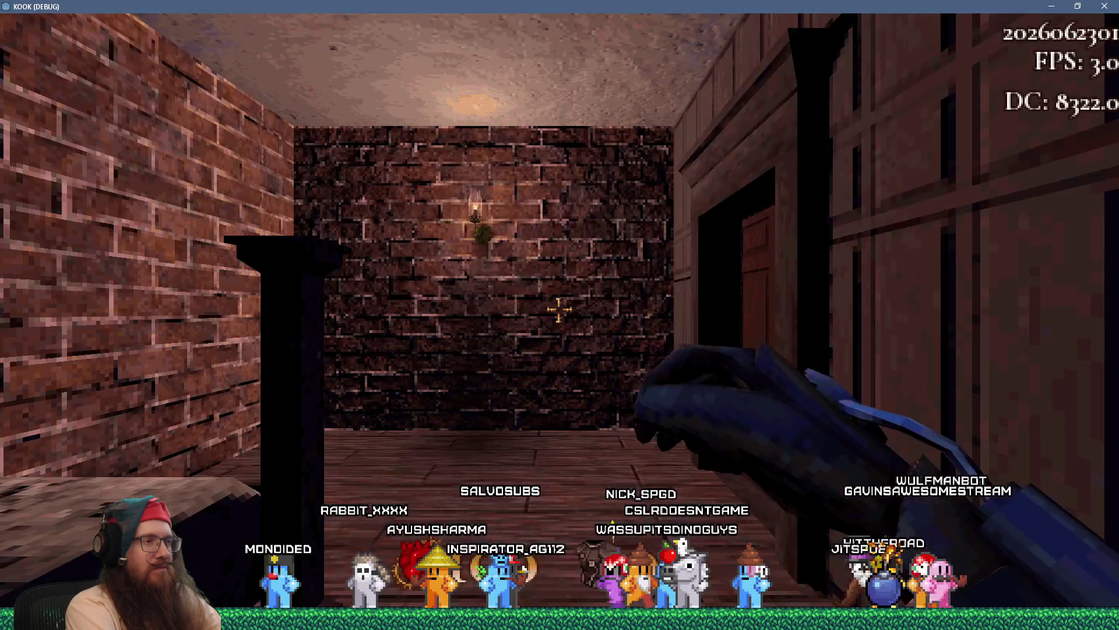
# - Run 'load test', 'save test', then 'load test' again from the dev console
pyautogui.press('`')
pyautogui.write('load test')
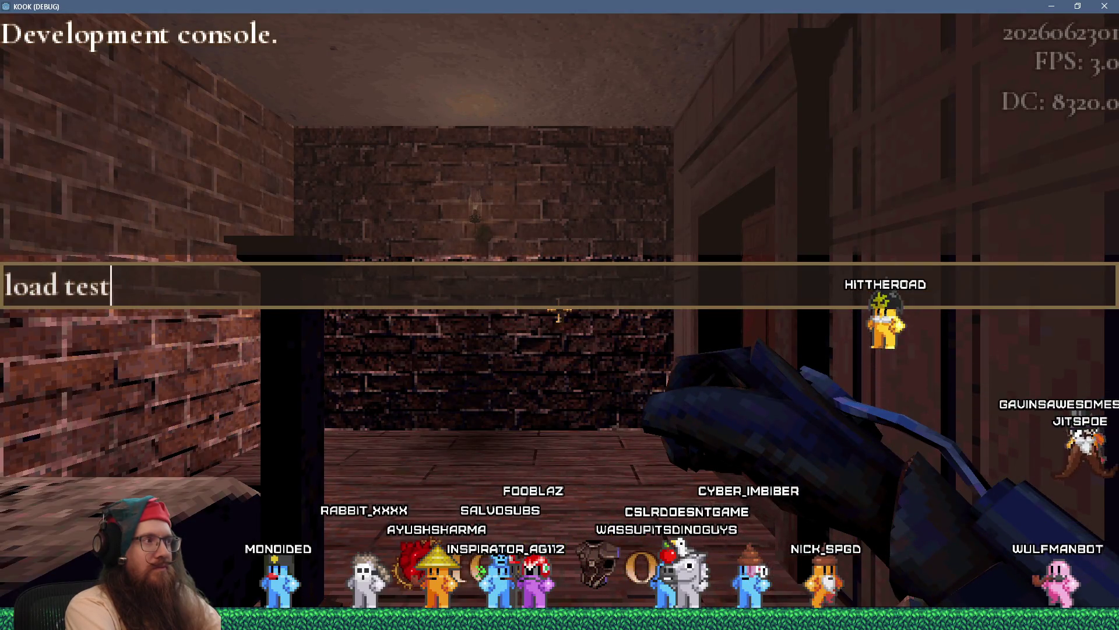
pyautogui.press('Return')
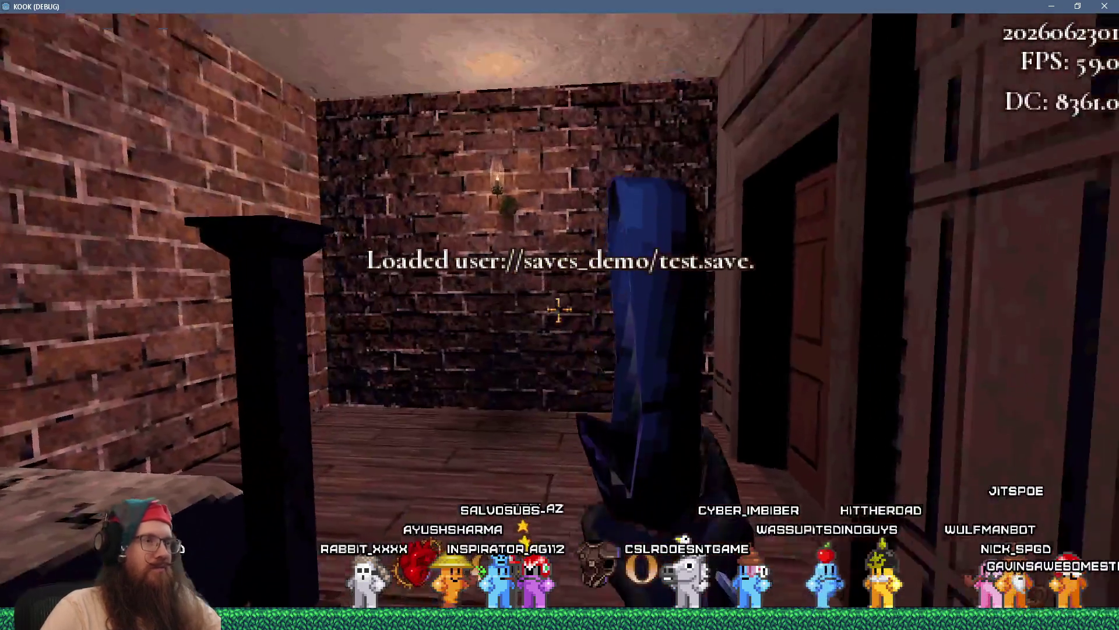
pyautogui.press('`')
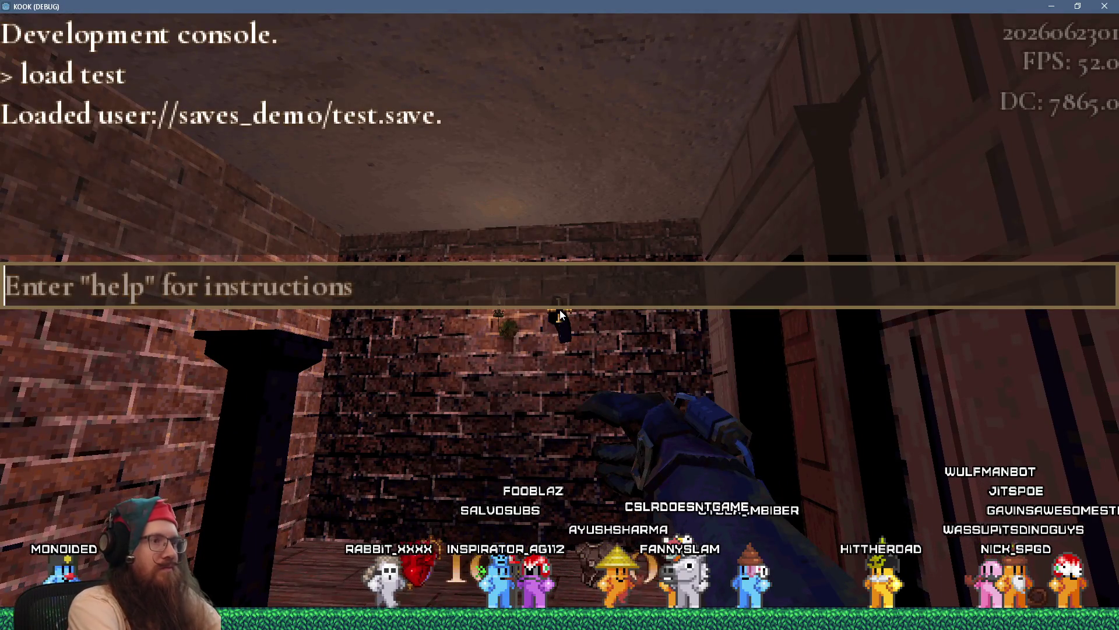
pyautogui.write('save test')
pyautogui.press('Return')
pyautogui.press('`')
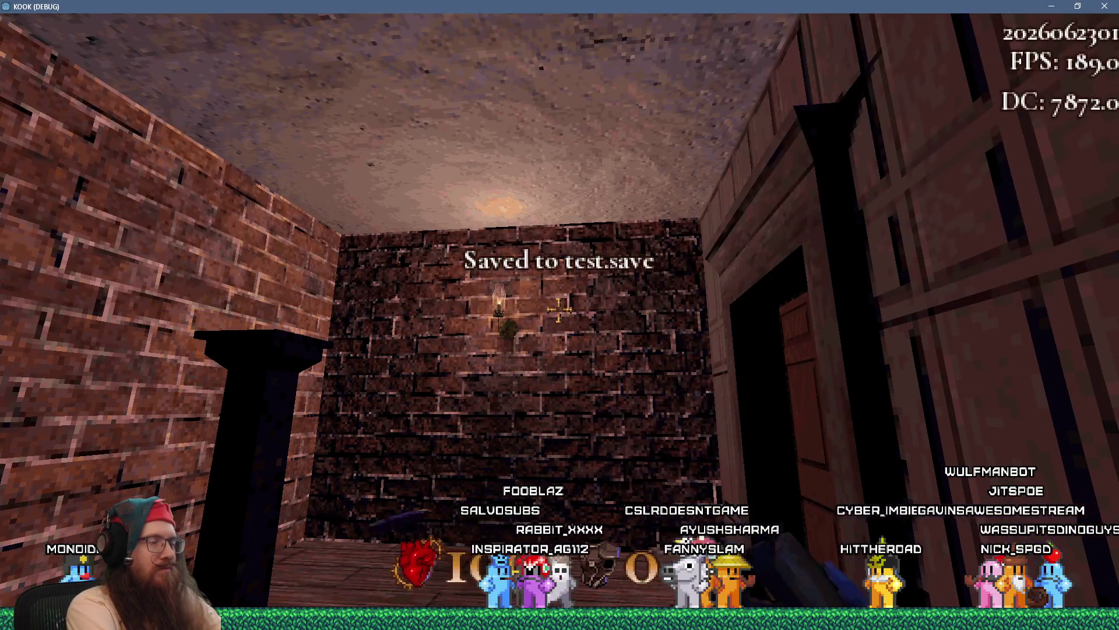
pyautogui.press('`')
pyautogui.write('load test')
pyautogui.press('Return')
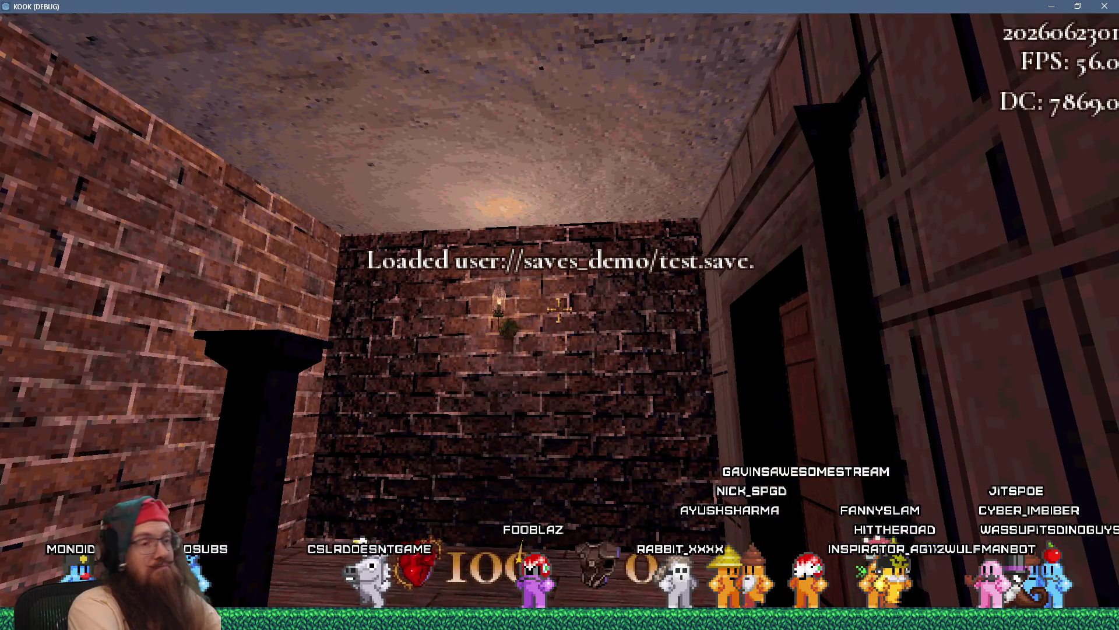
# - Walk through the wooden room along the railing into the hallway, firing the revolver twice
pyautogui.press('w')
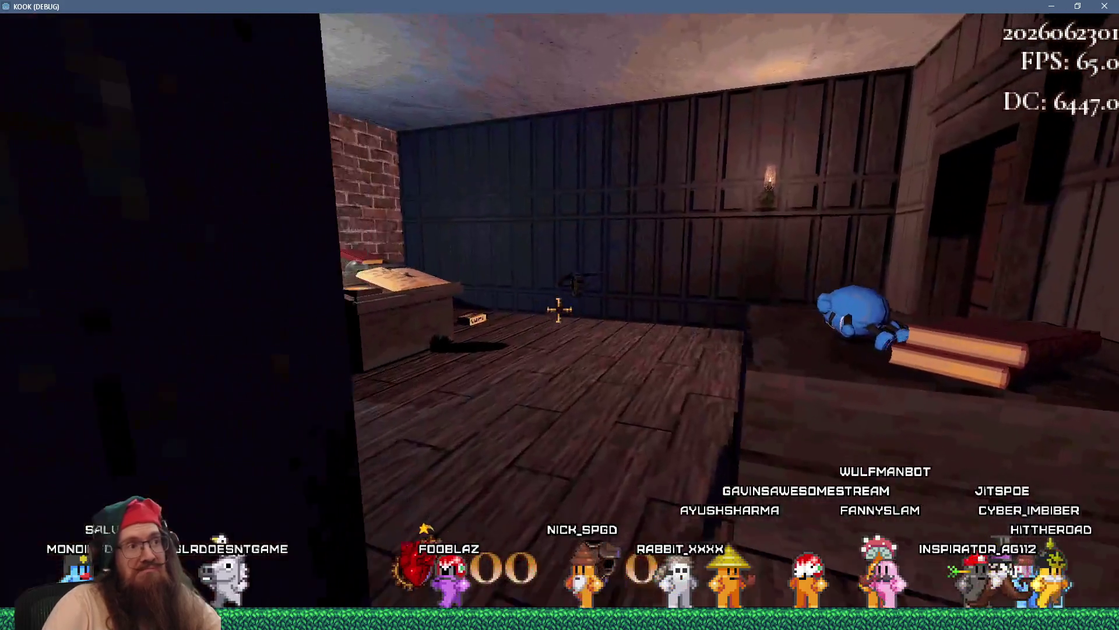
pyautogui.press('2')
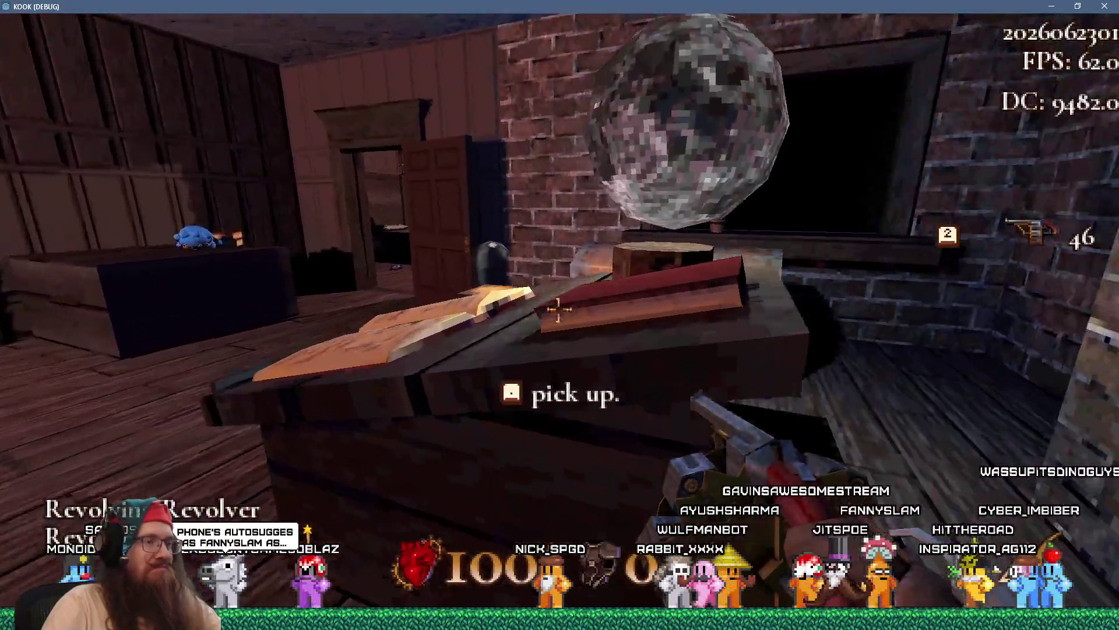
pyautogui.press('w')
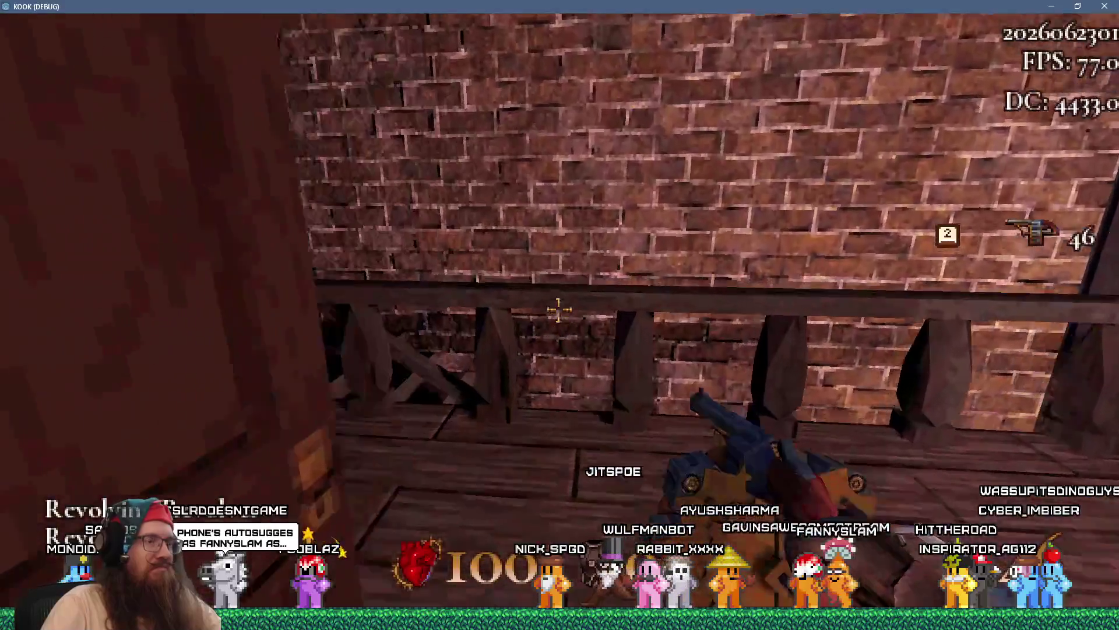
pyautogui.press('w')
pyautogui.click(558, 309)
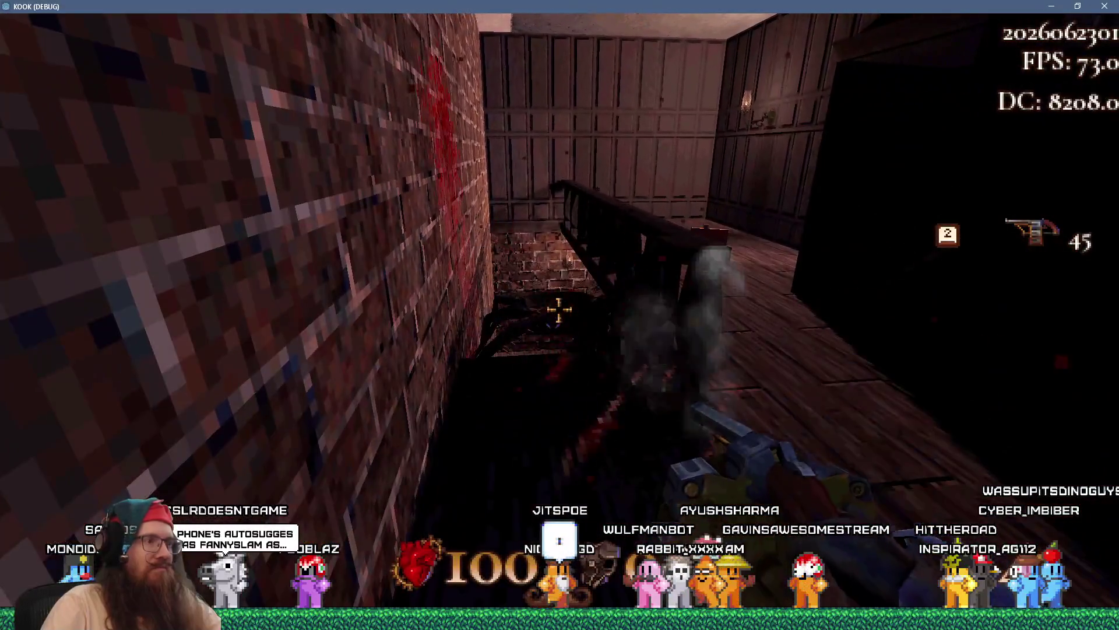
pyautogui.click(558, 310)
# - Save to test.save and reload it from the console
pyautogui.press('`')
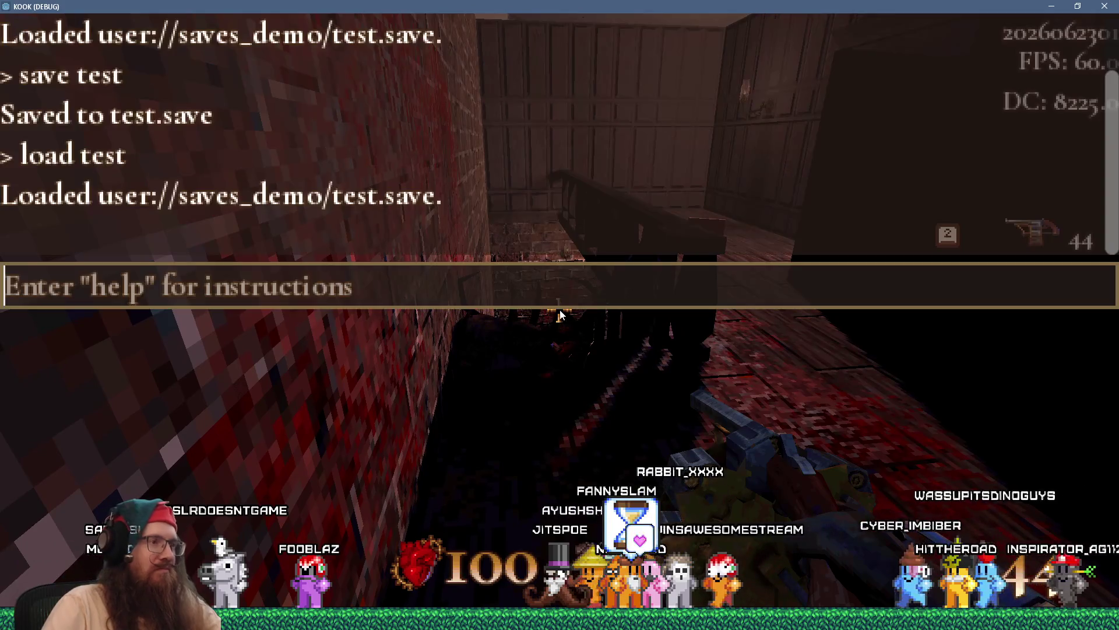
pyautogui.write('savetest')
pyautogui.press('Return')
pyautogui.press('`')
pyautogui.press('`')
pyautogui.write('load test')
pyautogui.press('Return')
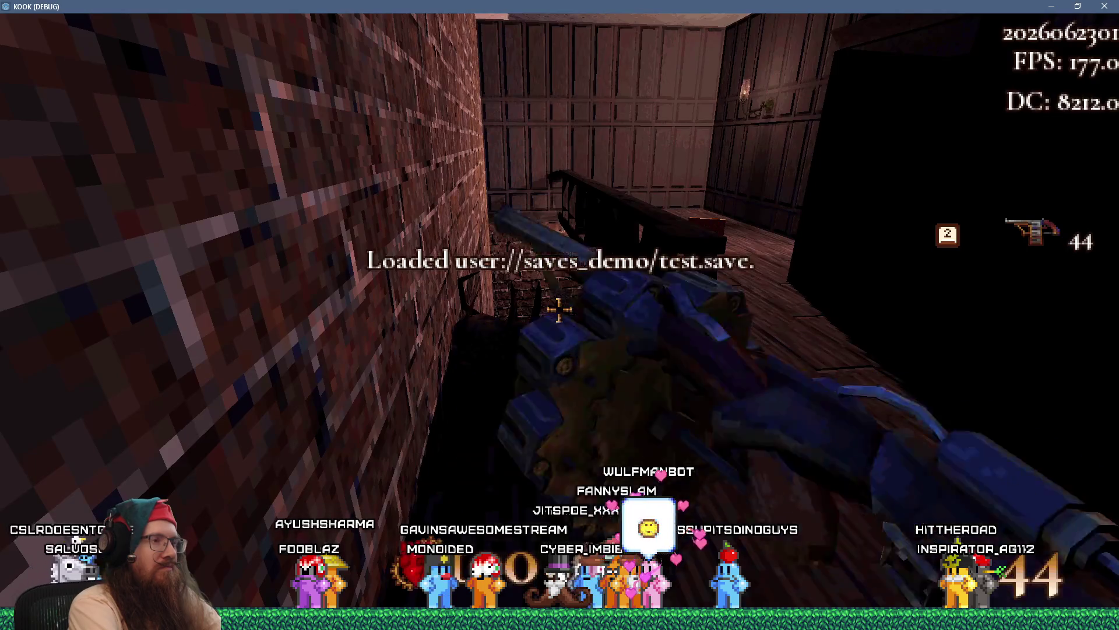
# - Shoot the spider in the stairwell, descend through the door, and pick up the ball
pyautogui.press('w')
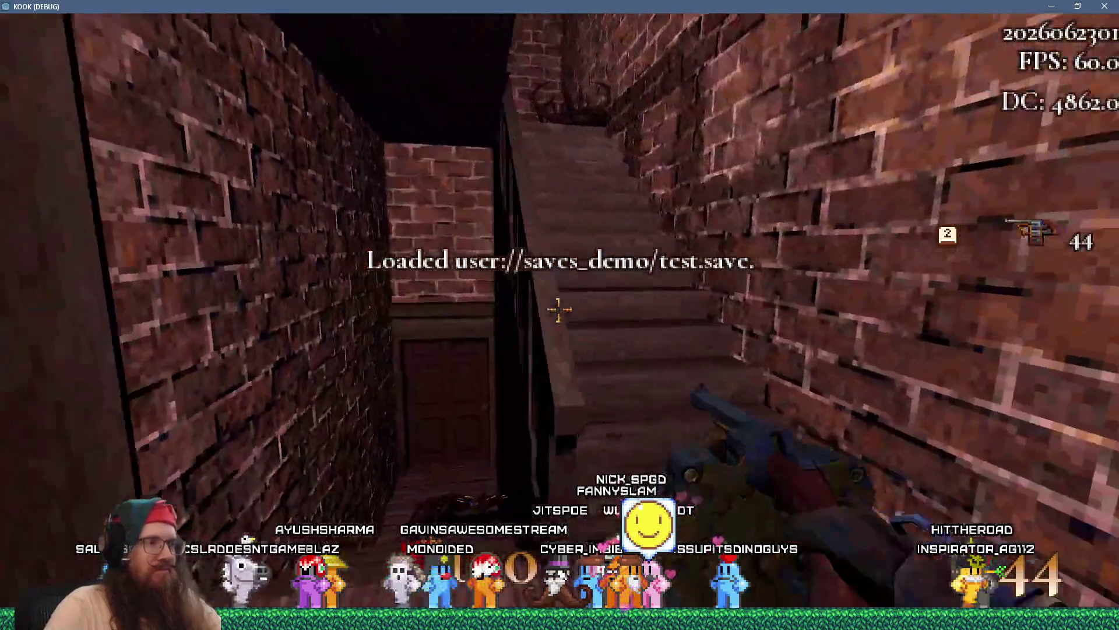
pyautogui.press('w')
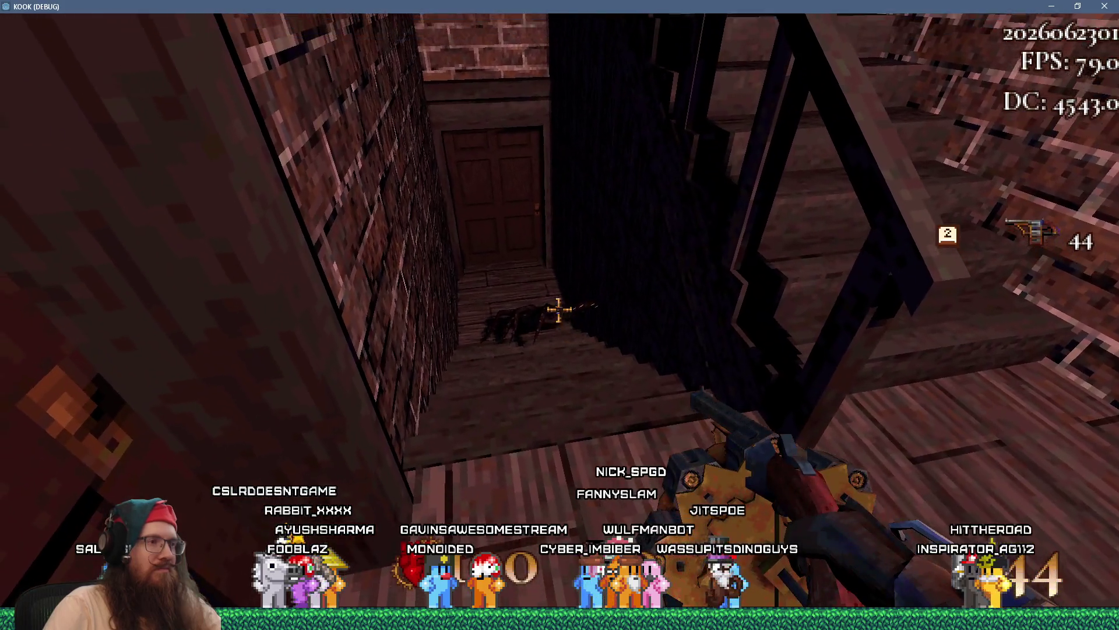
pyautogui.click(559, 309)
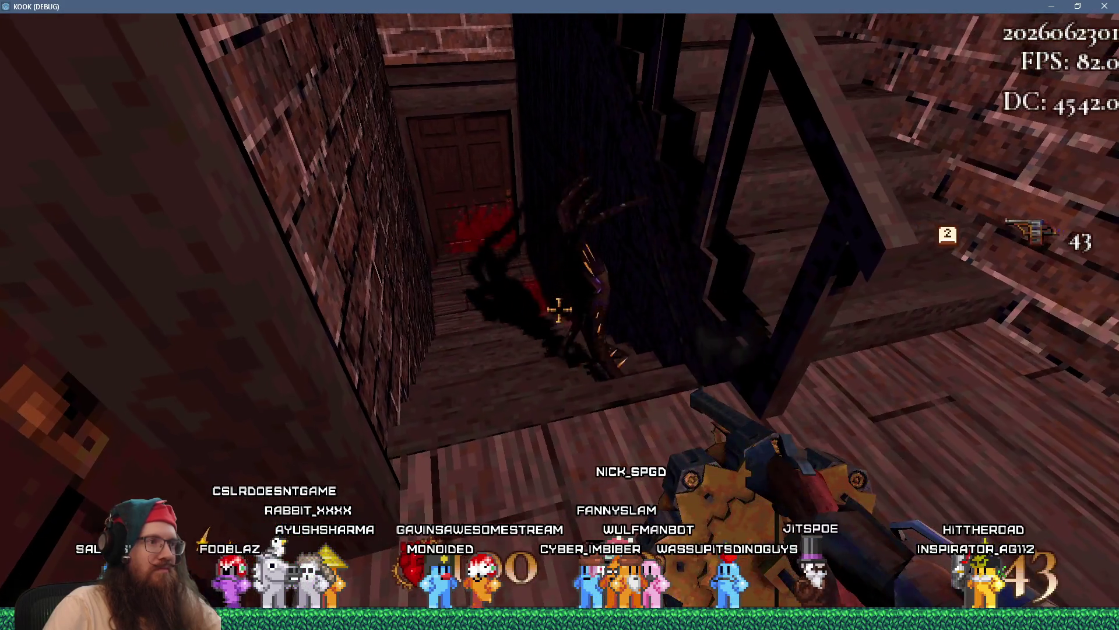
pyautogui.press('w')
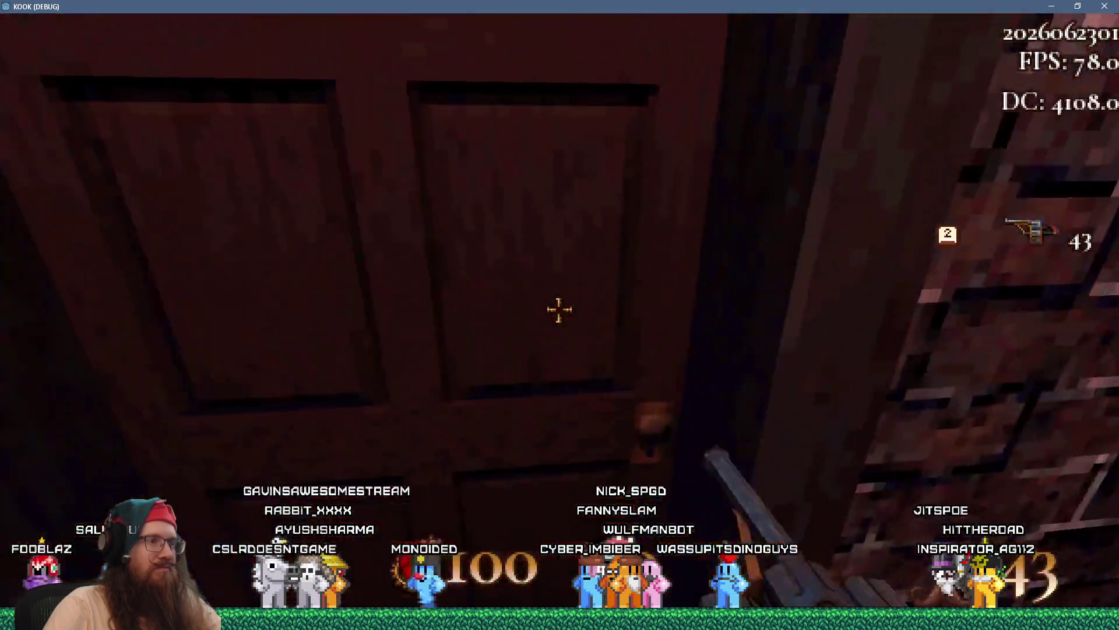
pyautogui.press('e')
pyautogui.press('e')
pyautogui.press('w')
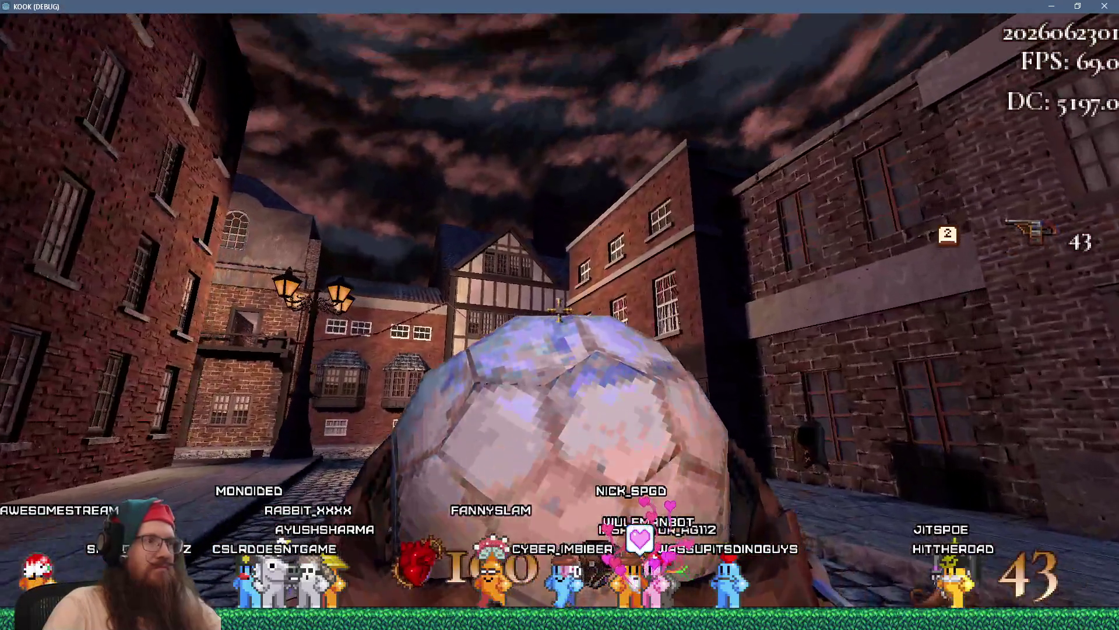
# - Save to test.save and reload it from the console
pyautogui.press('`')
pyautogui.press('Up')
pyautogui.press('Return')
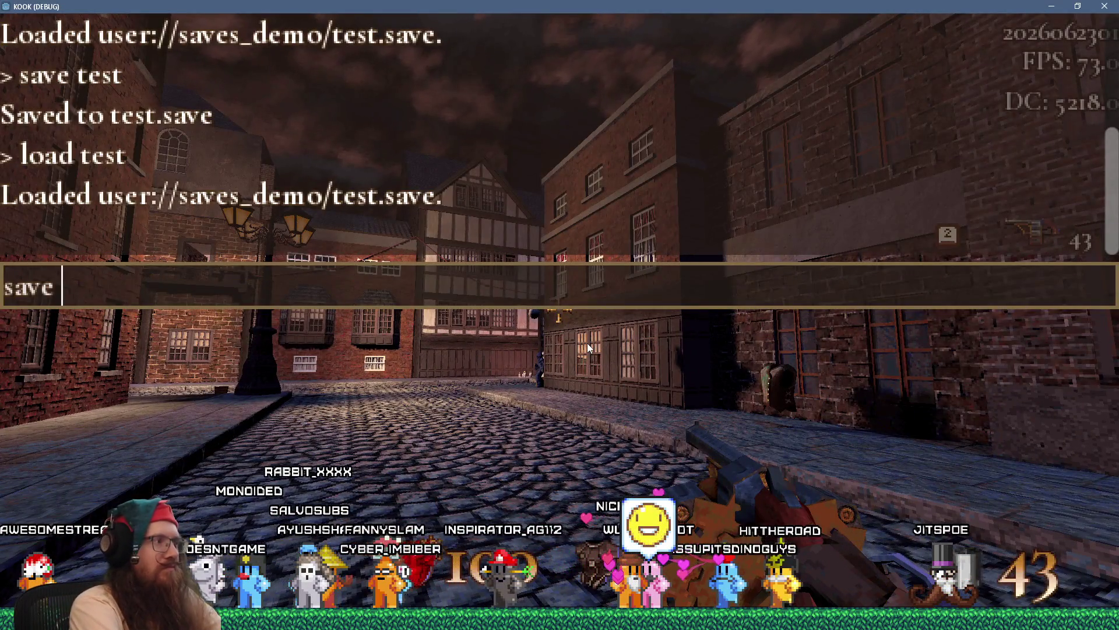
pyautogui.write('test')
pyautogui.press('Return')
pyautogui.write('d test')
pyautogui.press('Return')
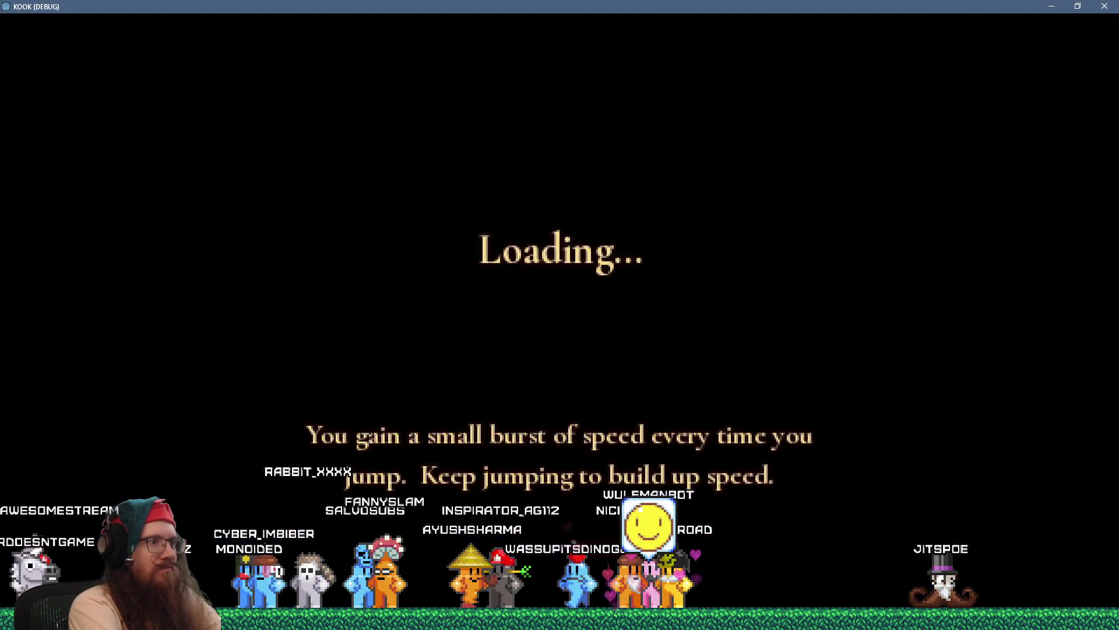
# - Reload test.save three more times with the 'load test' console command
pyautogui.press('`')
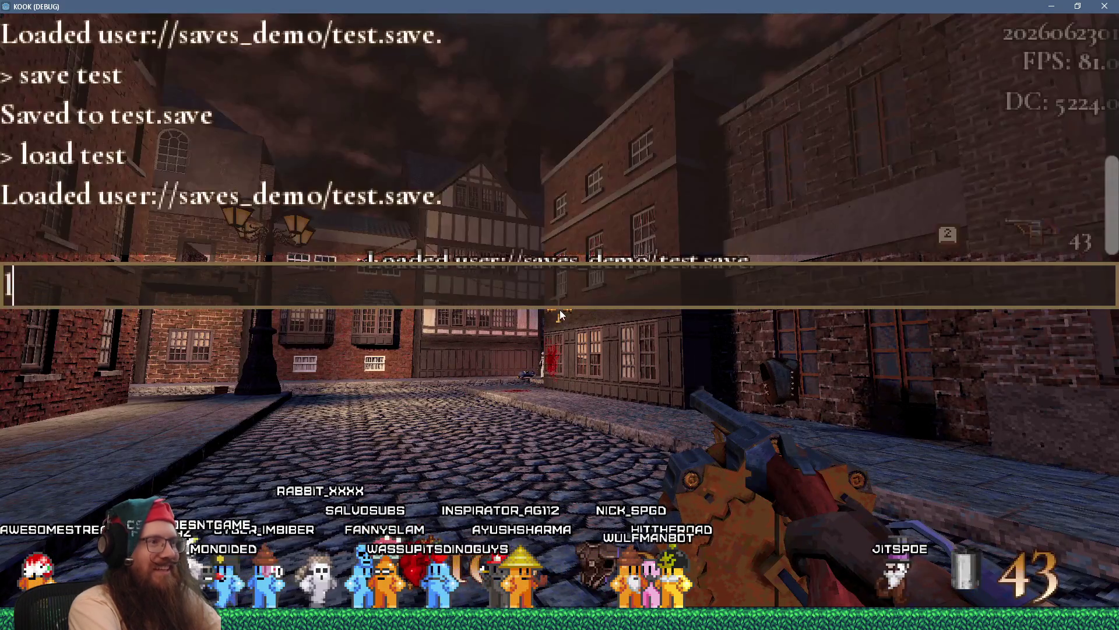
pyautogui.write('load test')
pyautogui.press('Return')
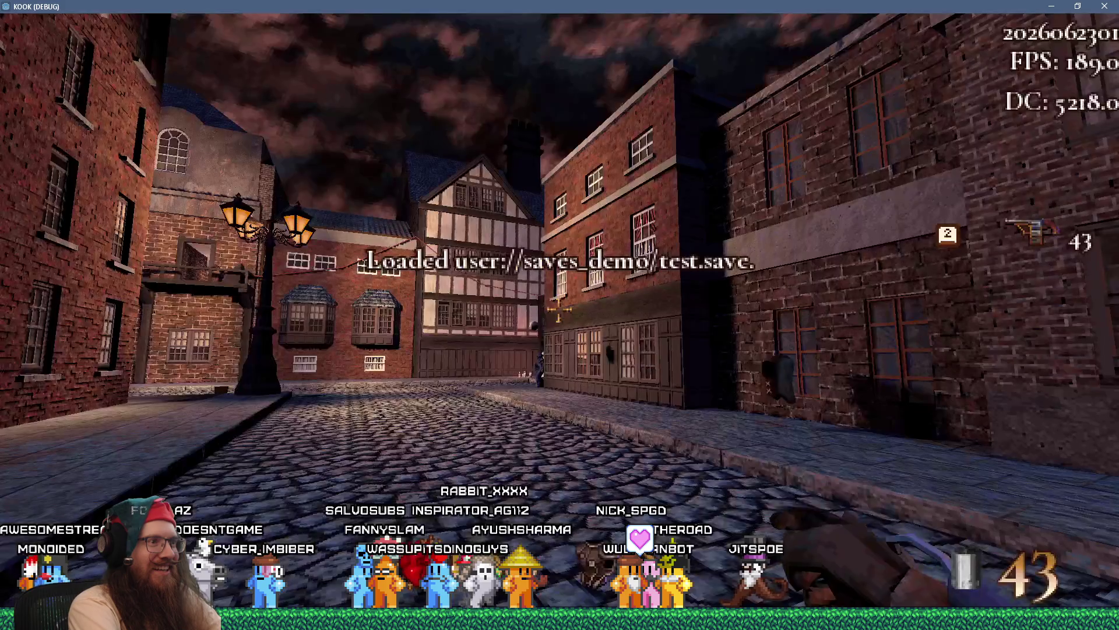
pyautogui.press('`')
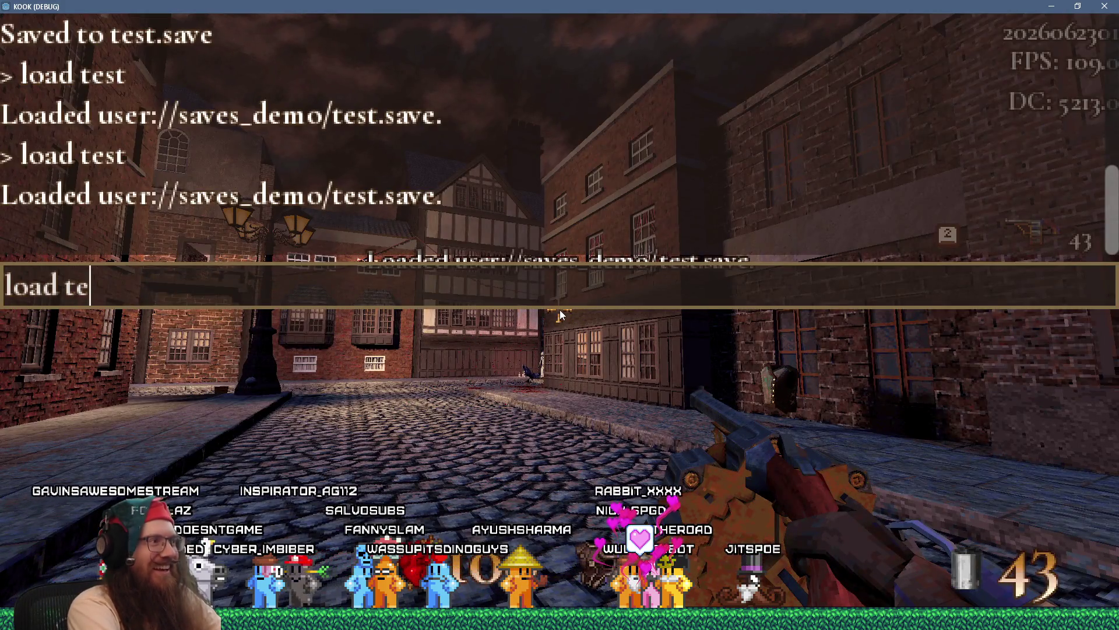
pyautogui.write('st')
pyautogui.press('Return')
pyautogui.press('`')
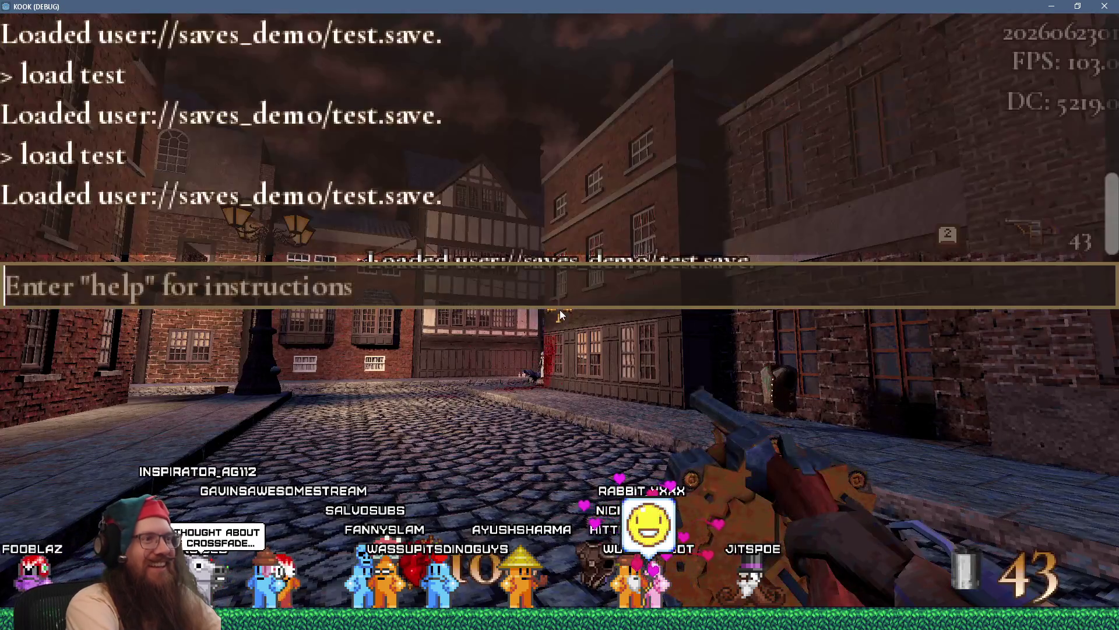
pyautogui.write('test')
pyautogui.press('Return')
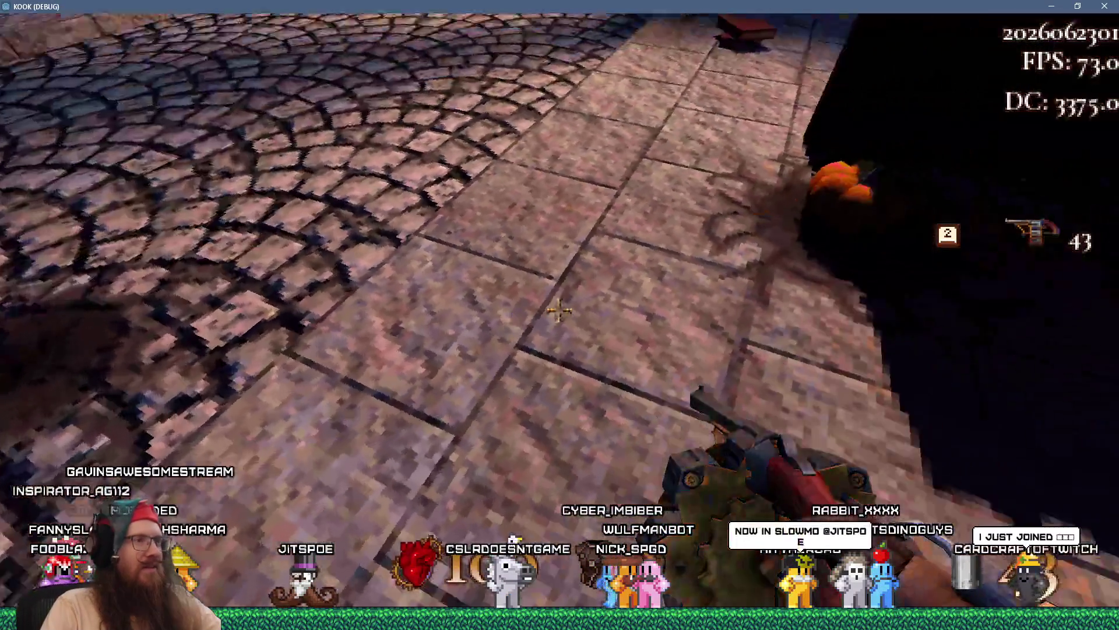
# - Pick up the book, fire the revolver, walk along the street, and reopen the developer console
pyautogui.press('e')
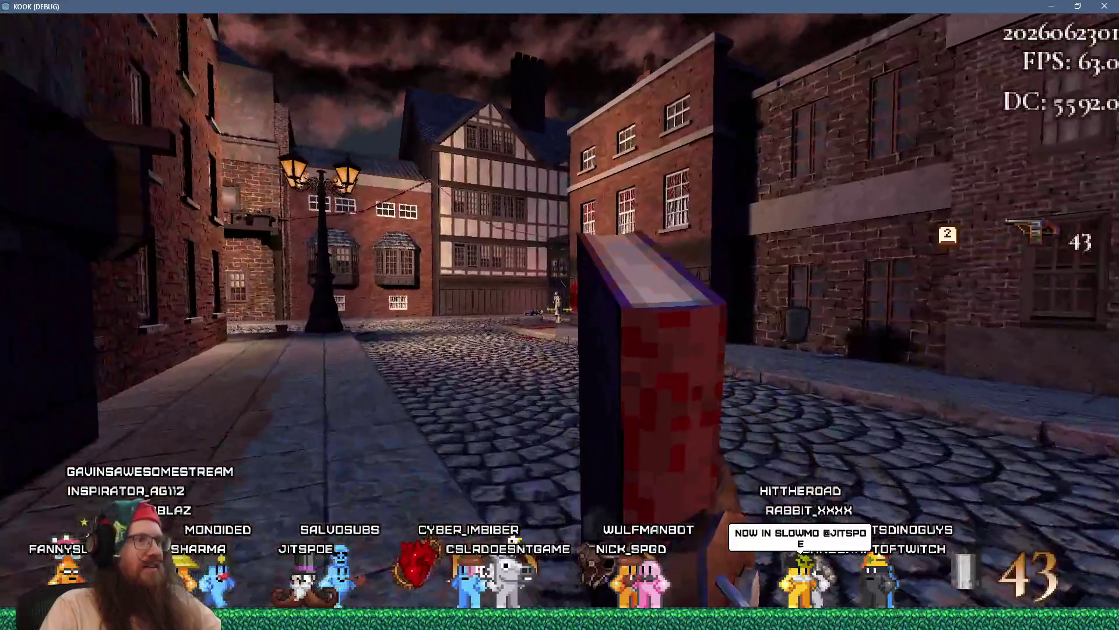
pyautogui.click(558, 309)
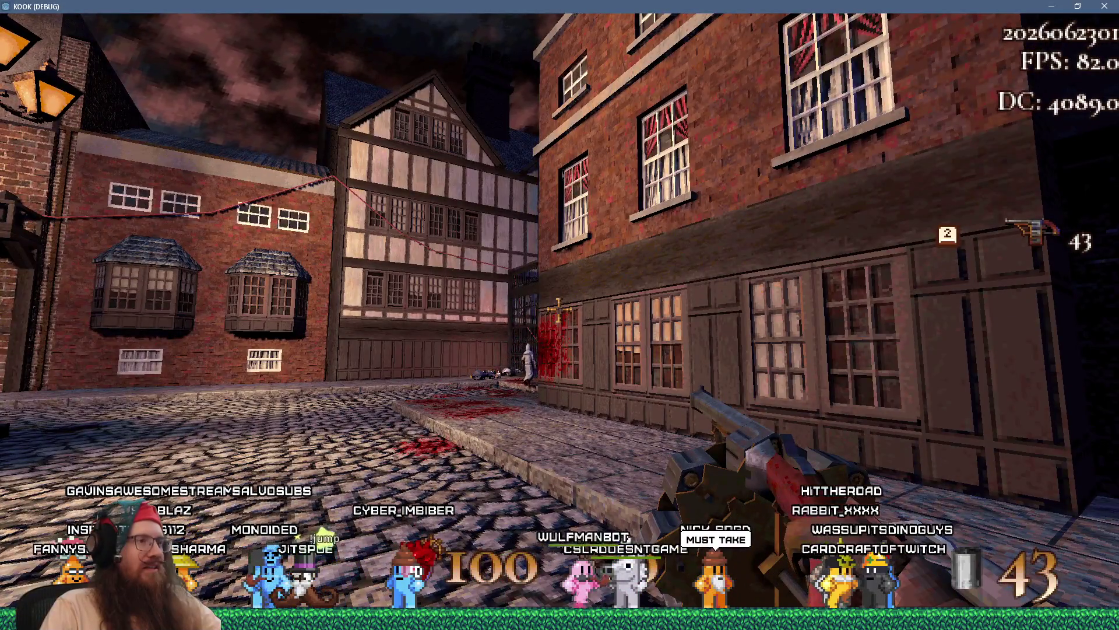
pyautogui.press('`')
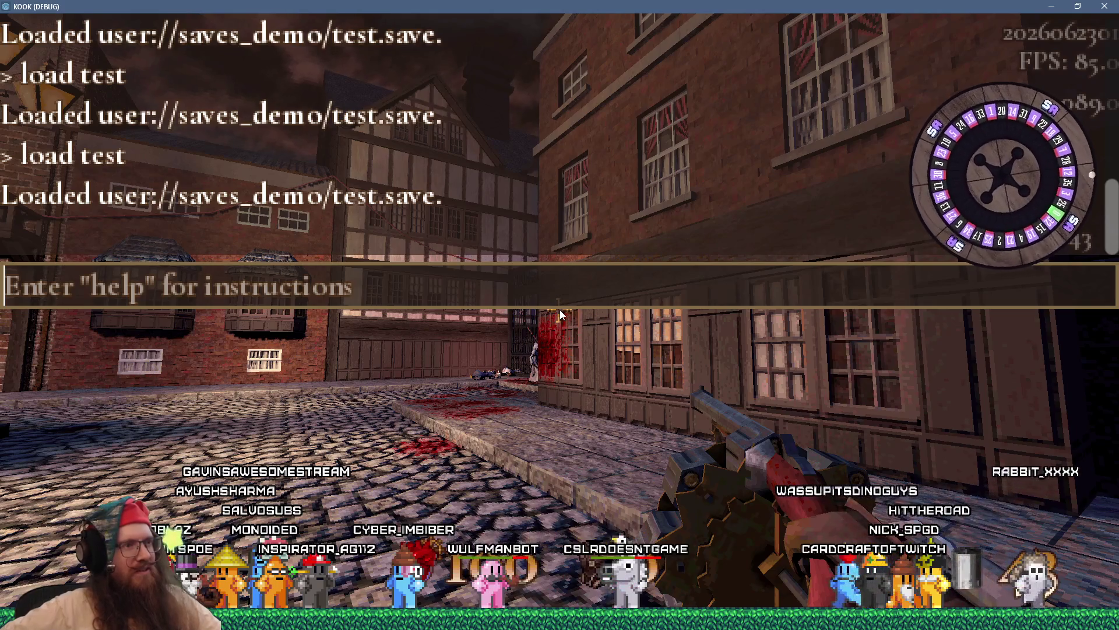
pyautogui.press('`')
pyautogui.press('w')
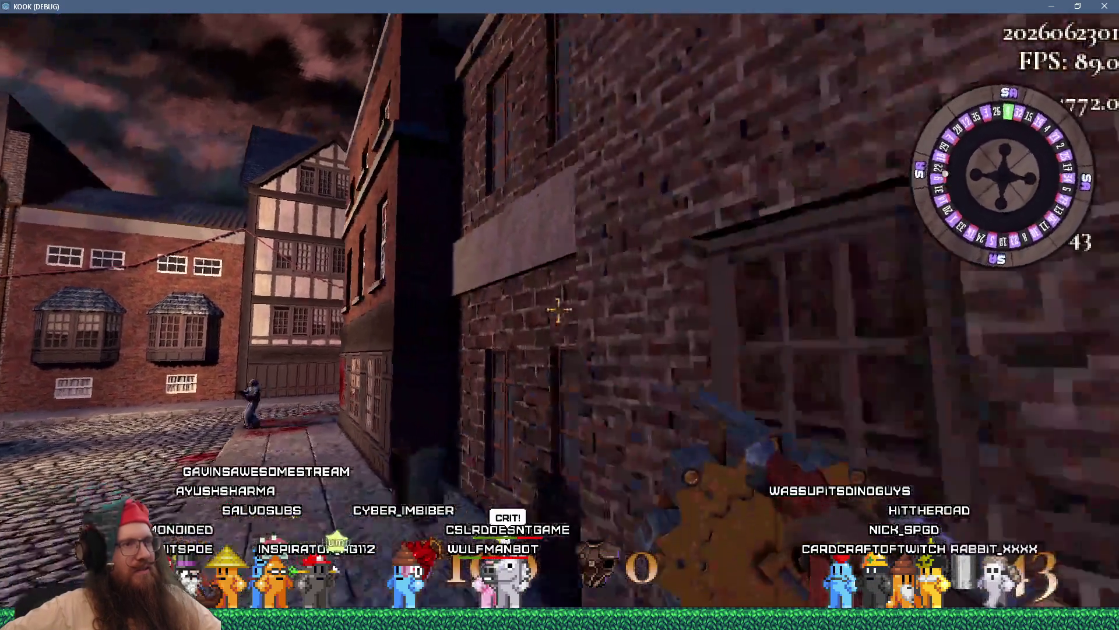
pyautogui.press('`')
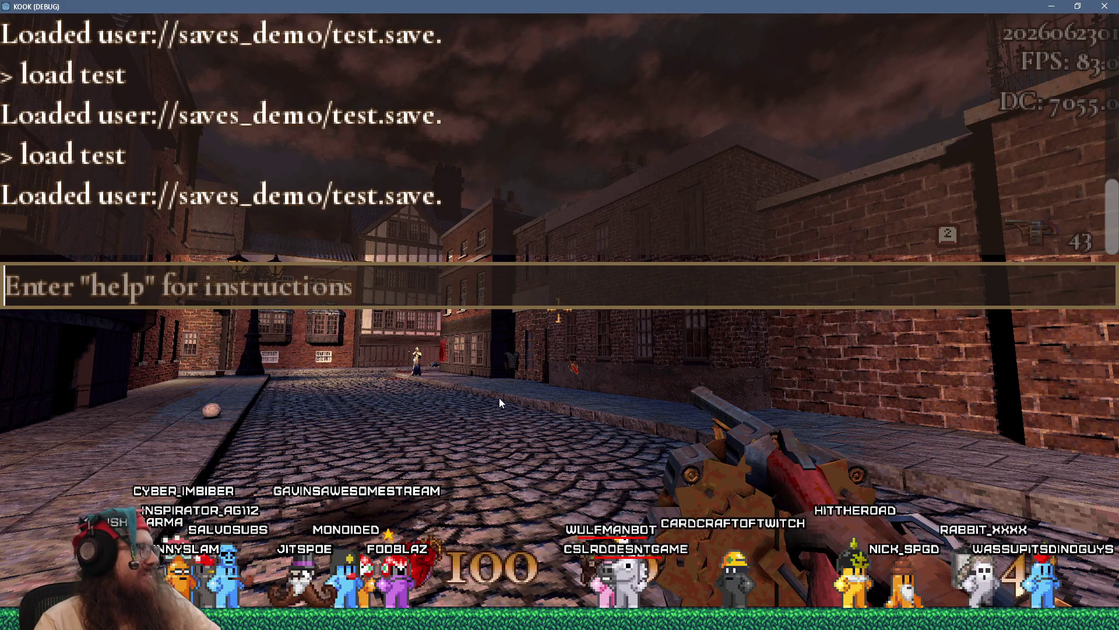
# - Run 'load test', then 'timescale .1', then 'load test' again in the developer console
pyautogui.press('`')
pyautogui.press('`')
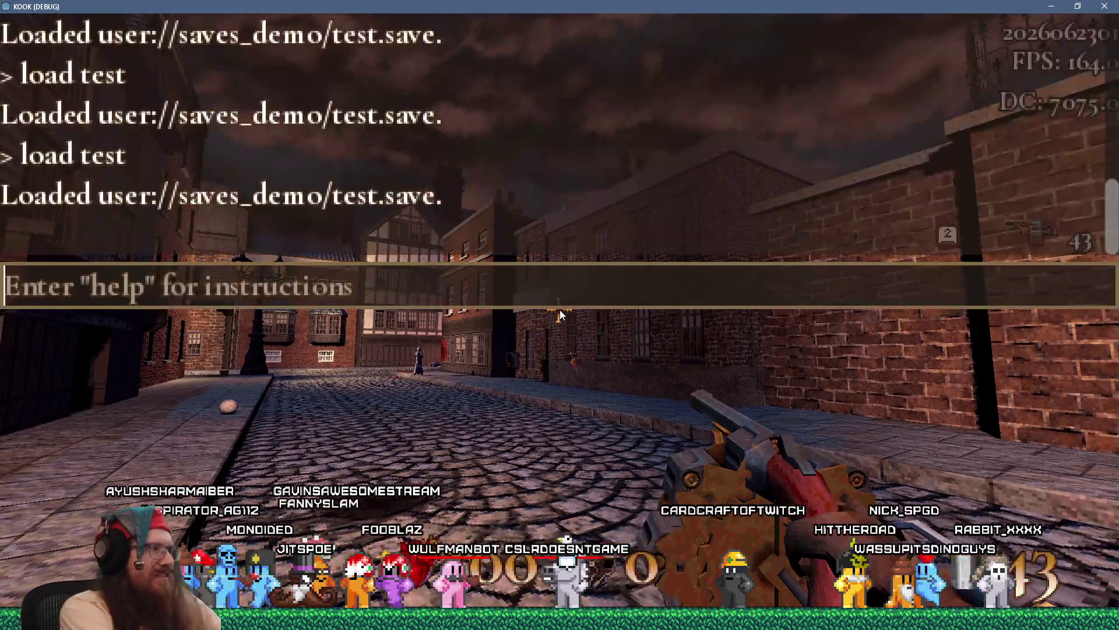
pyautogui.write('load test')
pyautogui.press('Return')
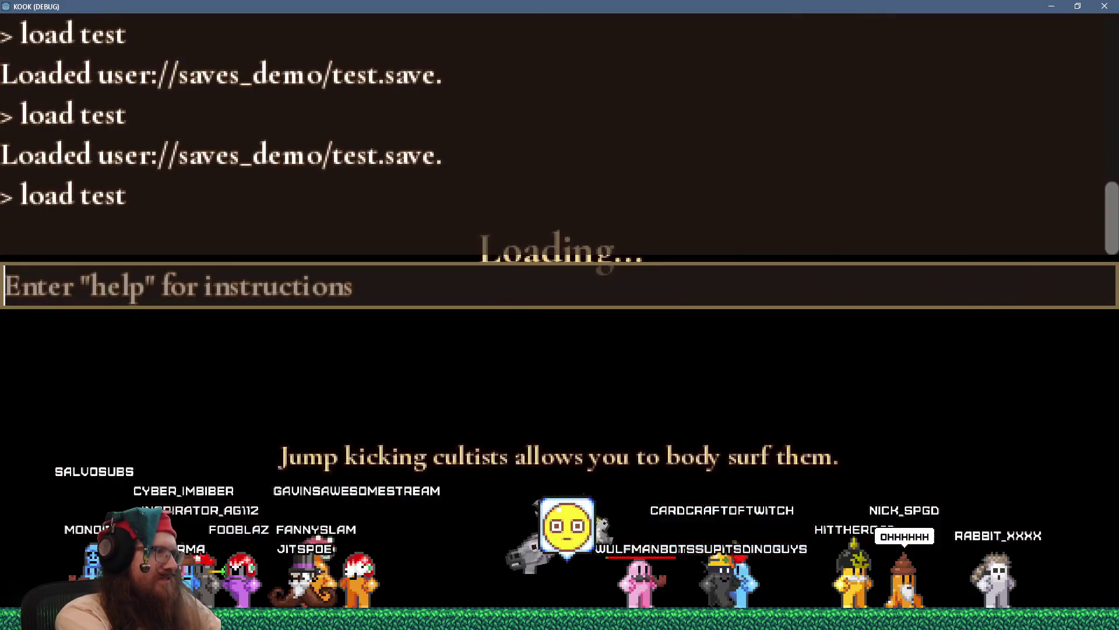
pyautogui.write('times')
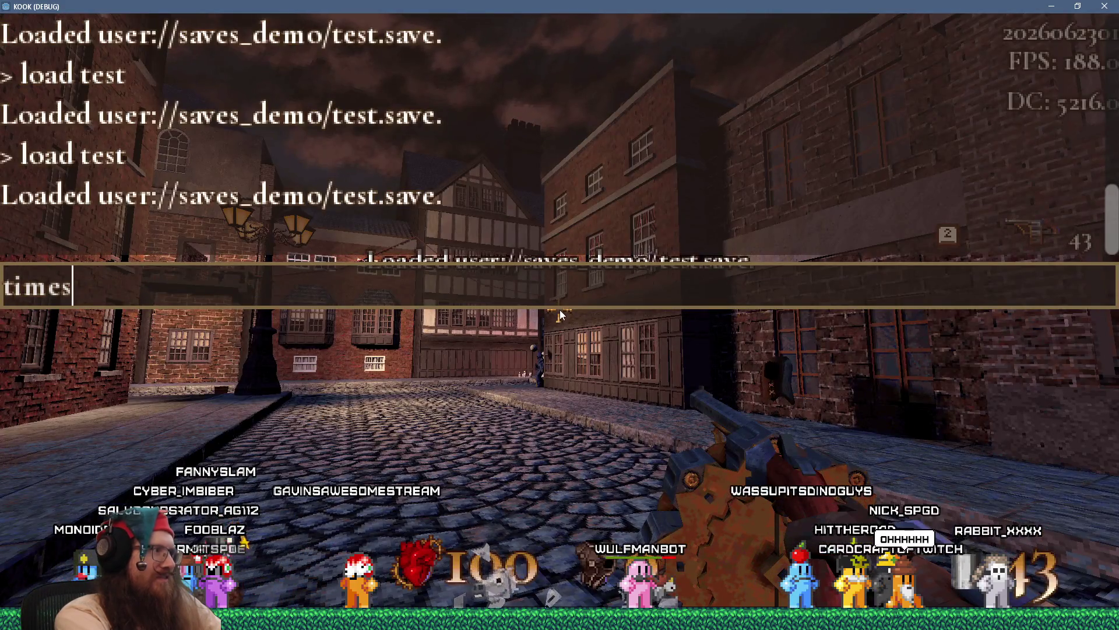
pyautogui.write('1')
pyautogui.press('Return')
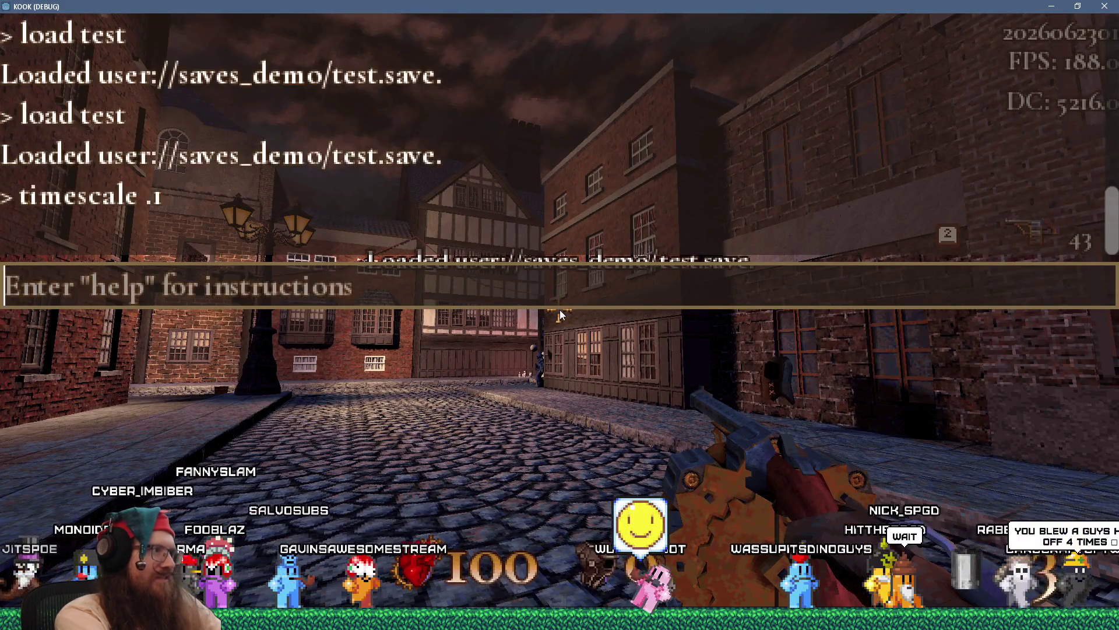
pyautogui.press('`')
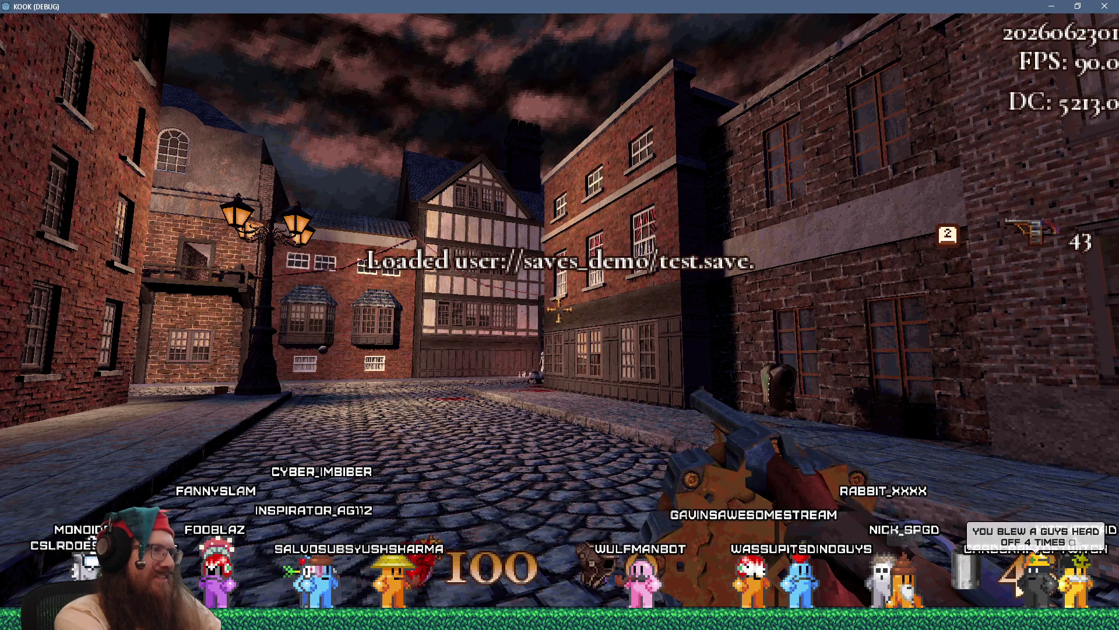
pyautogui.press('`')
pyautogui.write('load t')
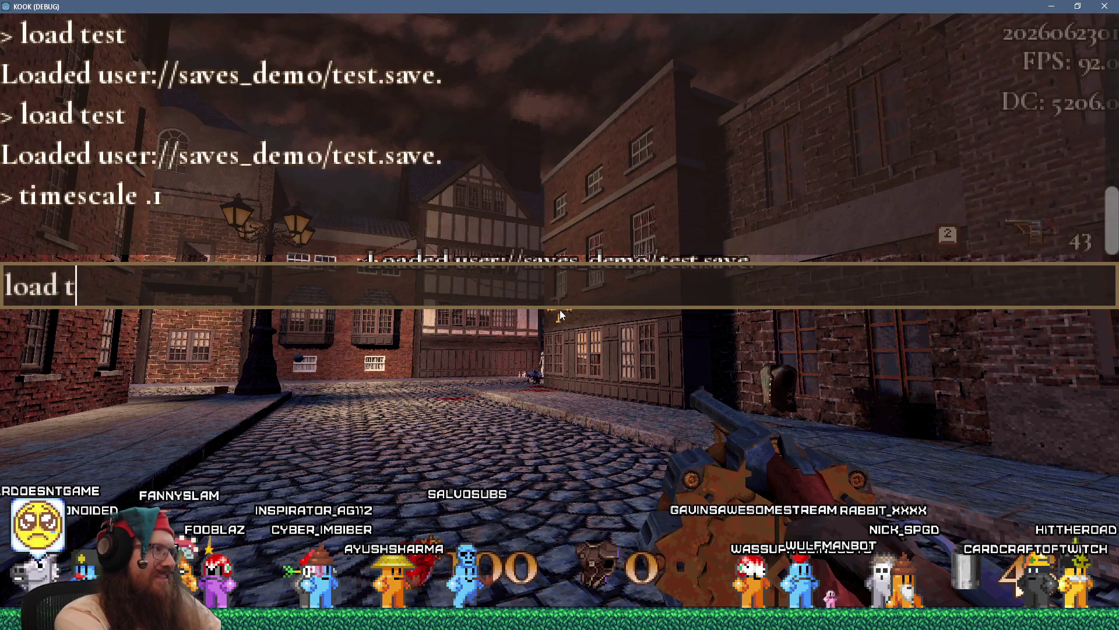
pyautogui.write('est')
pyautogui.press('Return')
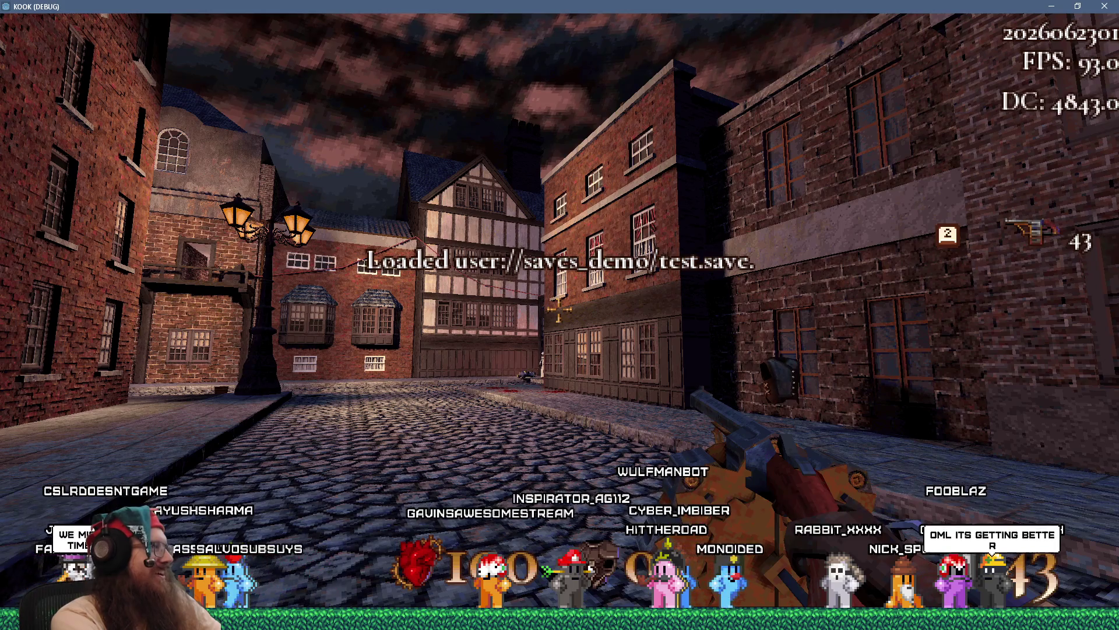
# - Reload test.save and advance down the street shooting at the enemies
pyautogui.press('`')
pyautogui.press('Up')
pyautogui.press('Return')
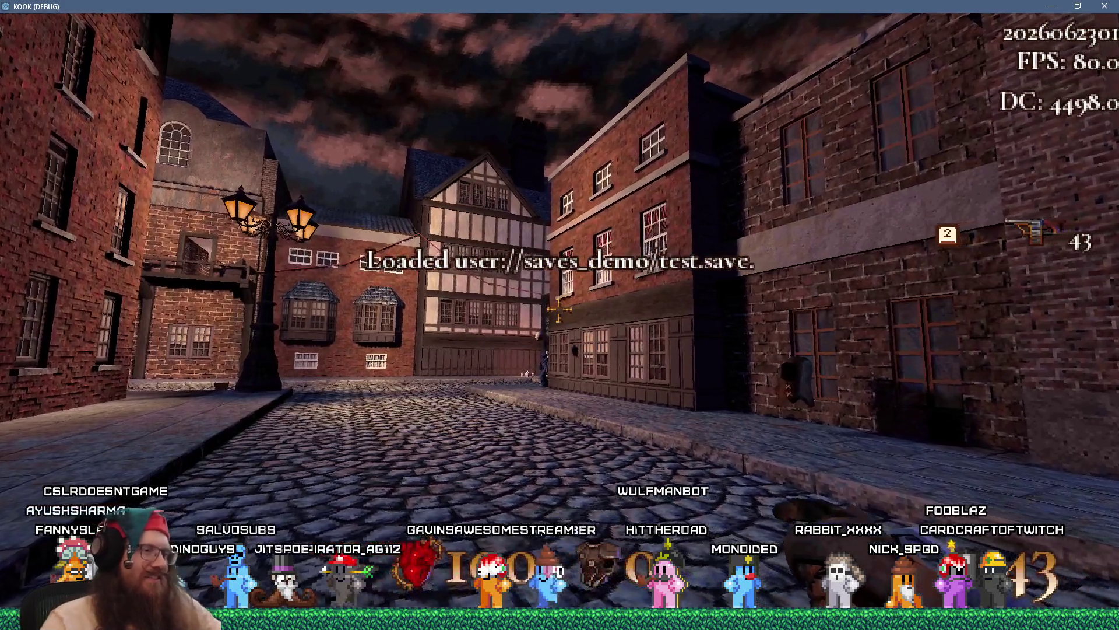
pyautogui.press('w')
pyautogui.press('w')
pyautogui.click(558, 309)
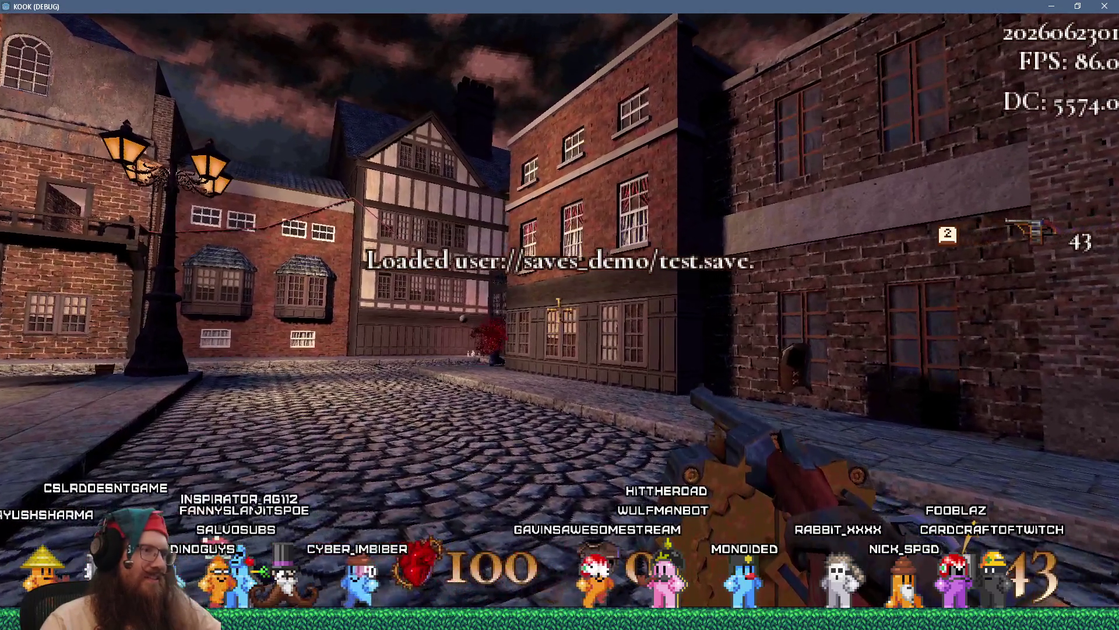
pyautogui.press('w')
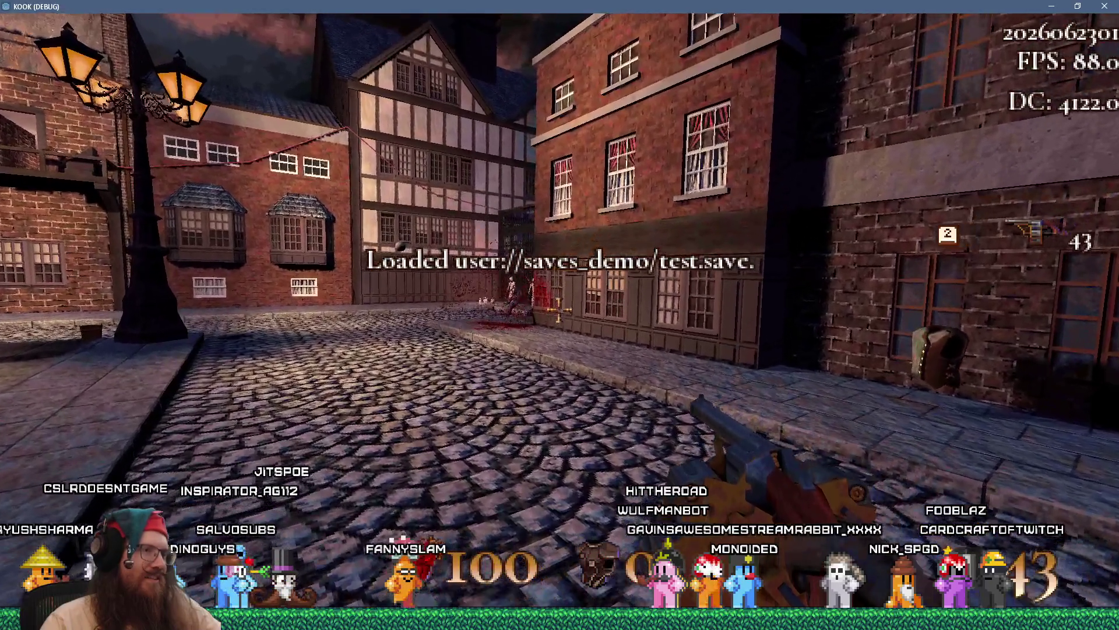
pyautogui.press('w')
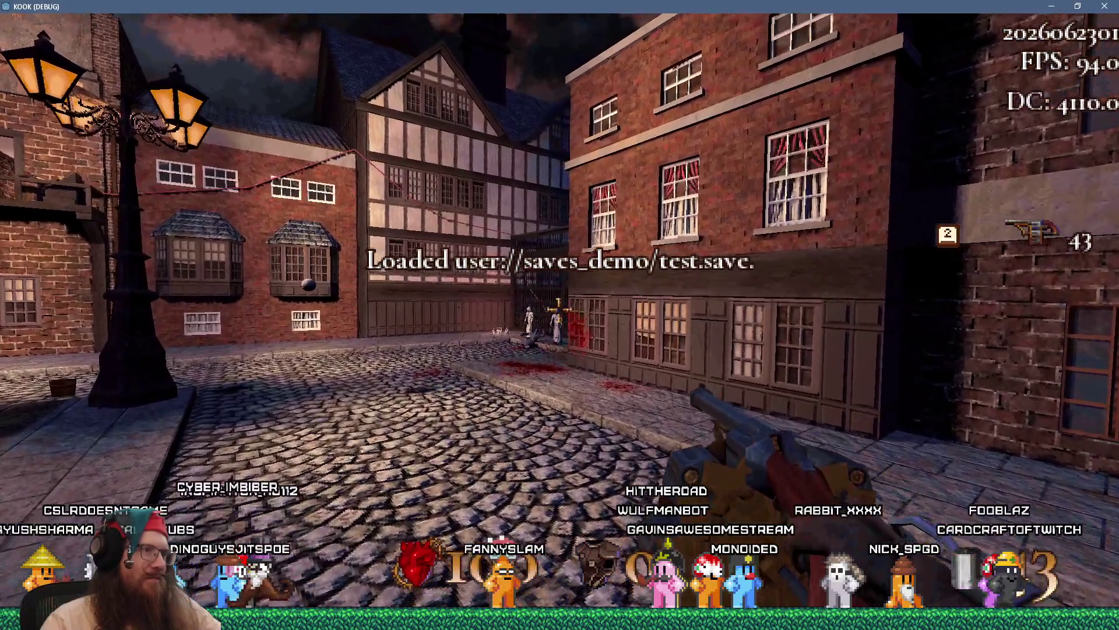
pyautogui.click(558, 310)
pyautogui.press('w')
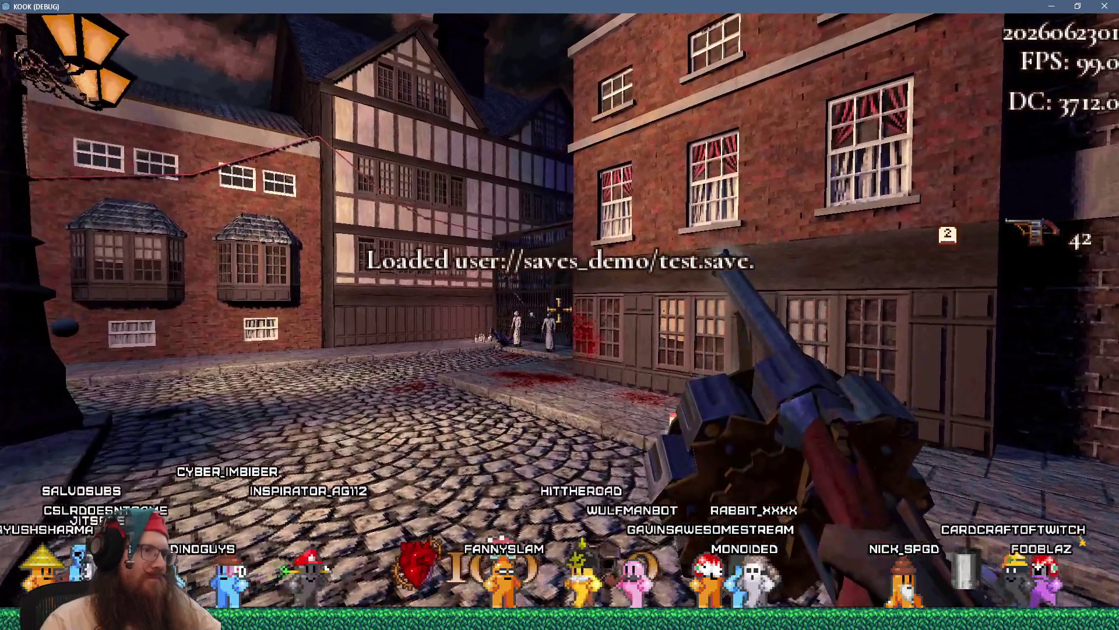
pyautogui.press('w')
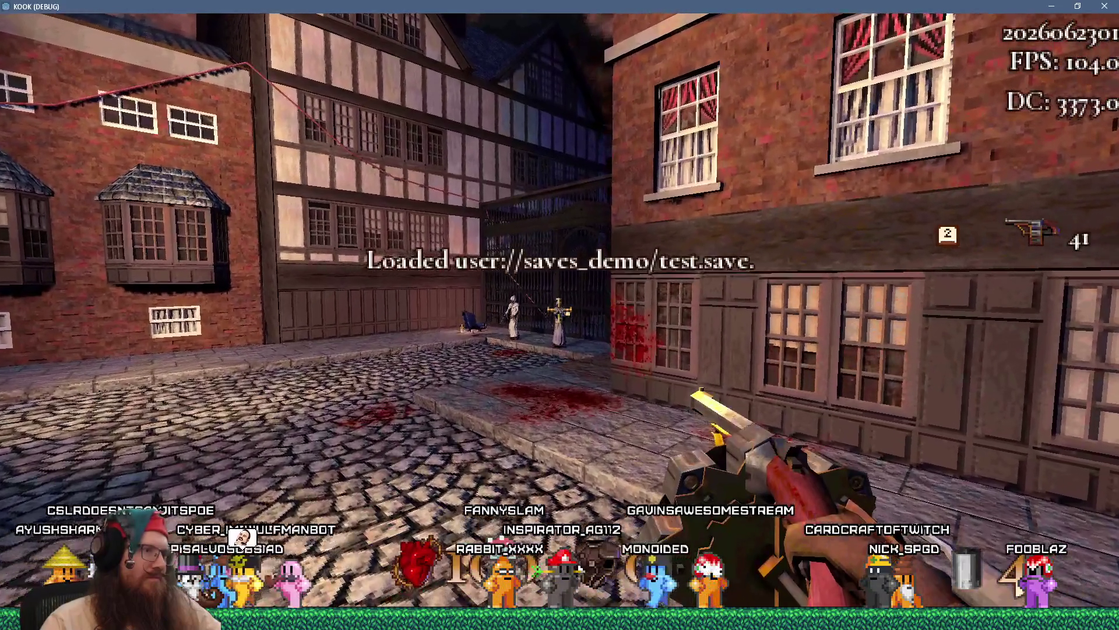
pyautogui.click(560, 315)
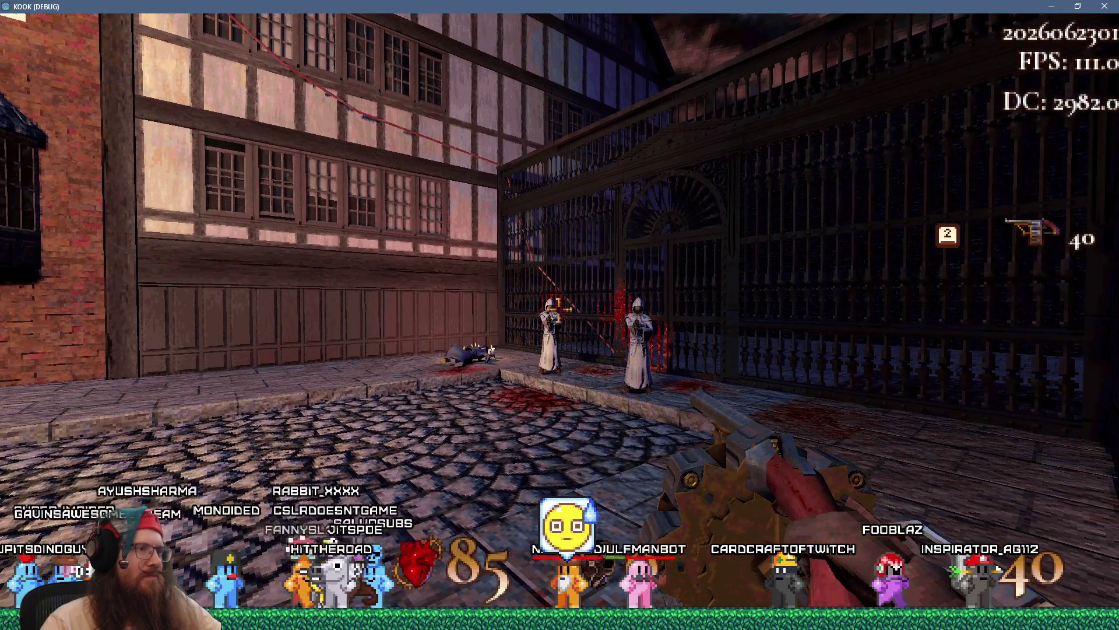
# - Kick and shoot the robed cultists at the iron gate, then quit the game from the console
pyautogui.press('d')
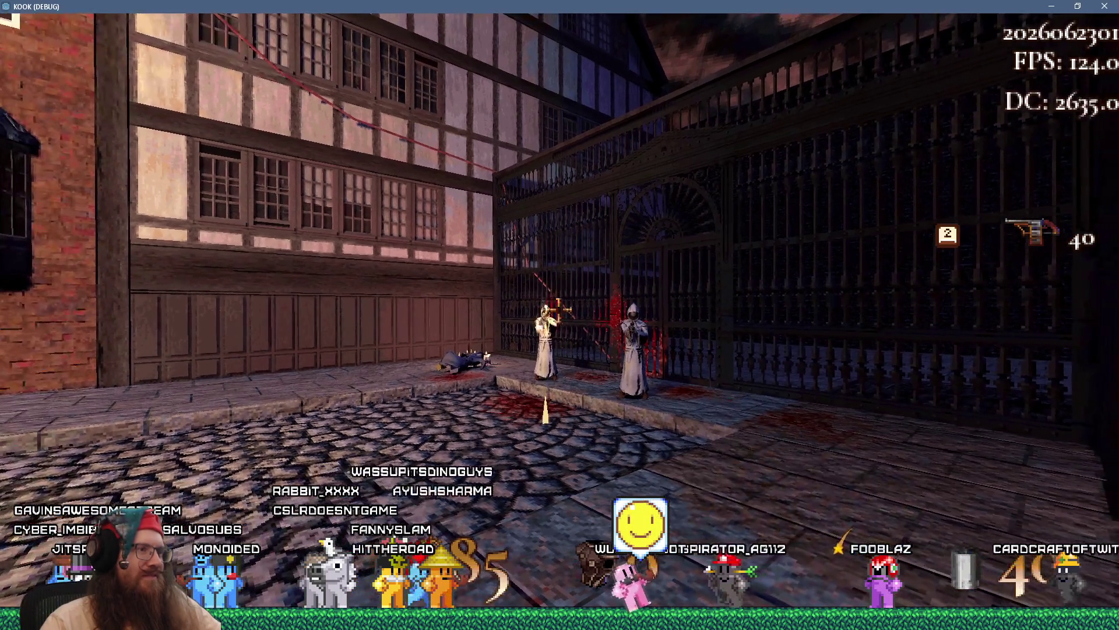
pyautogui.press('f')
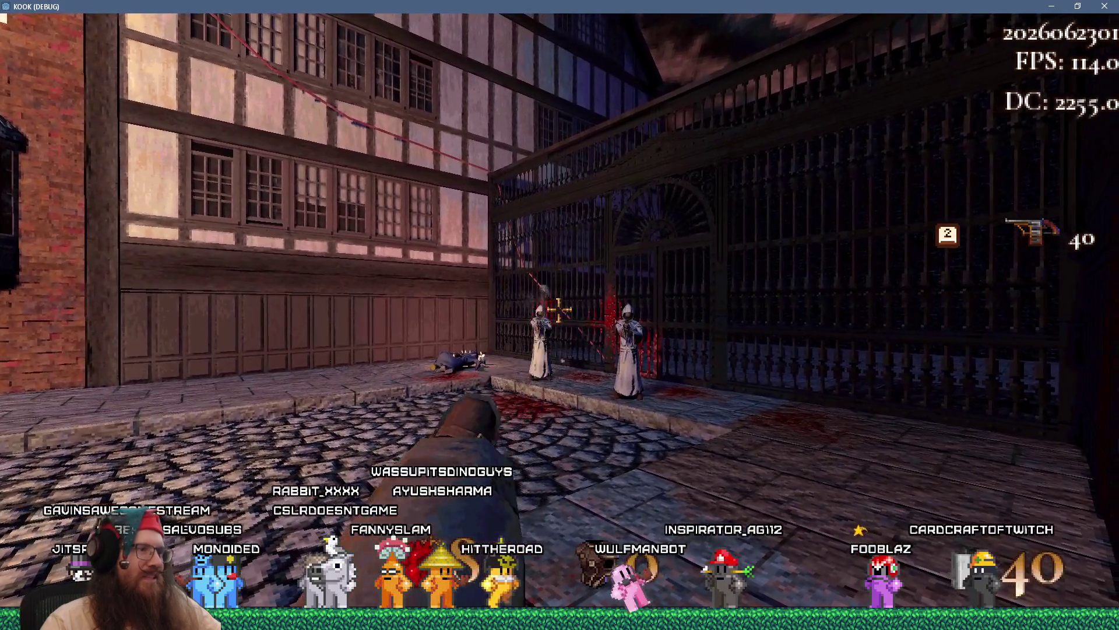
pyautogui.press('d')
pyautogui.click(557, 310)
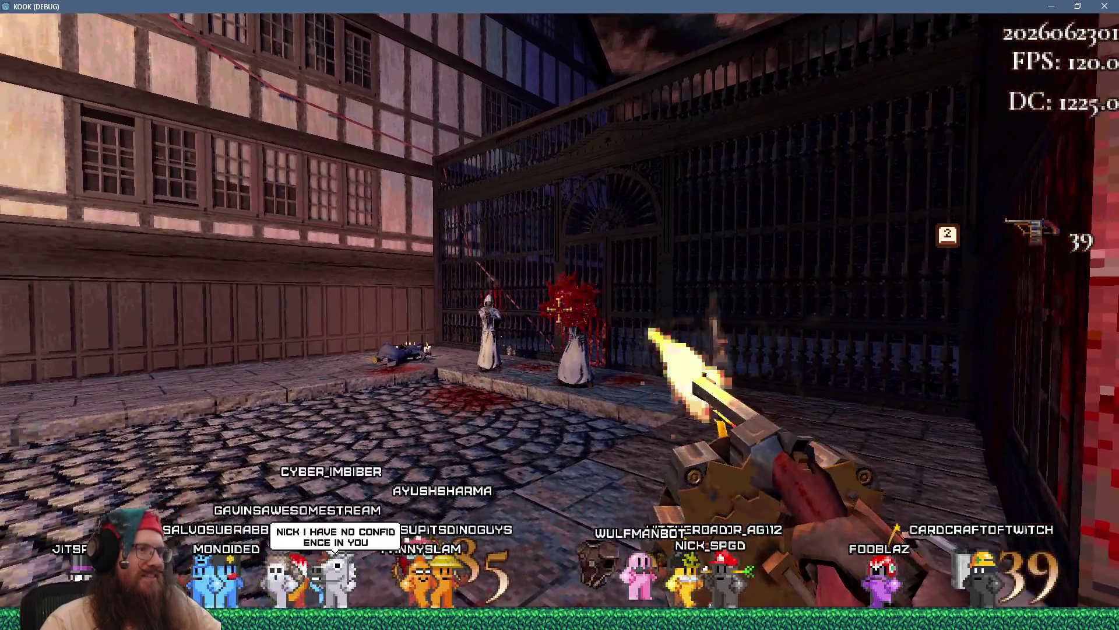
pyautogui.press('w')
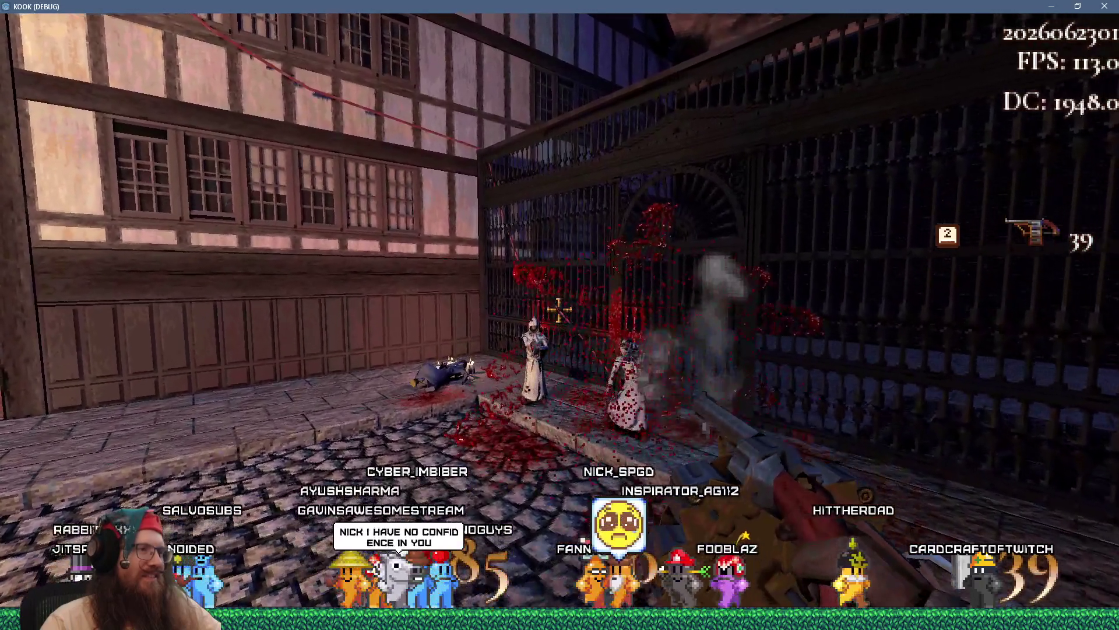
pyautogui.press('w')
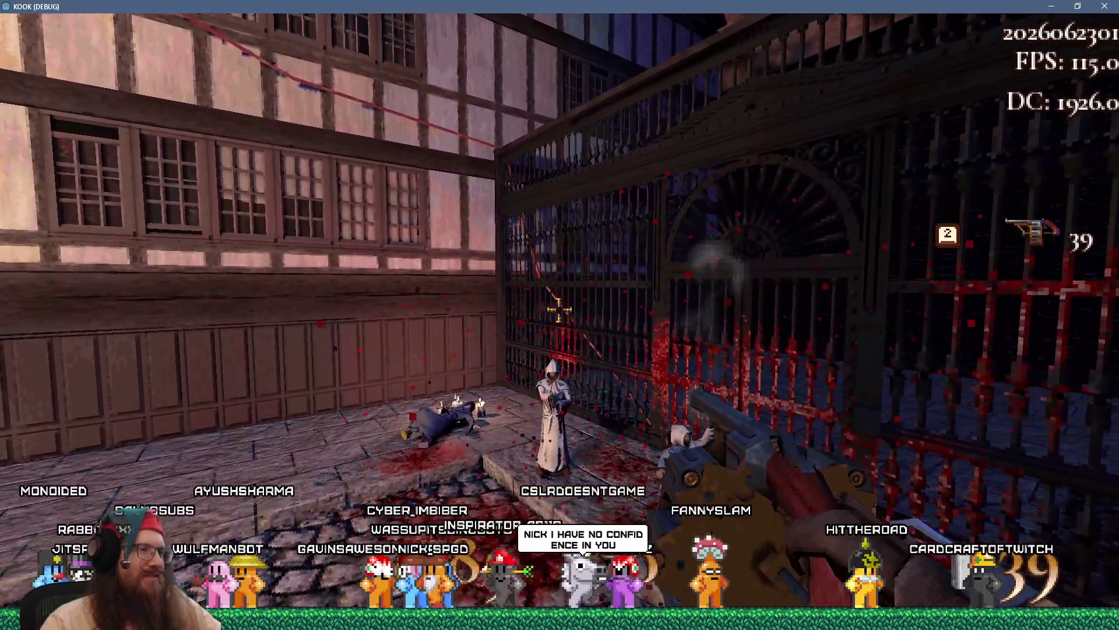
pyautogui.press('w')
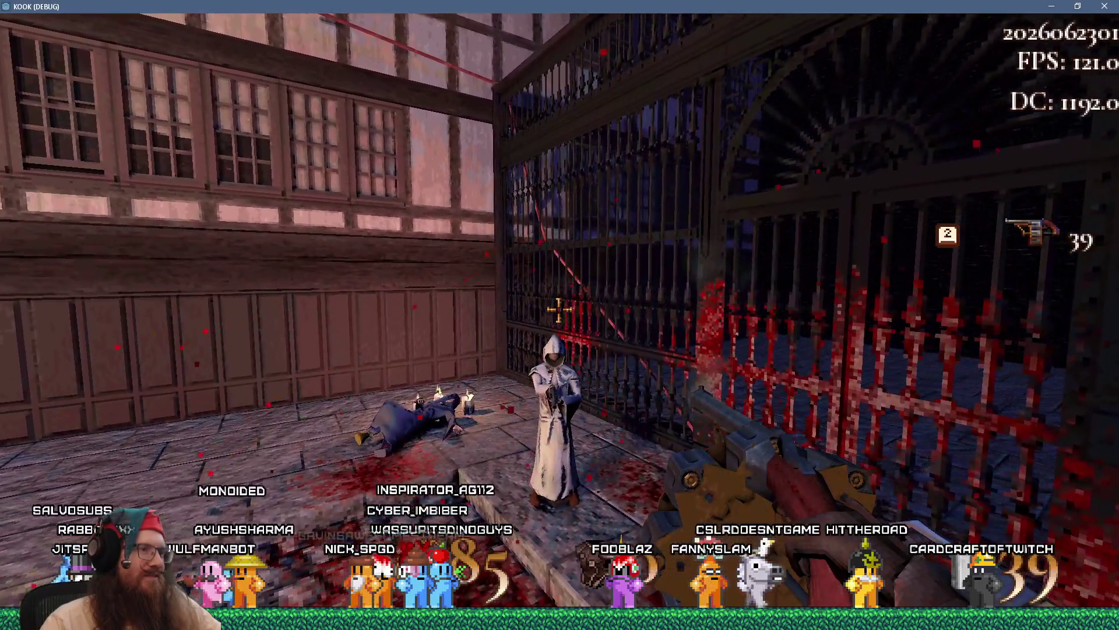
pyautogui.press('w')
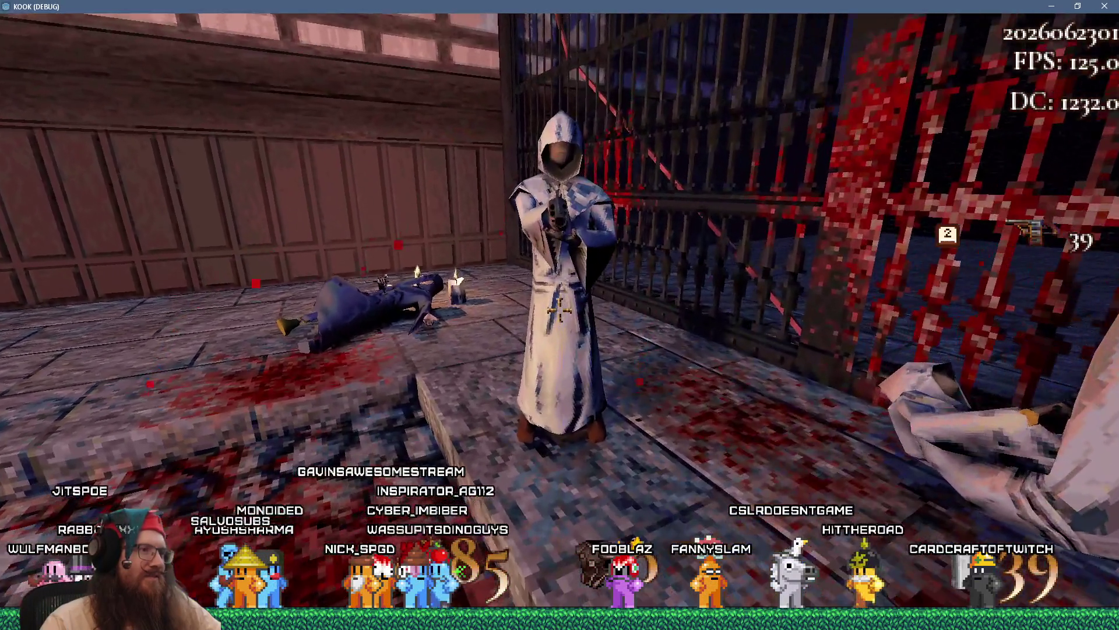
pyautogui.press('f')
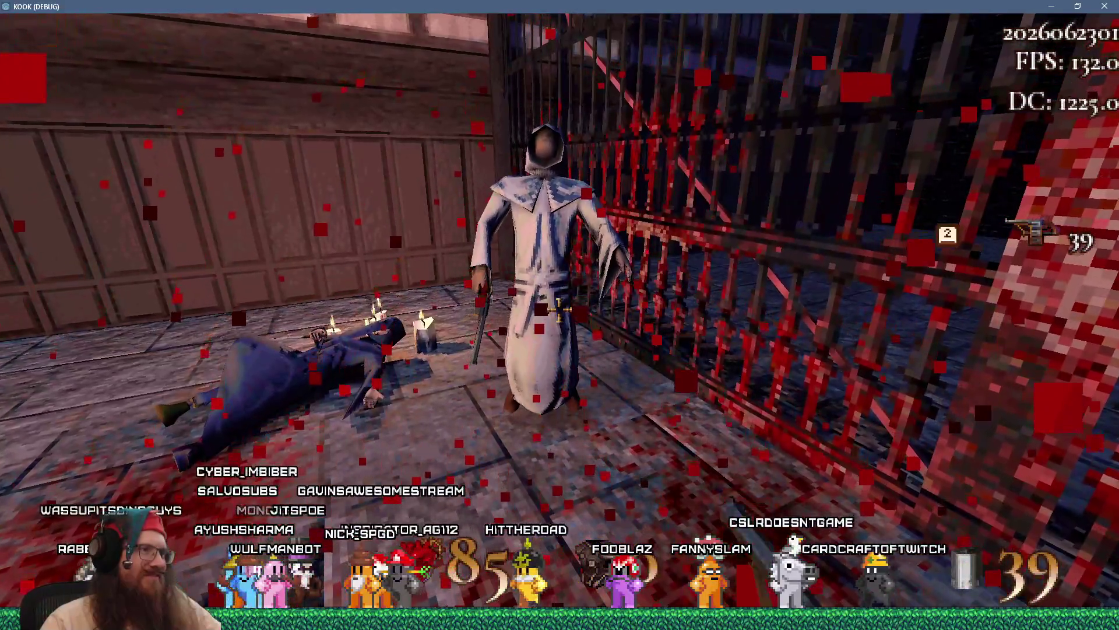
pyautogui.press('a')
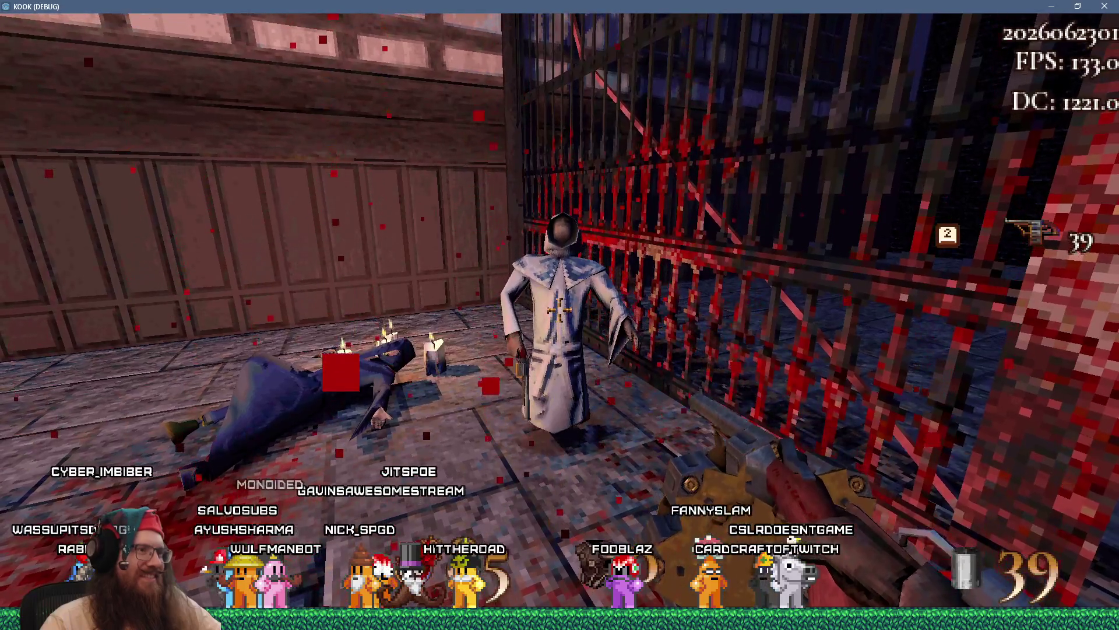
pyautogui.press('`')
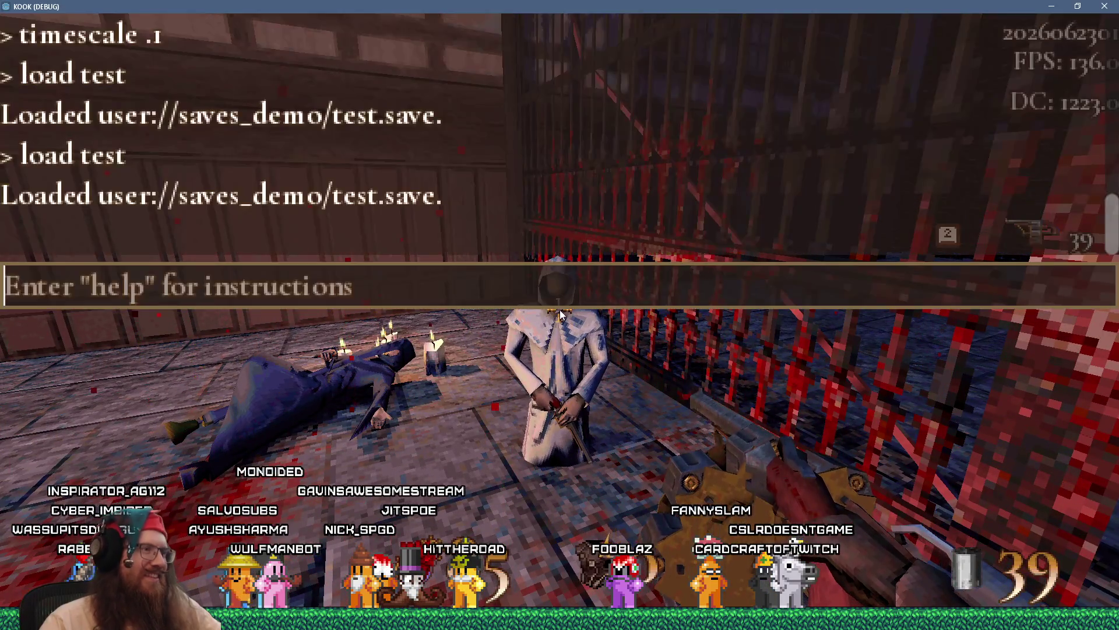
pyautogui.write('quit')
pyautogui.press('Return')
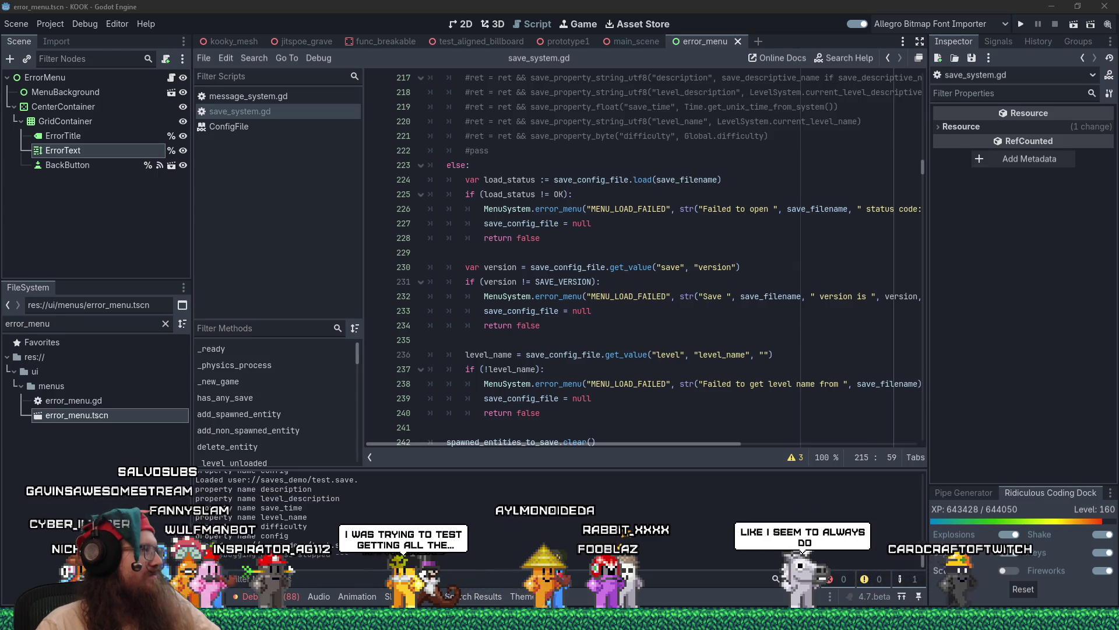
pyautogui.click(605, 267)
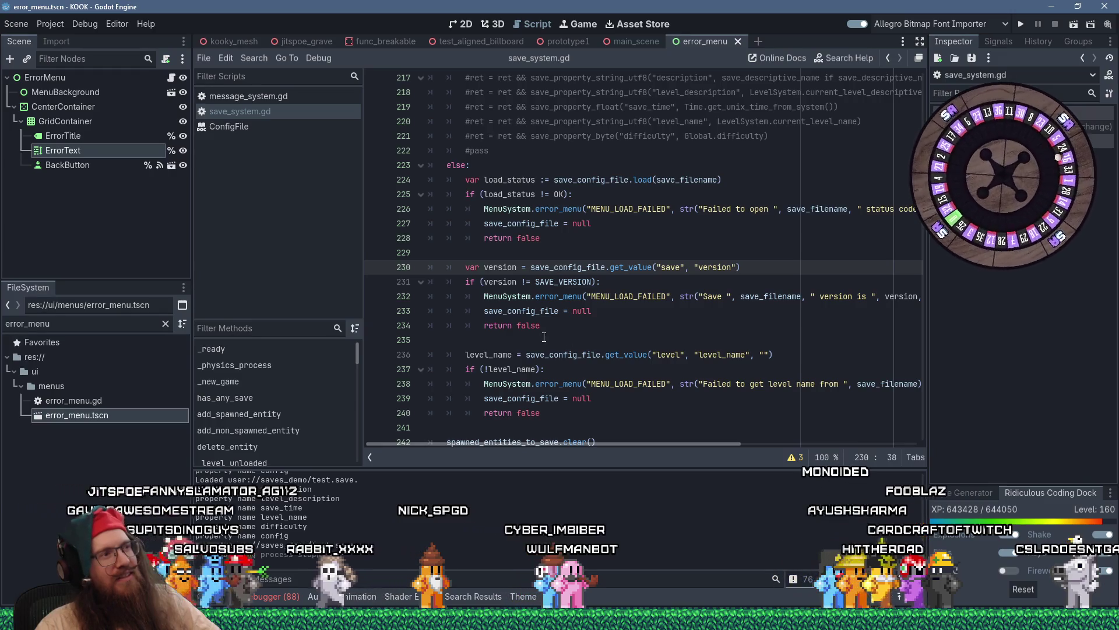
pyautogui.click(581, 338)
pyautogui.click(507, 254)
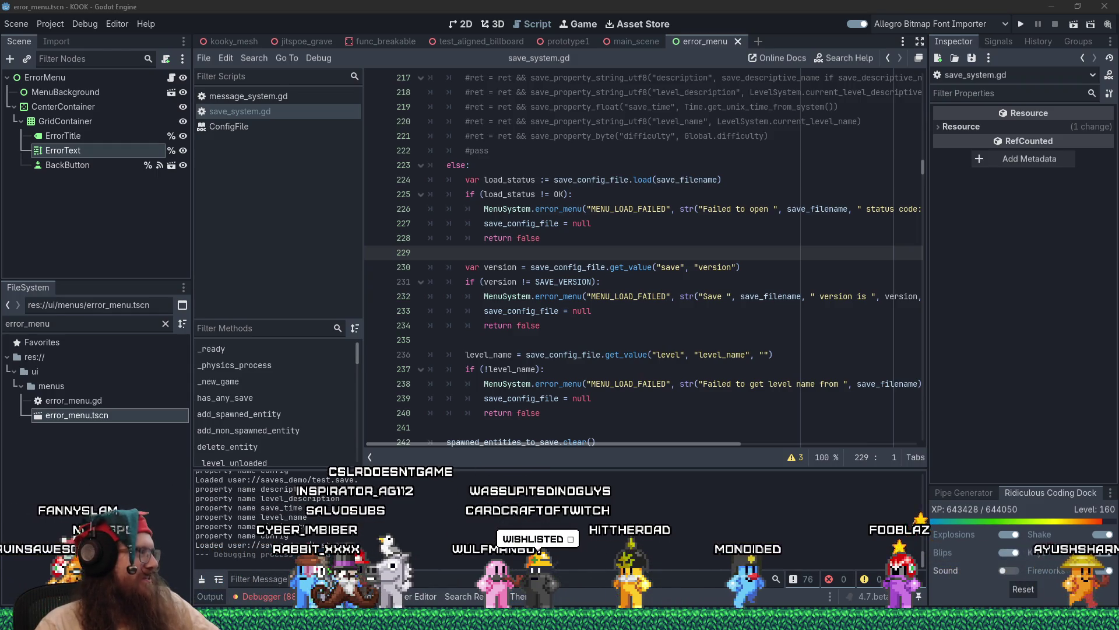
pyautogui.click(553, 247)
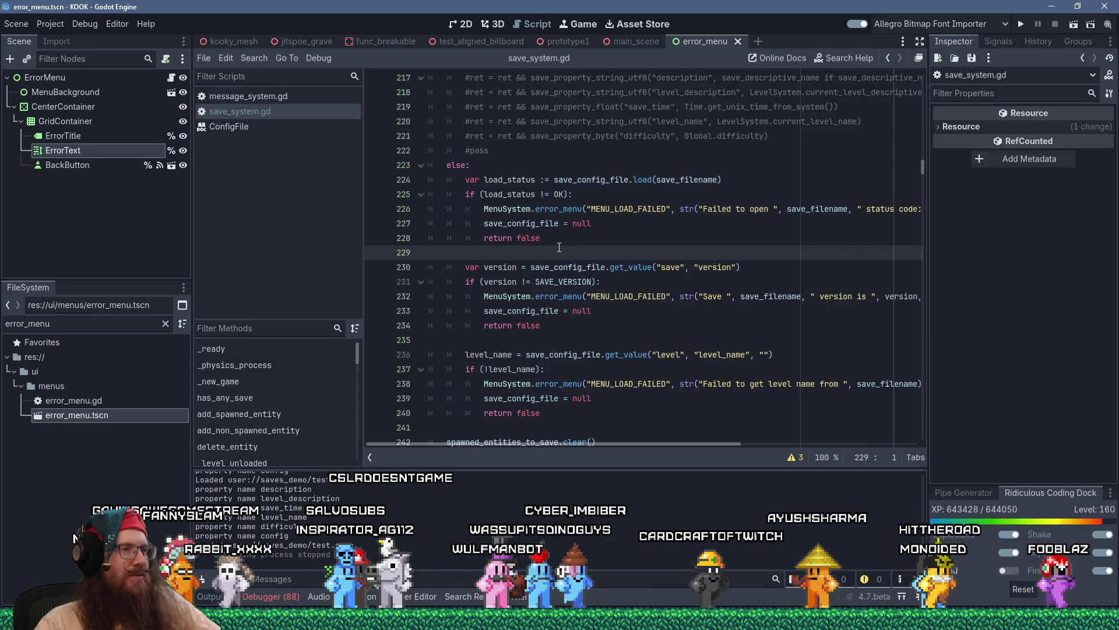
pyautogui.click(601, 226)
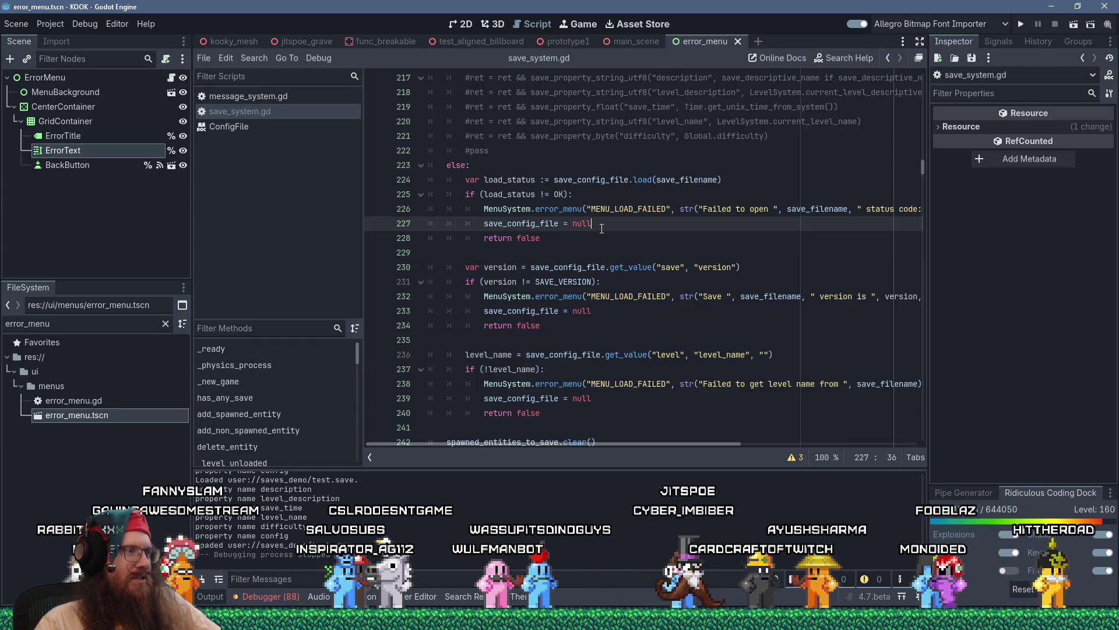
pyautogui.hotkey('ctrl', 'Home')
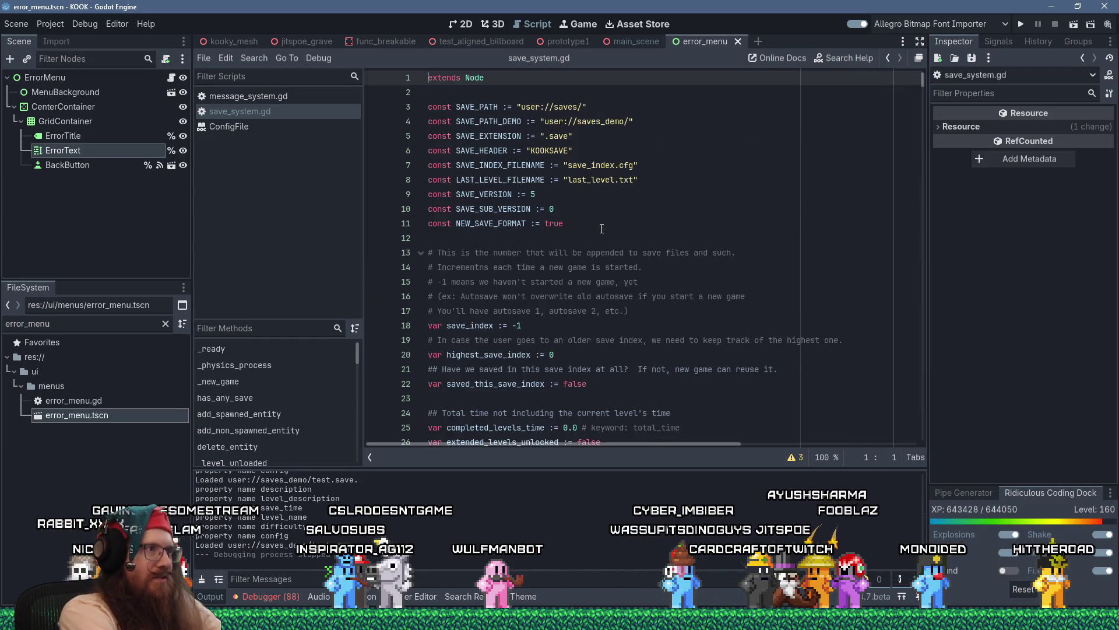
# - Search for SAVE_INDEX_FILENAME and step through its uses to the load_save_list header
pyautogui.hotkey('ctrl', 'f')
pyautogui.write('save_')
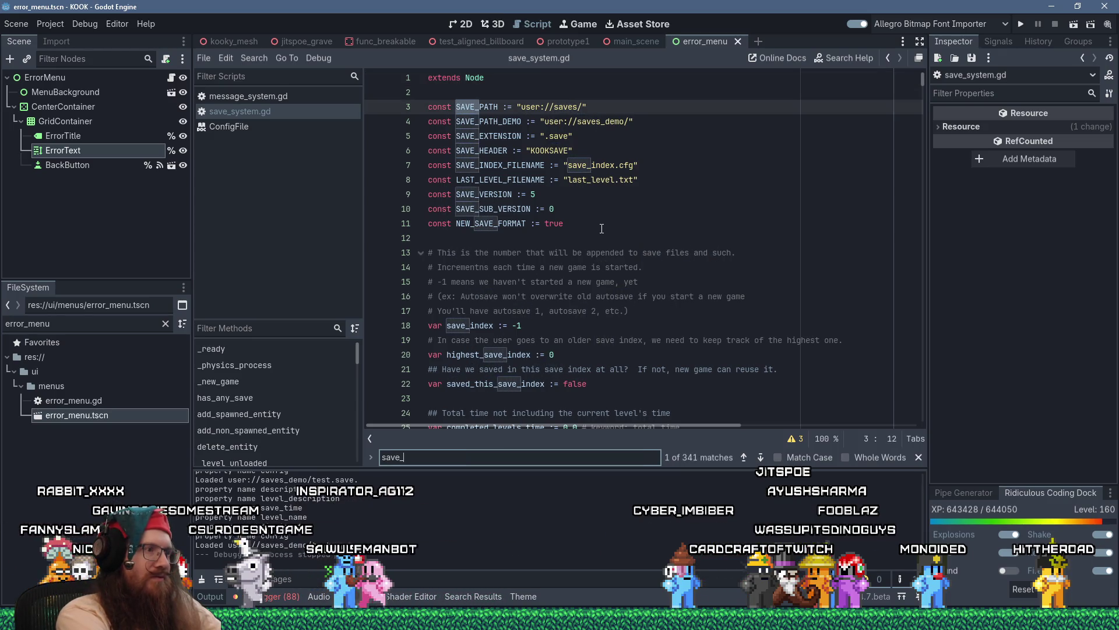
pyautogui.write('index_file')
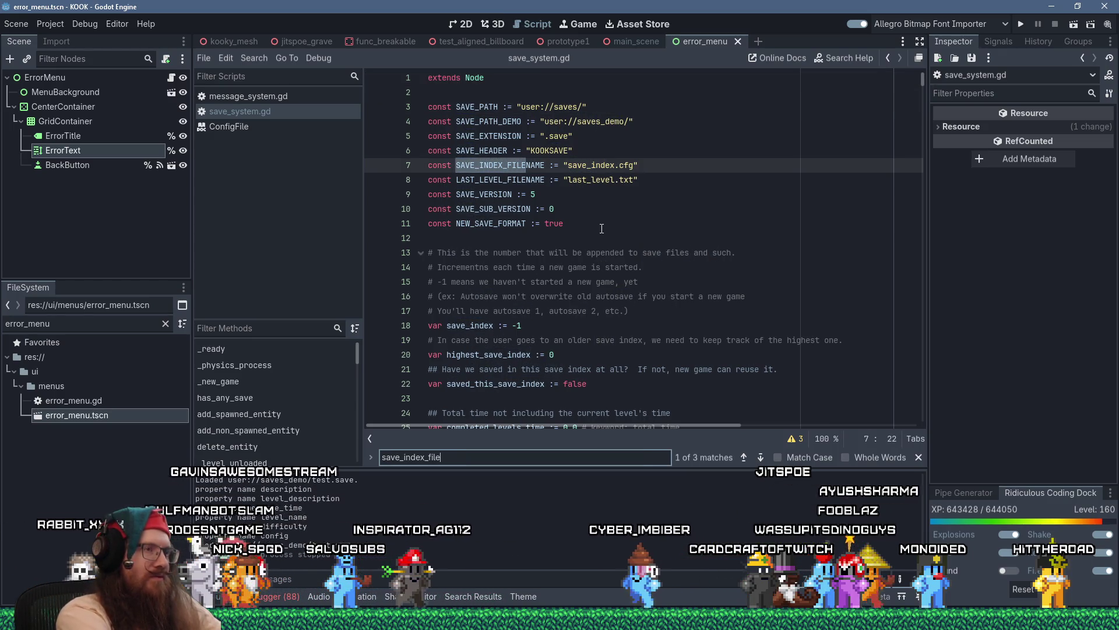
pyautogui.doubleClick(523, 167)
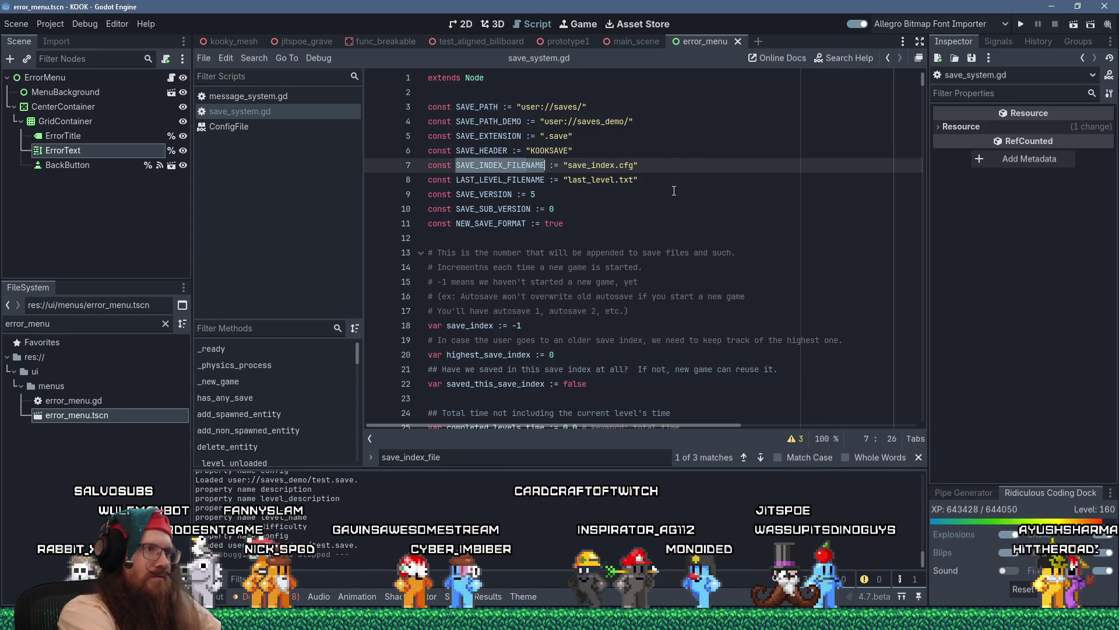
pyautogui.hotkey('ctrl', 'f')
pyautogui.press('Return')
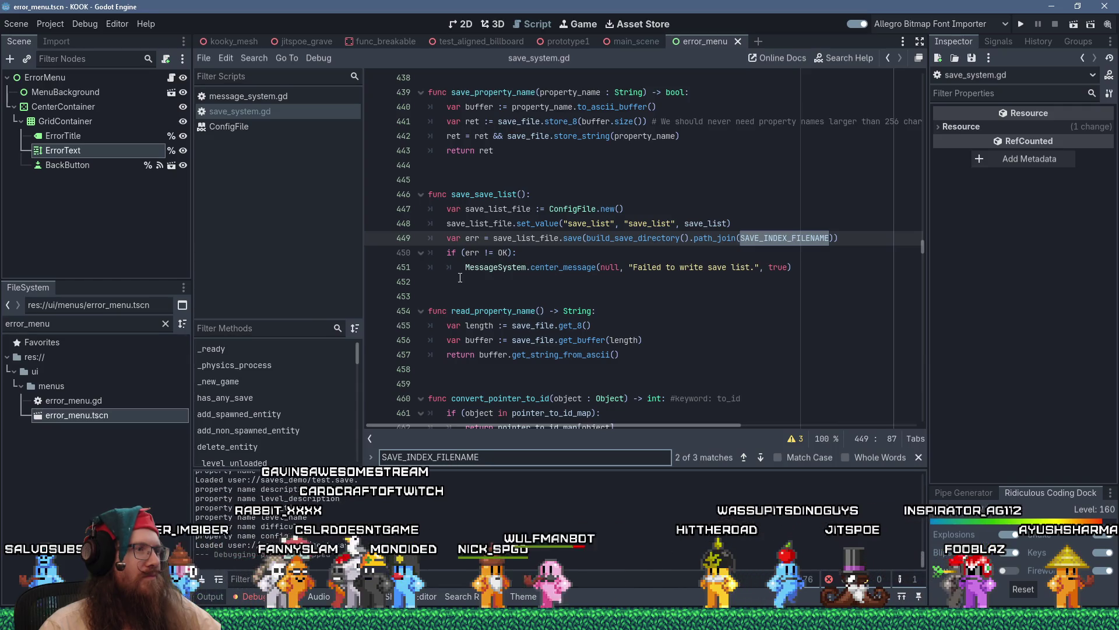
pyautogui.press('F3')
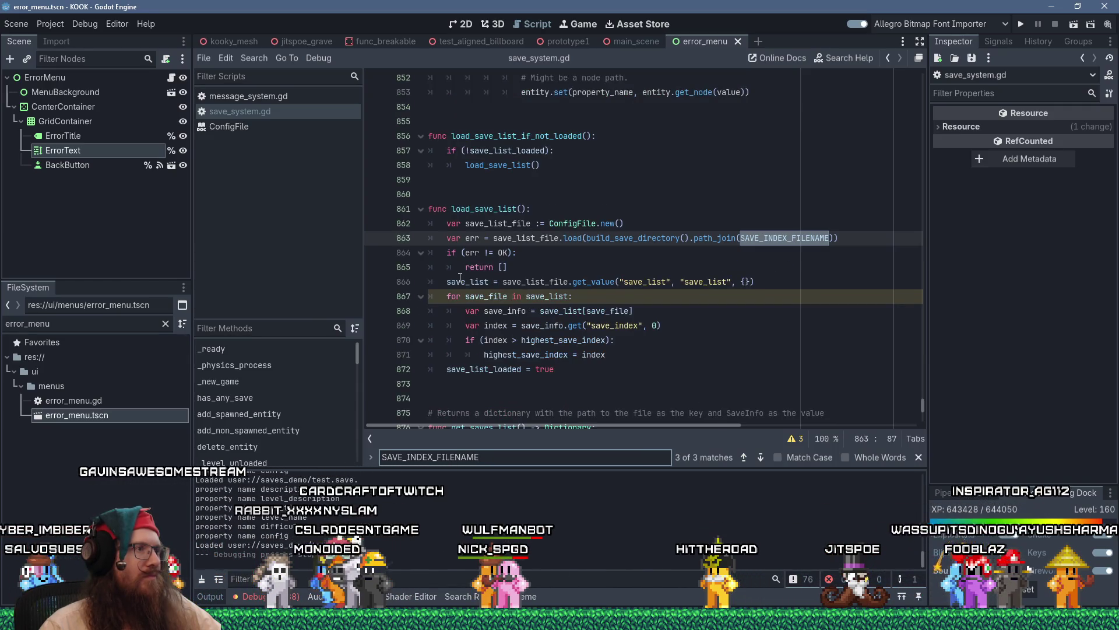
pyautogui.moveTo(535, 355)
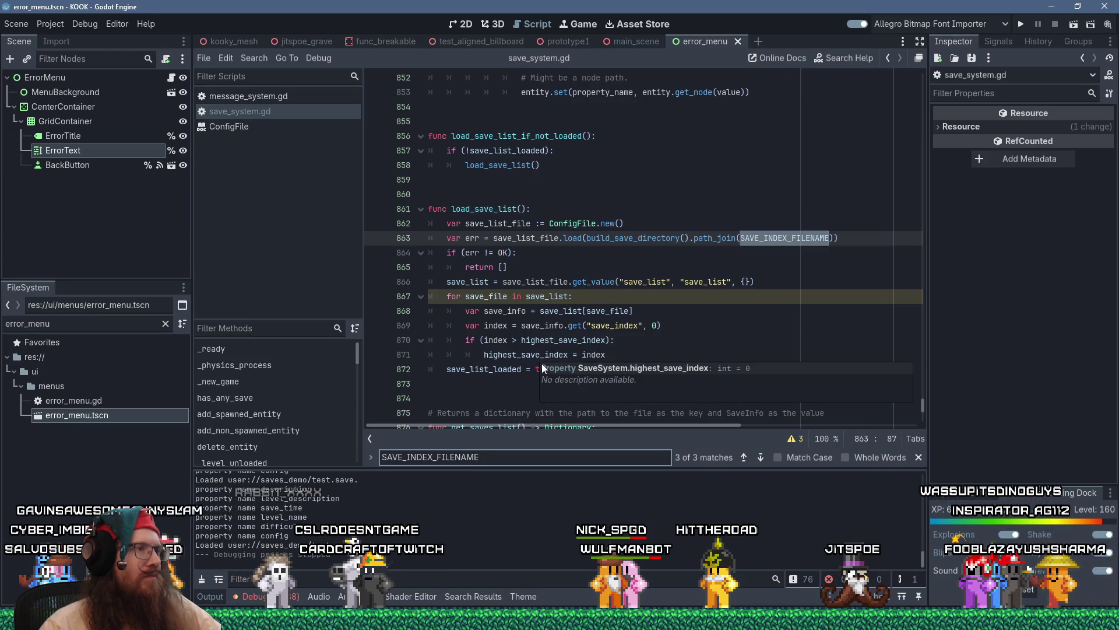
pyautogui.click(699, 209)
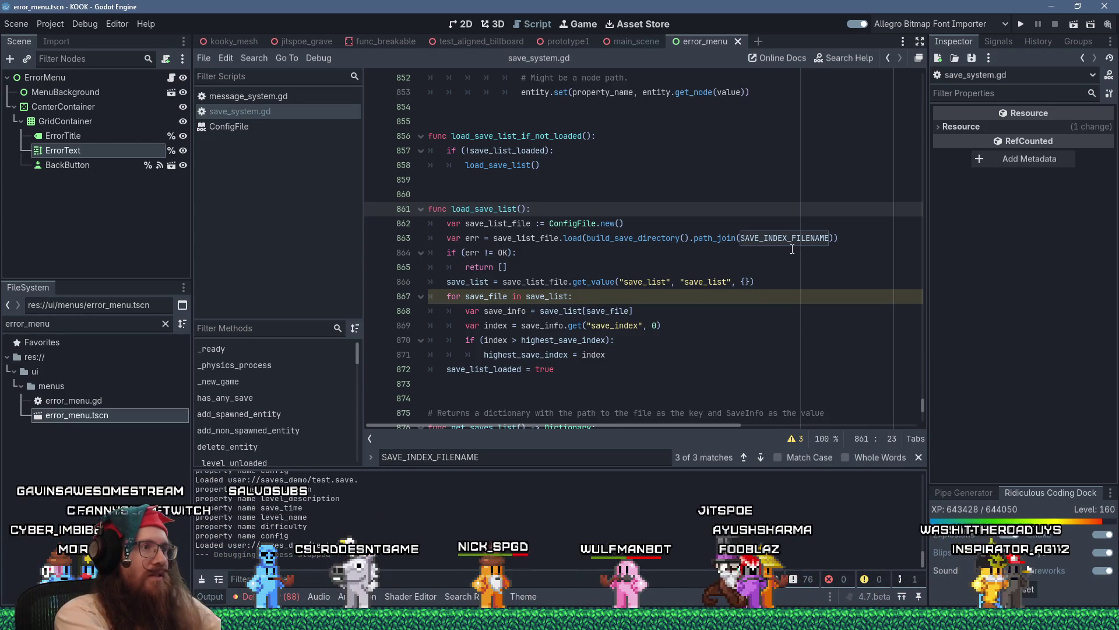
# - Add an if (NEW_SAVE_FORMAT): branch with pass, and indent the old loading code under else:
pyautogui.press('Return')
pyautogui.write('if')
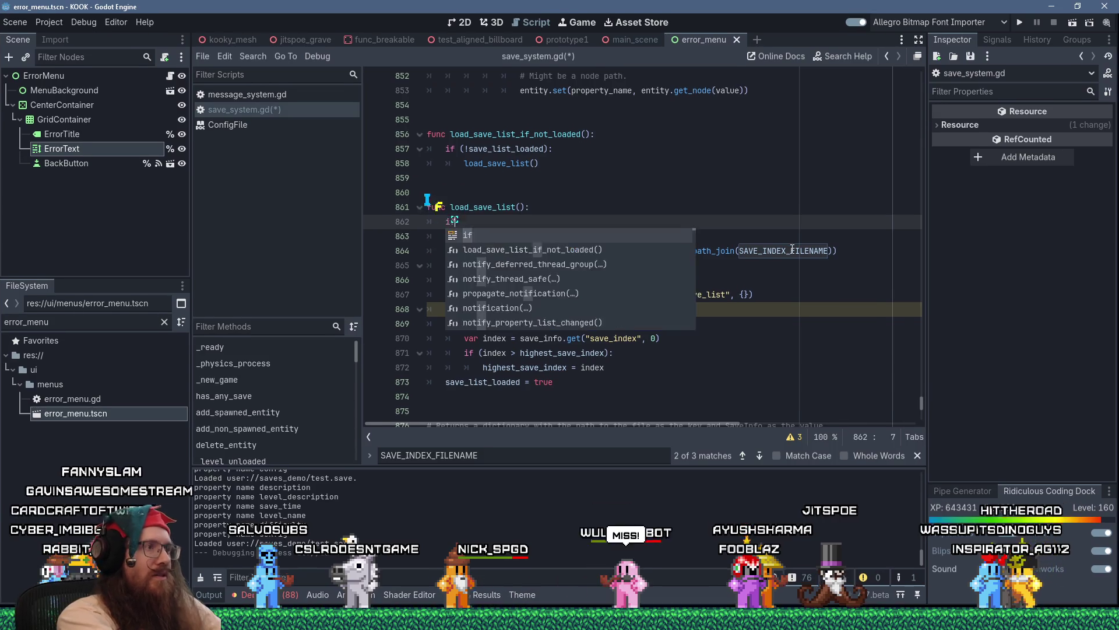
pyautogui.write(' (NEW_')
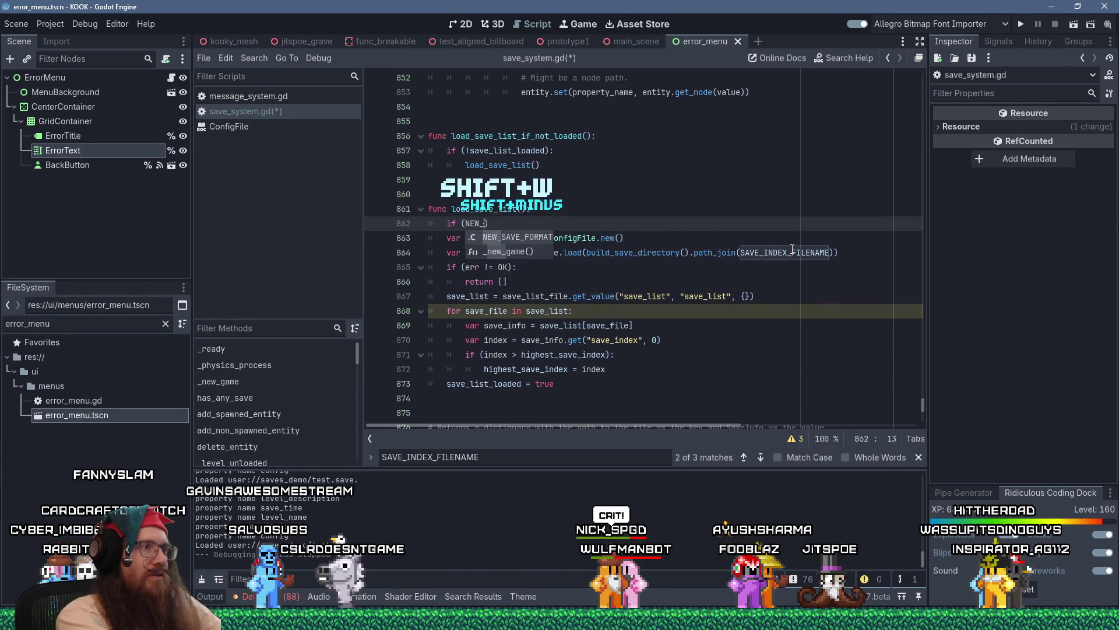
pyautogui.press('Return')
pyautogui.write(':')
pyautogui.press('Return')
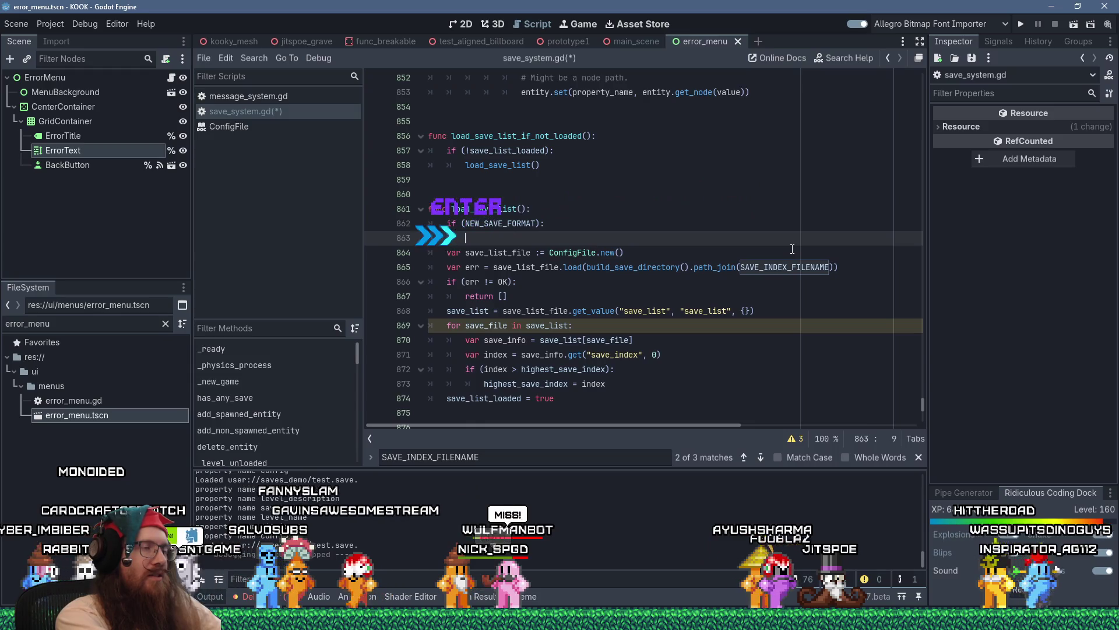
pyautogui.write('pass')
pyautogui.press('Return')
pyautogui.press('BackSpace')
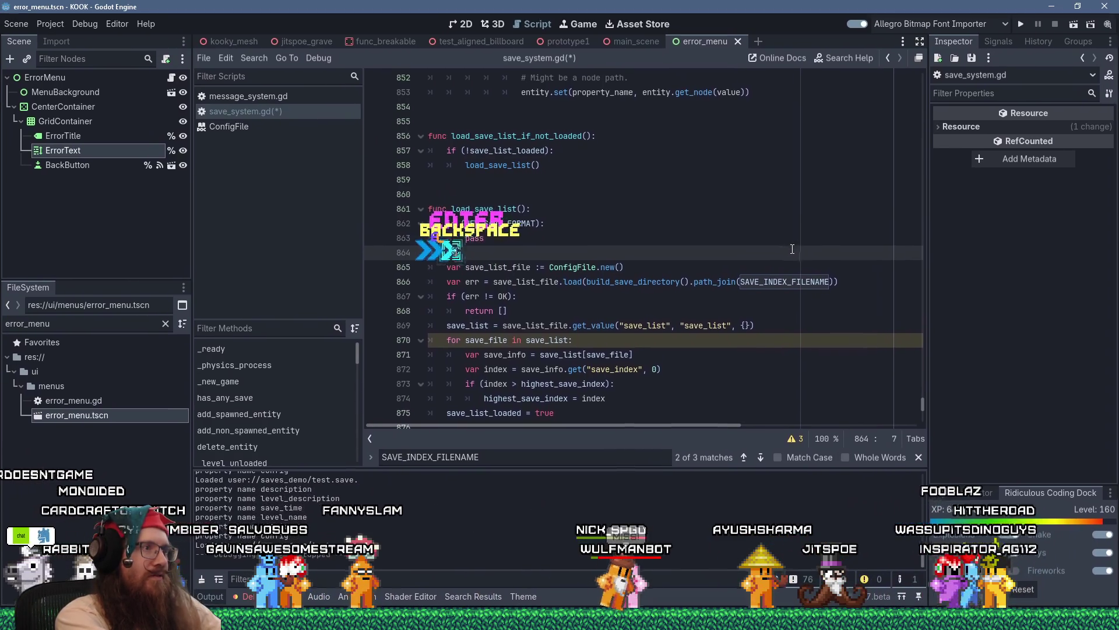
pyautogui.write('else:')
pyautogui.press('Down')
pyautogui.press('Down')
pyautogui.hotkey('shift', 'Down')
pyautogui.hotkey('shift', 'Down')
pyautogui.hotkey('shift', 'Down')
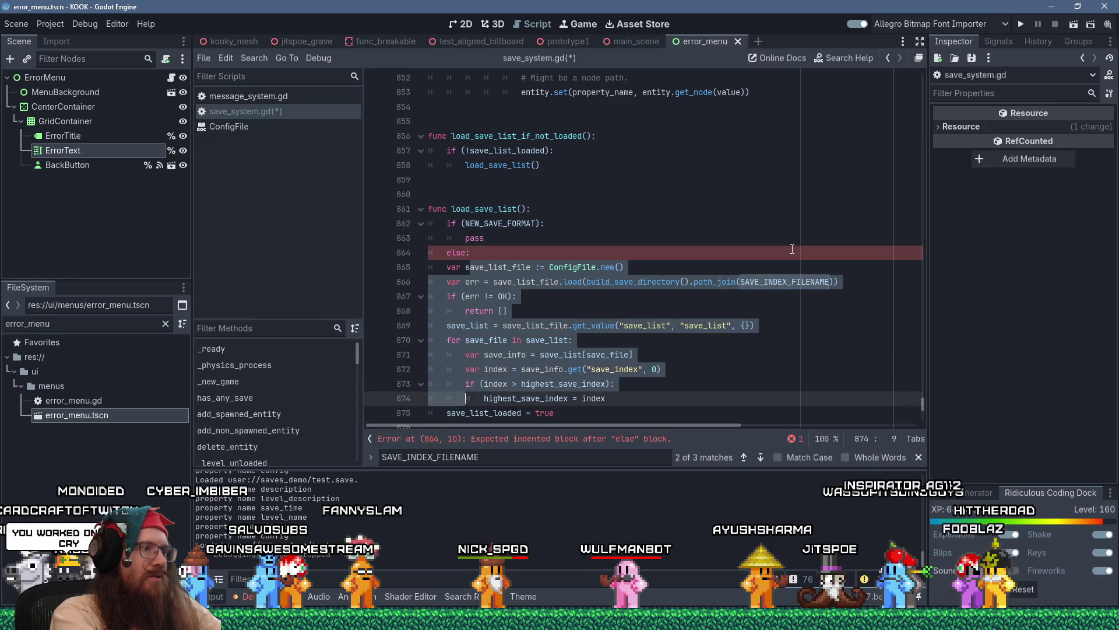
pyautogui.press('Tab')
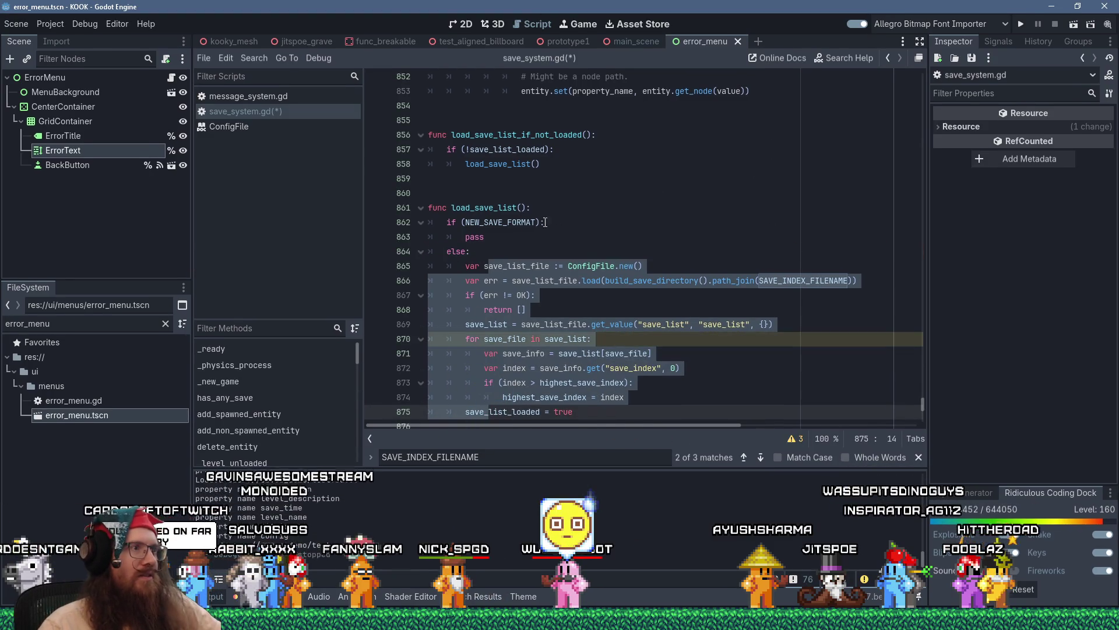
# - Select the pass placeholder inside the new NEW_SAVE_FORMAT branch
pyautogui.click(526, 236)
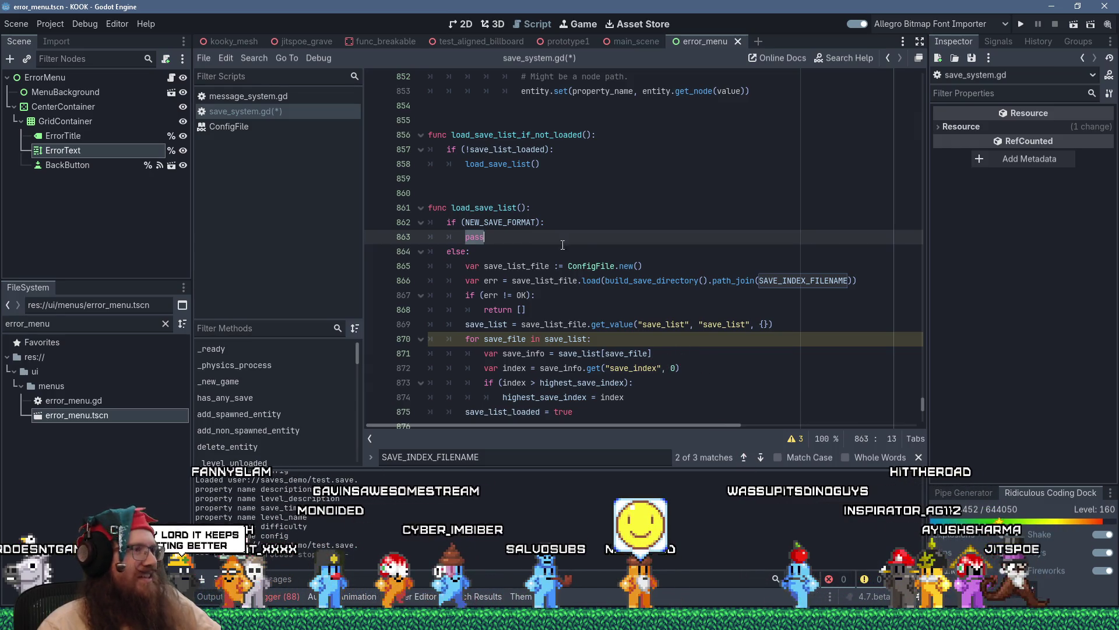
pyautogui.scroll(-3, 562, 241)
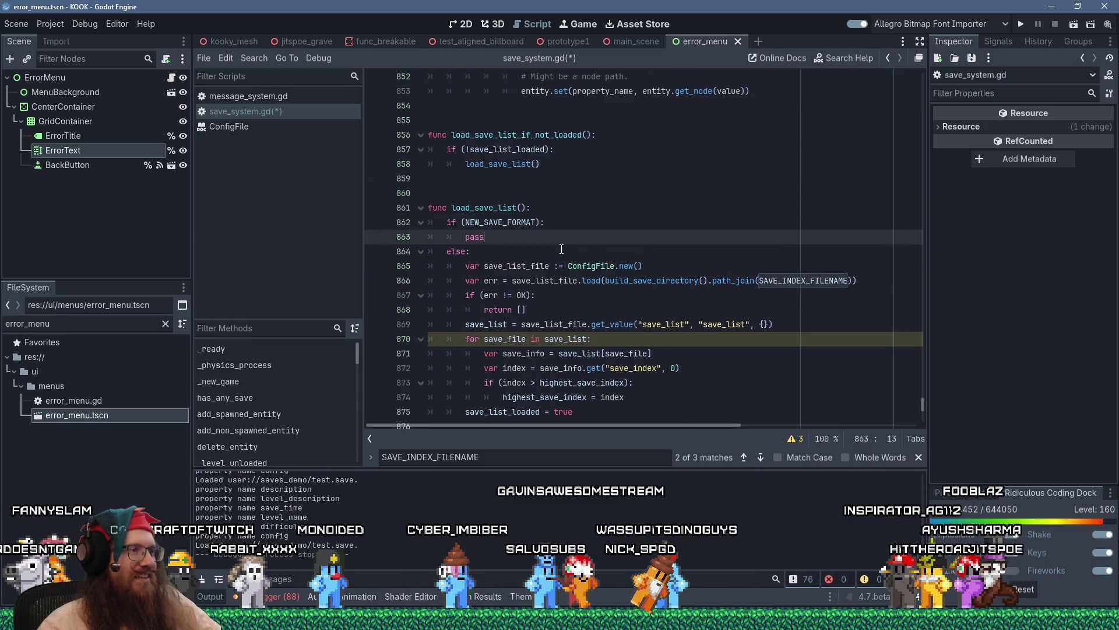
pyautogui.scroll(4, 525, 262)
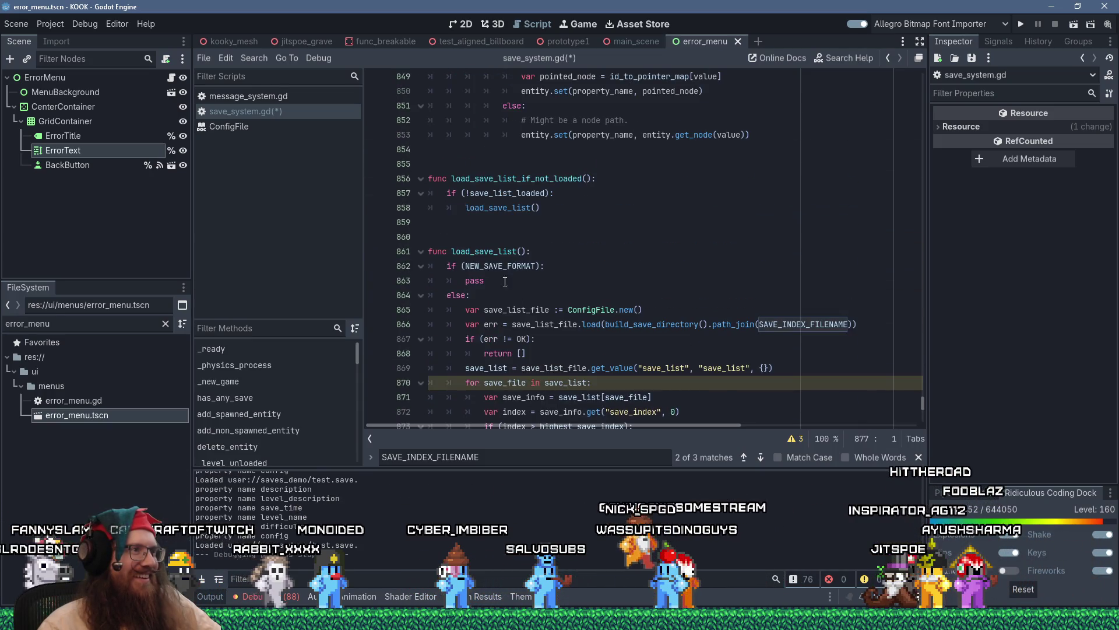
pyautogui.doubleClick(480, 282)
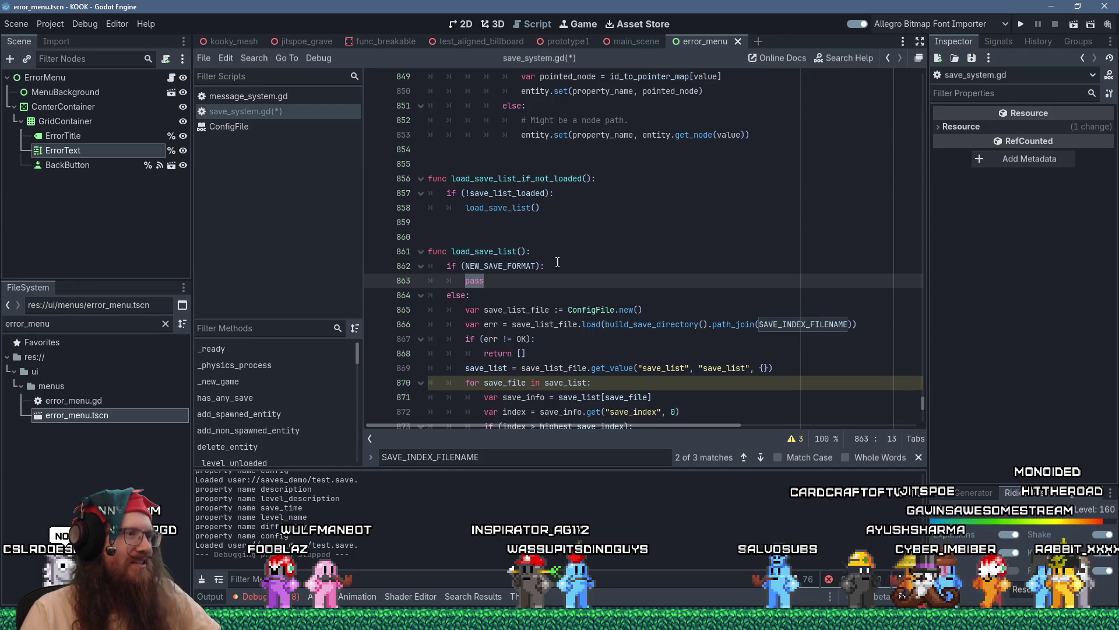
# - Start a ResourceLoader.list_directory(build_save_directory()) call as the first line of the NEW_SAVE_FORMAT branch
pyautogui.click(670, 266)
pyautogui.press('Return')
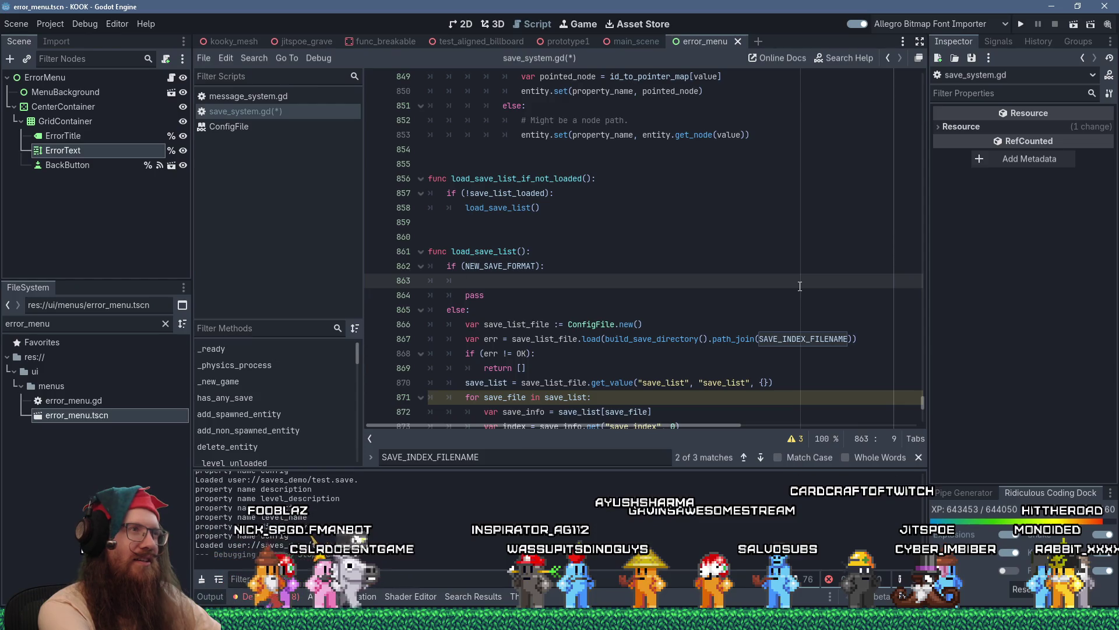
pyautogui.write('R')
pyautogui.write('esource')
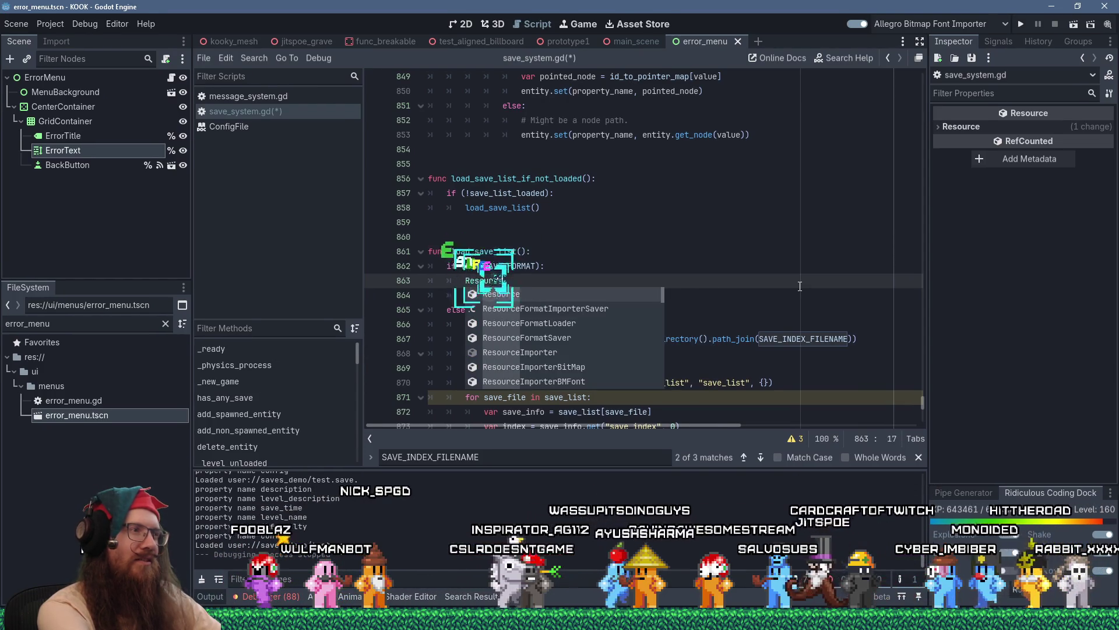
pyautogui.write('Loader.')
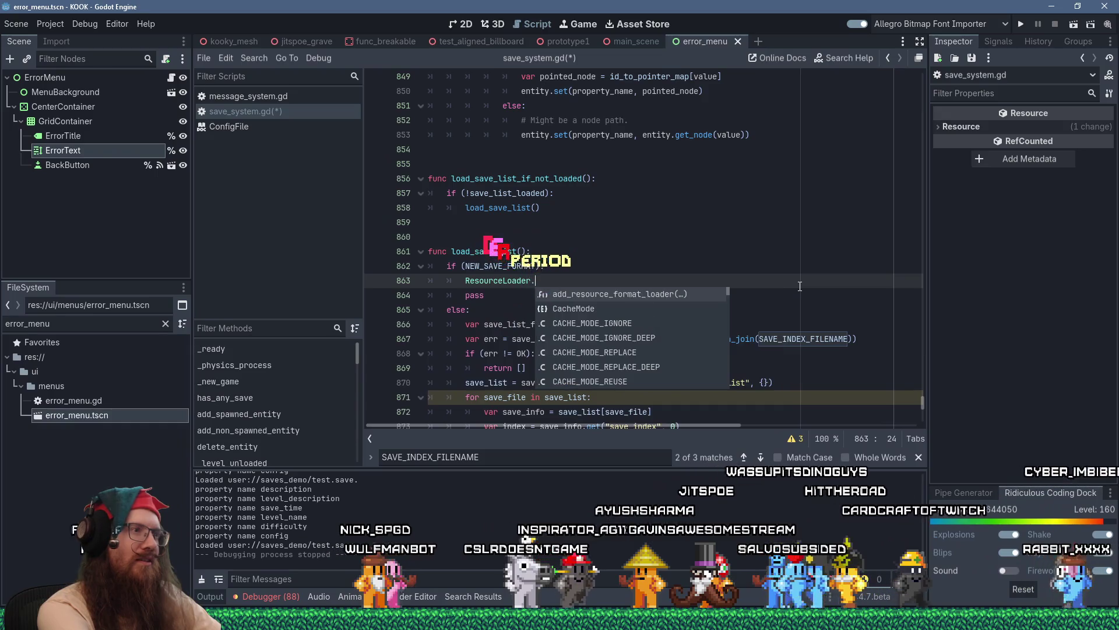
pyautogui.write('list')
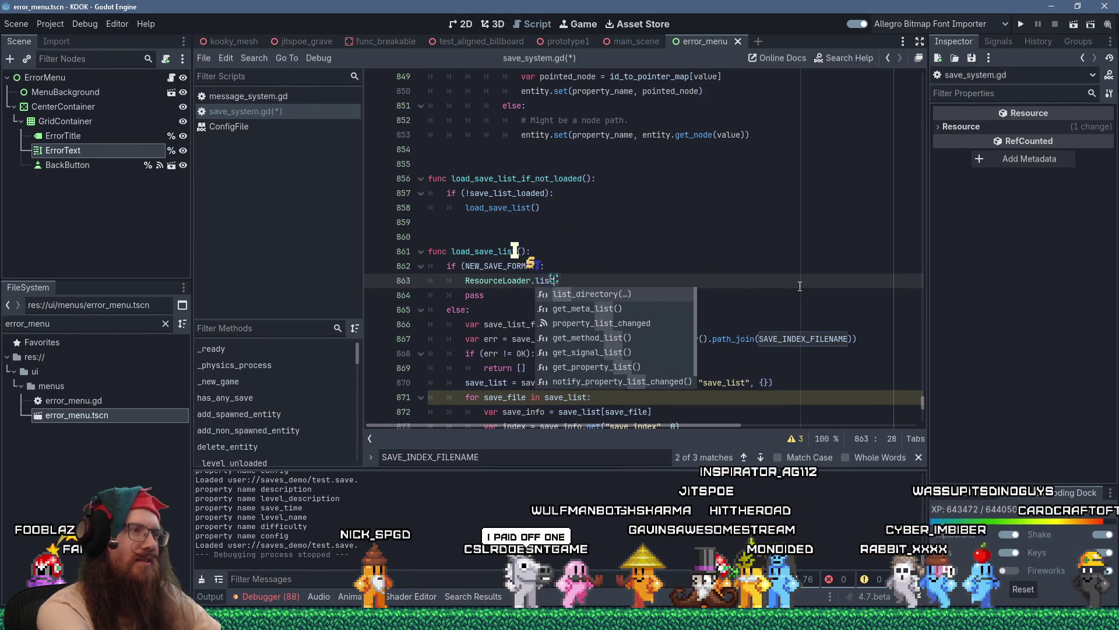
pyautogui.press('Return')
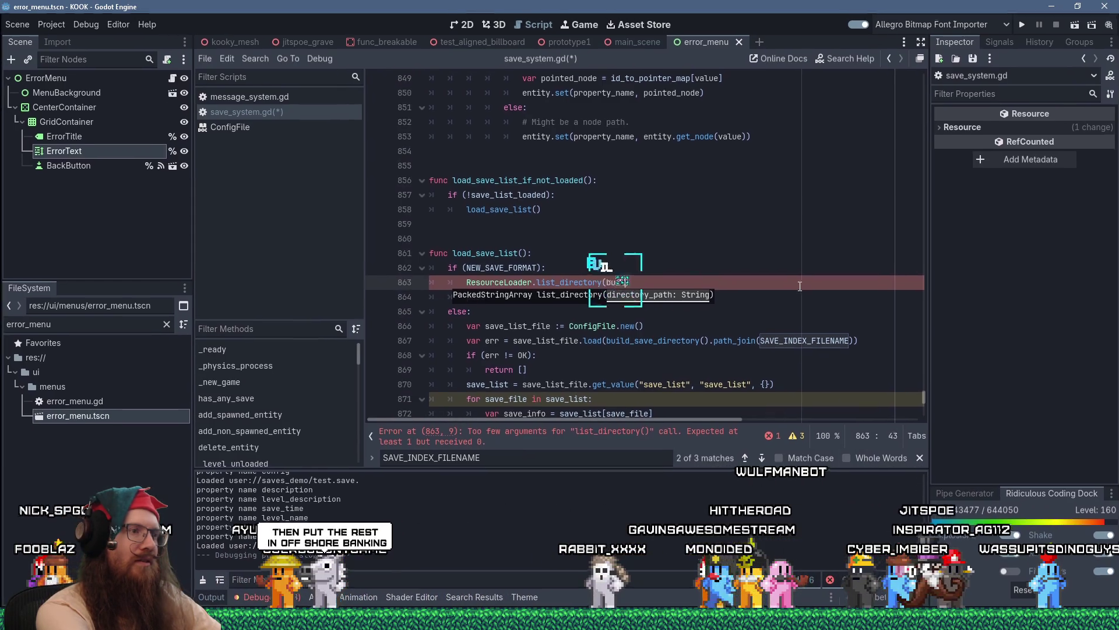
pyautogui.write('ld_save_directory(')
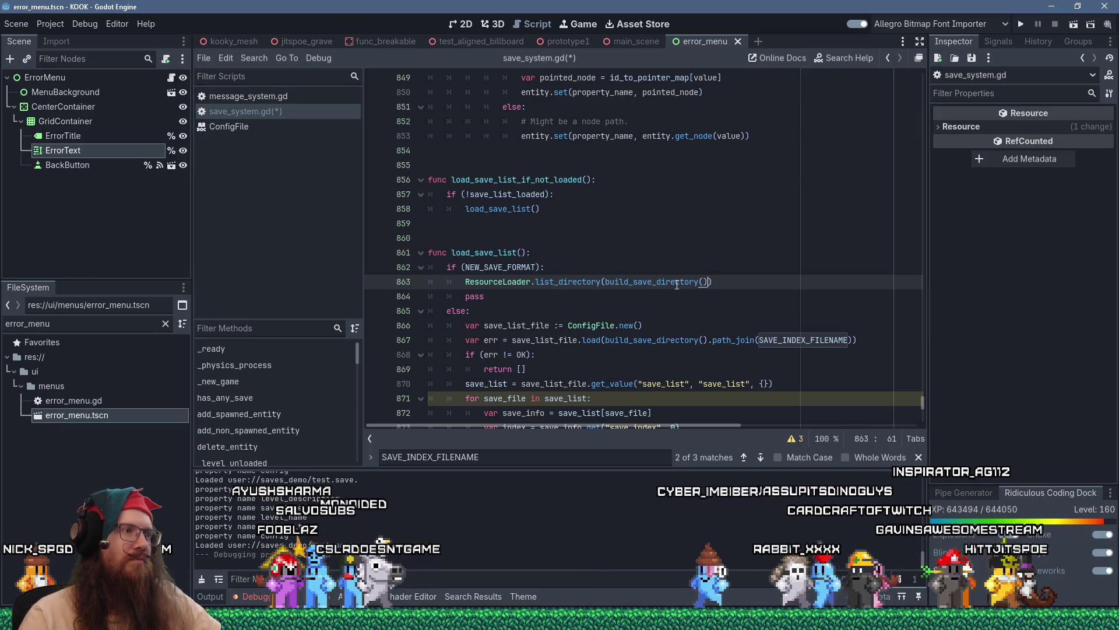
# - Search all project files for existing list_directory usages
pyautogui.click(256, 58)
pyautogui.click(274, 140)
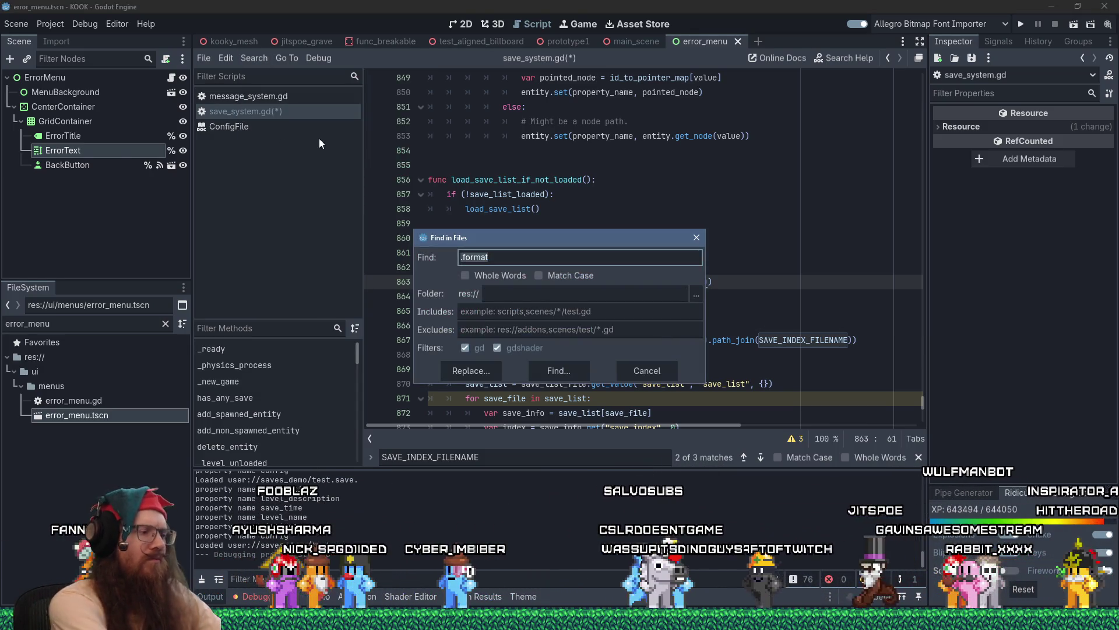
pyautogui.write('c')
pyautogui.press('Return')
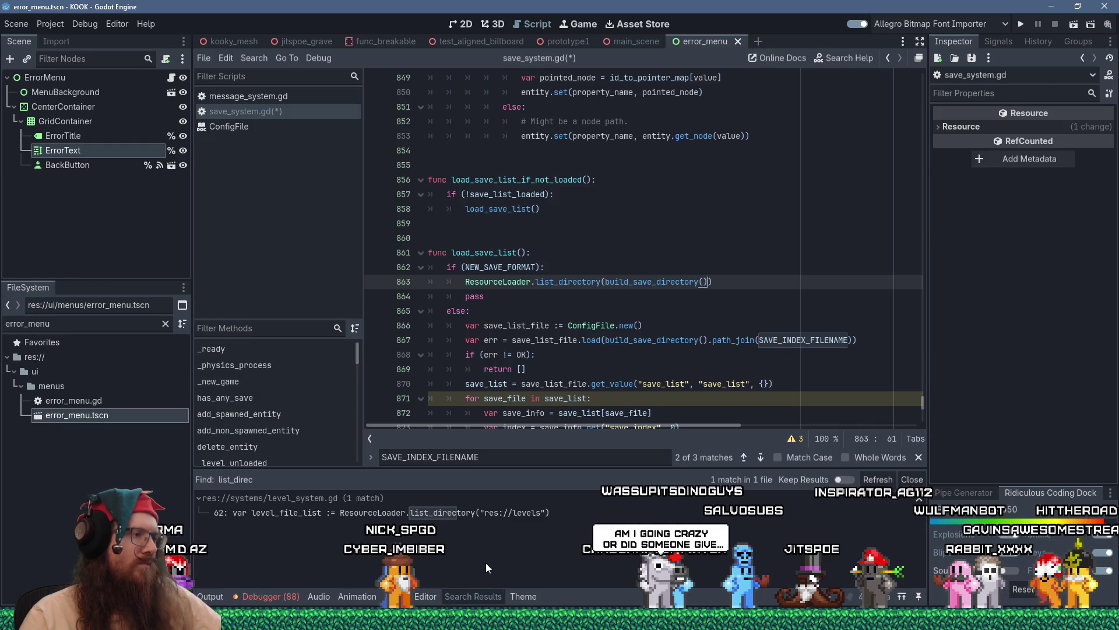
# - Assign the list_directory result to a new var save_file_list := on line 863
pyautogui.click(466, 282)
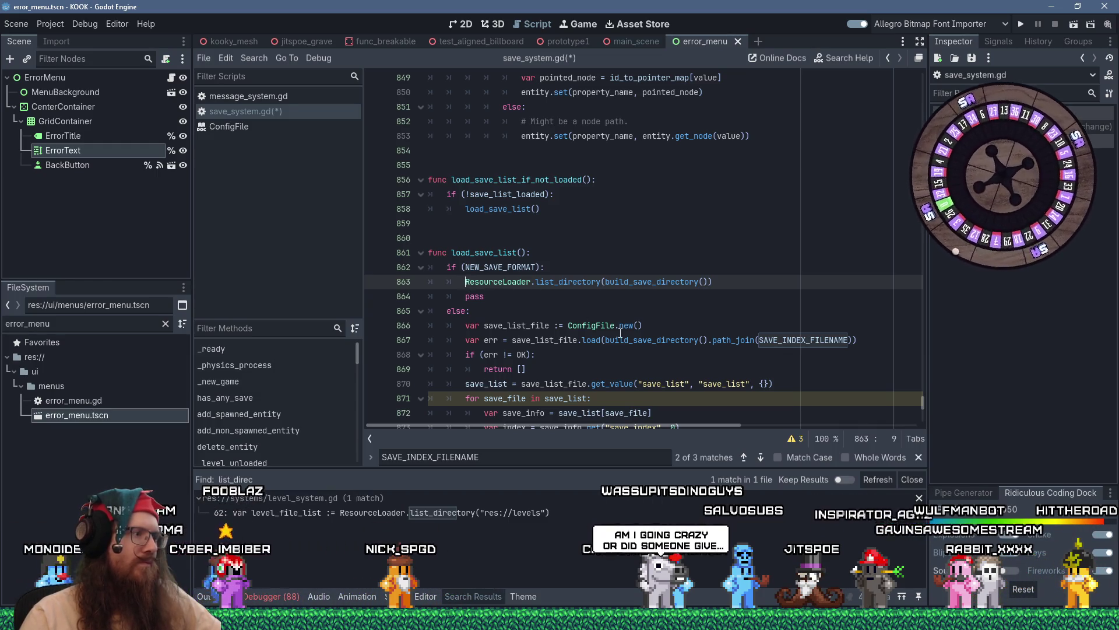
pyautogui.write('var ')
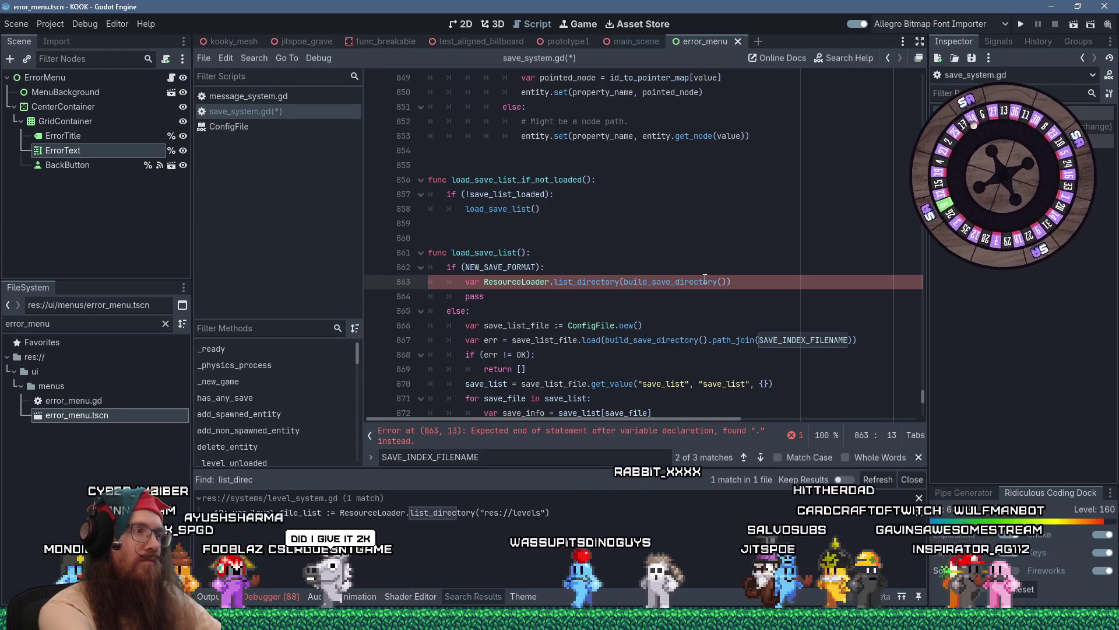
pyautogui.write('save_file')
pyautogui.press('BackSpace')
pyautogui.write('_list:')
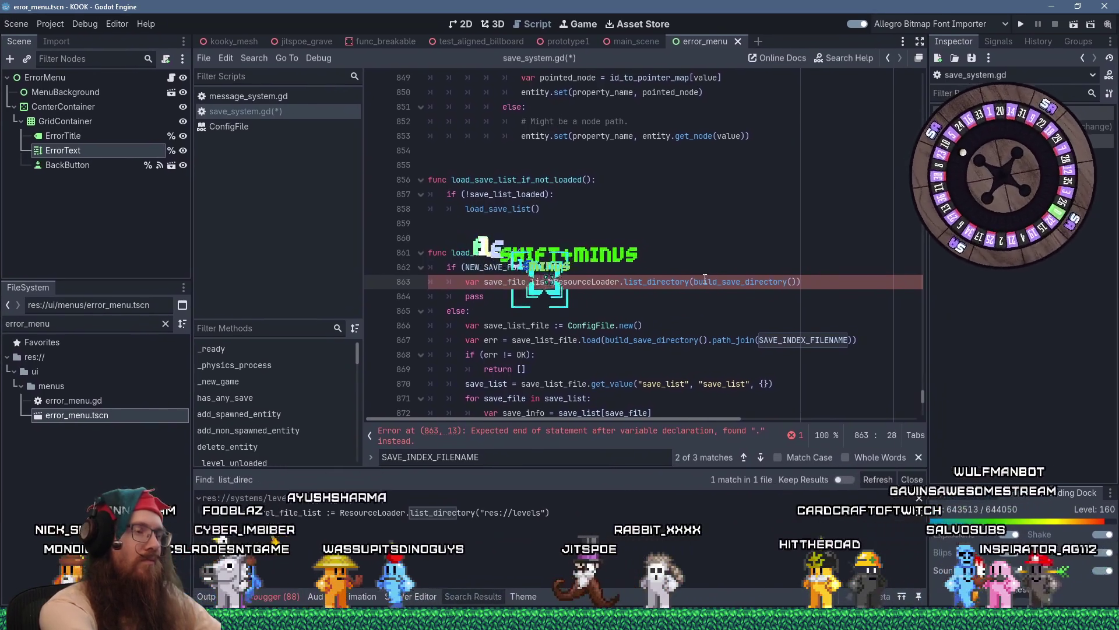
pyautogui.press('BackSpace')
pyautogui.write(':')
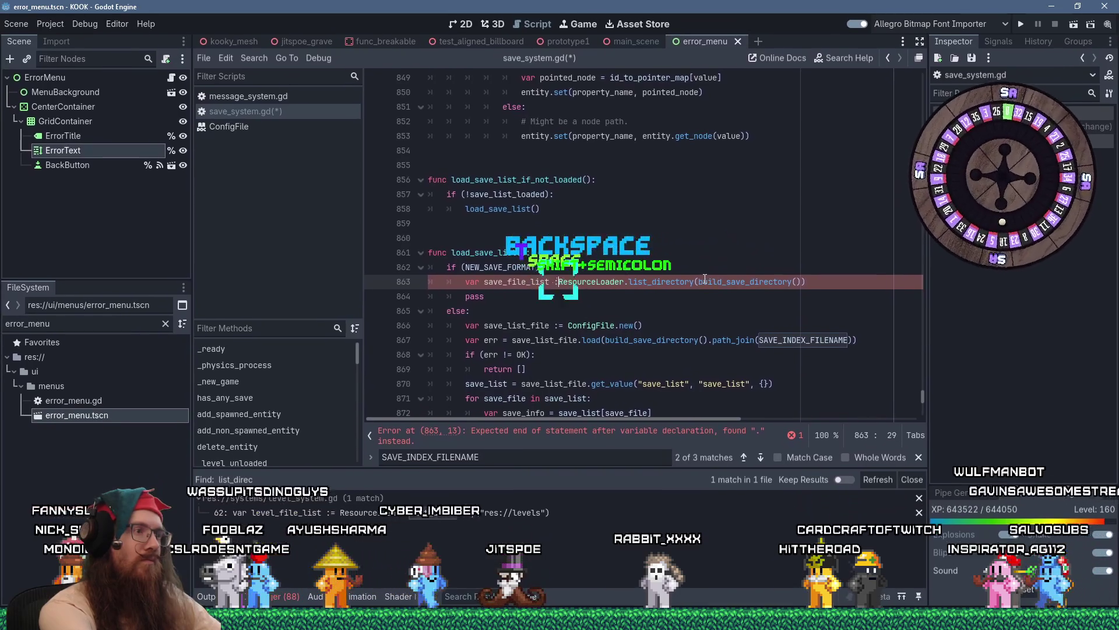
pyautogui.write('+')
pyautogui.press('BackSpace')
pyautogui.write('=')
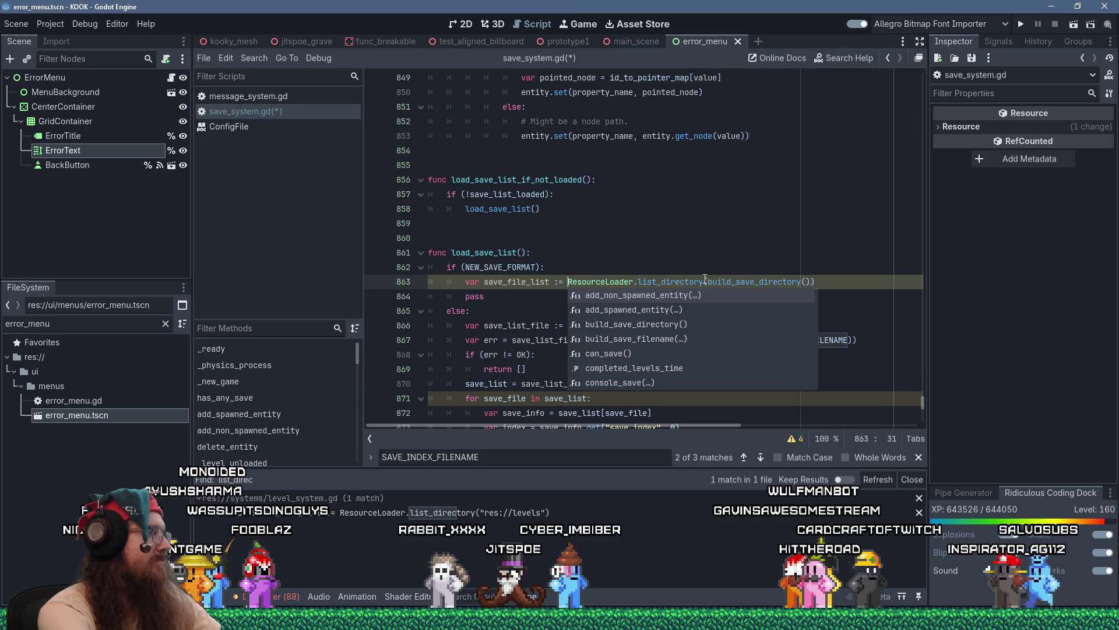
pyautogui.click(529, 296)
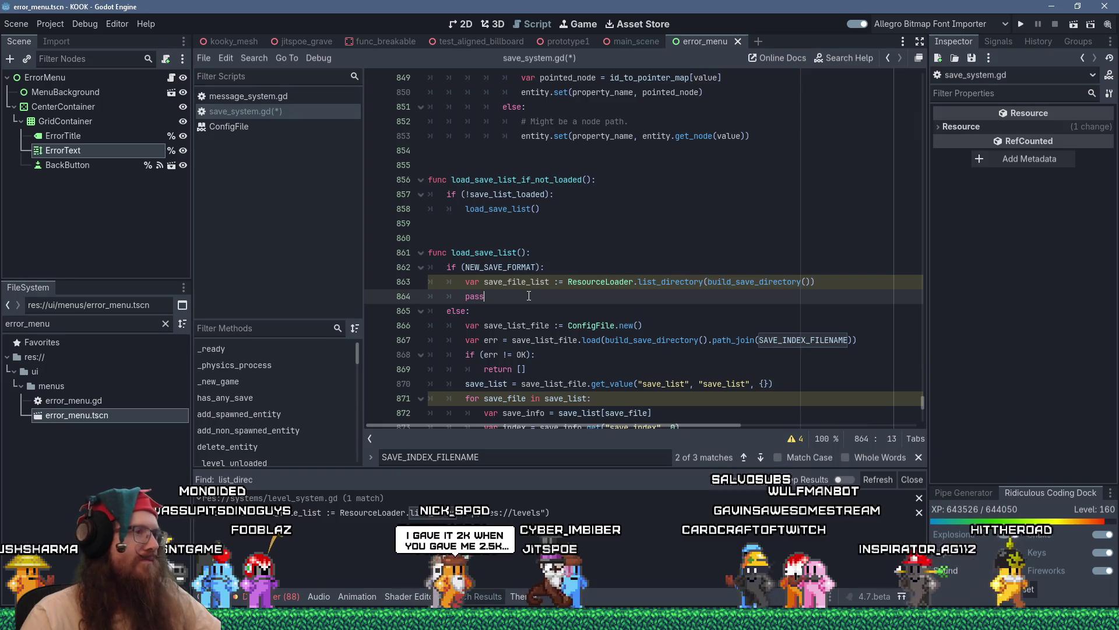
pyautogui.click(833, 274)
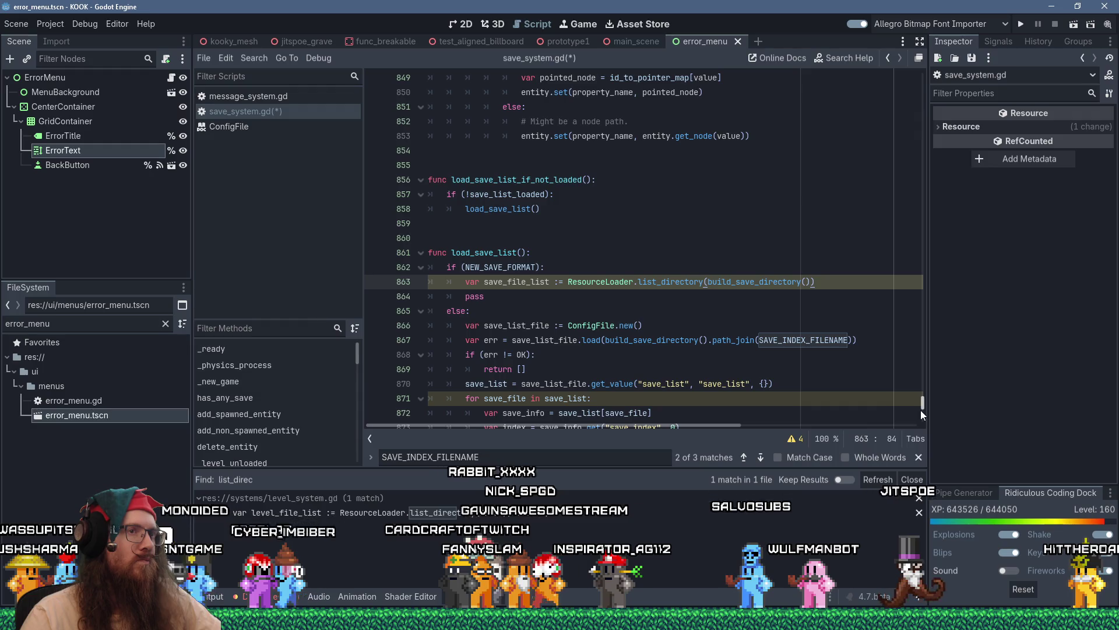
pyautogui.moveTo(921, 405); pyautogui.dragTo(910, 80)
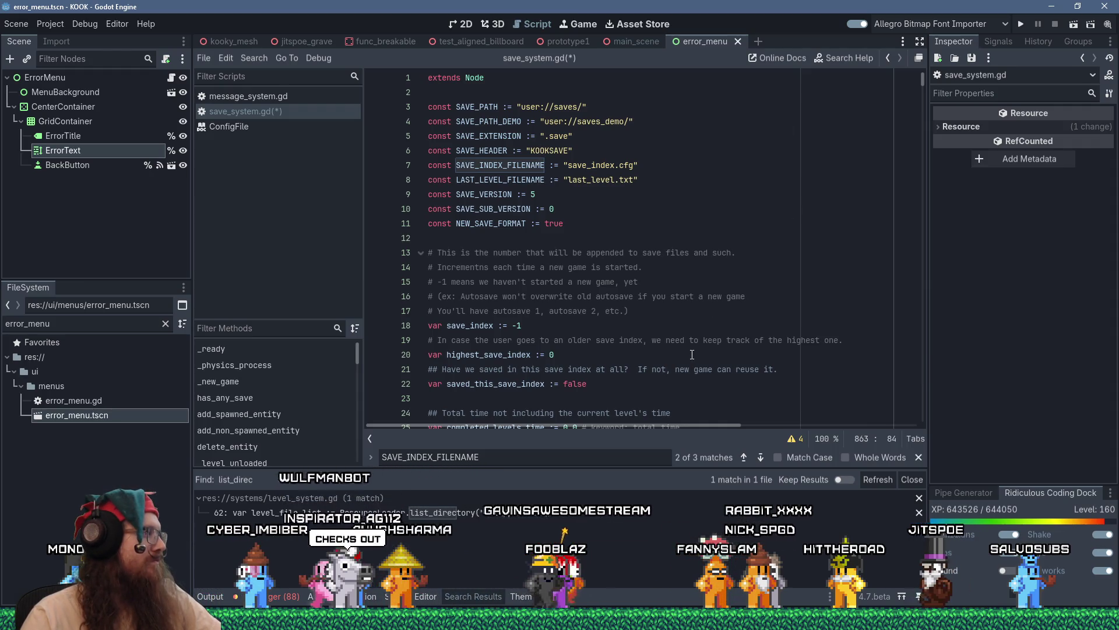
pyautogui.scroll(-8, 692, 354)
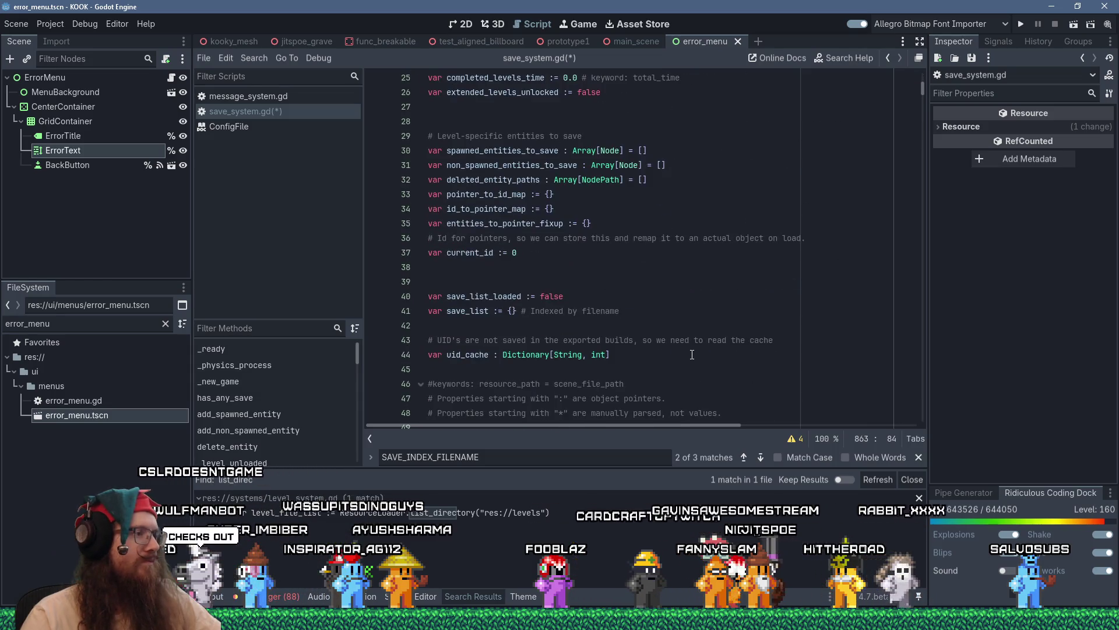
pyautogui.press('Down')
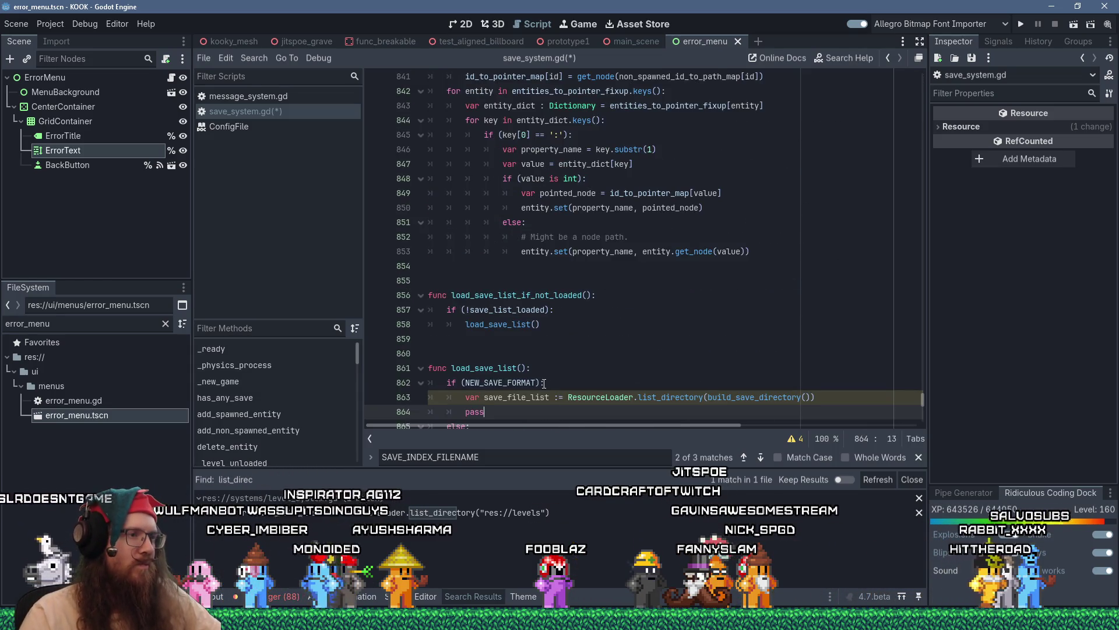
pyautogui.scroll(-4, 600, 315)
pyautogui.press('Up')
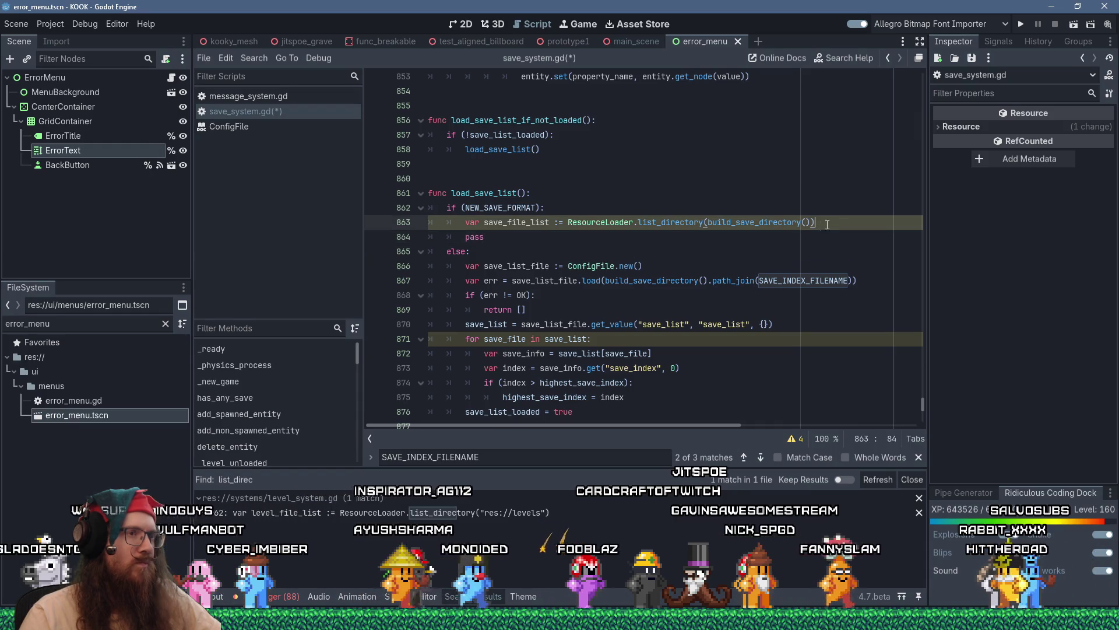
pyautogui.keyDown('ctrl'); pyautogui.click(659, 223); pyautogui.keyUp('ctrl')
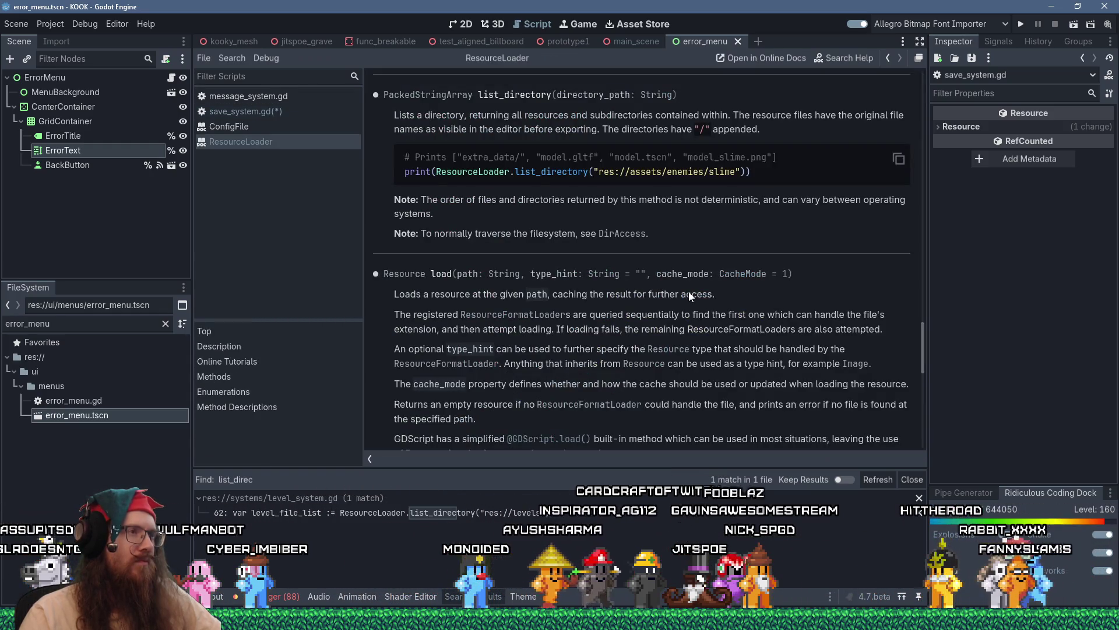
pyautogui.middleClick(284, 145)
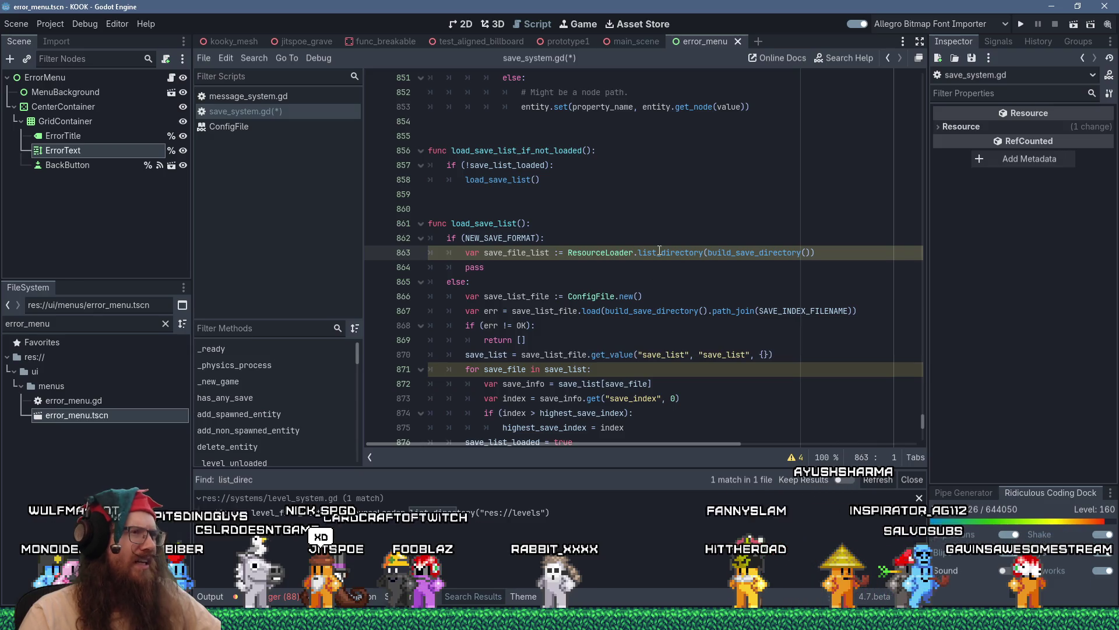
pyautogui.moveTo(653, 252)
pyautogui.press('ctrl')
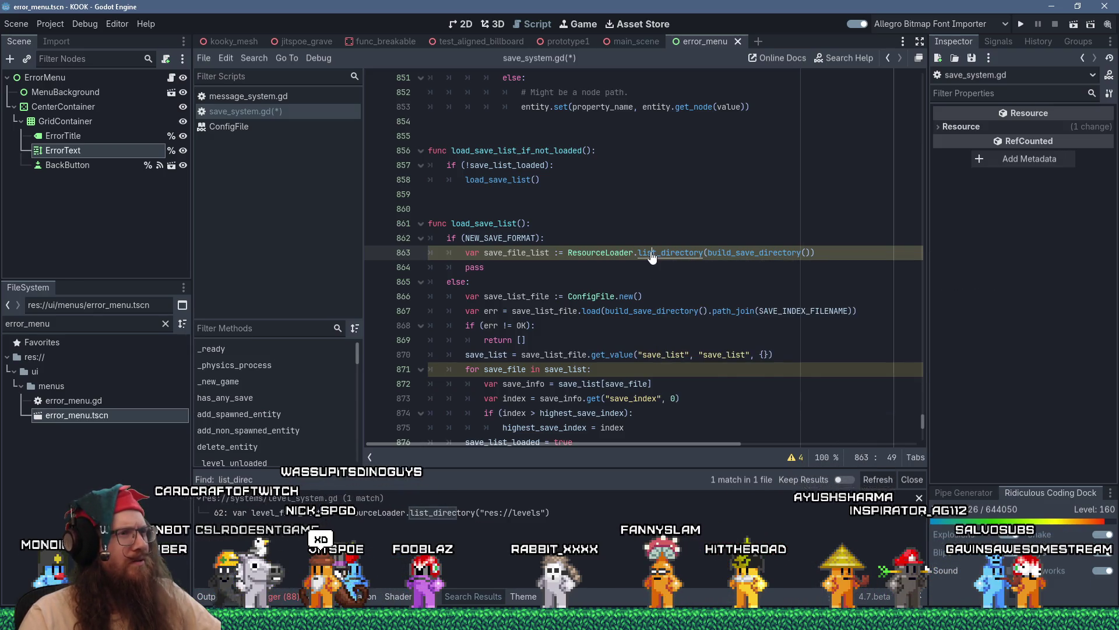
pyautogui.keyDown('ctrl'); pyautogui.click(651, 253); pyautogui.keyUp('ctrl')
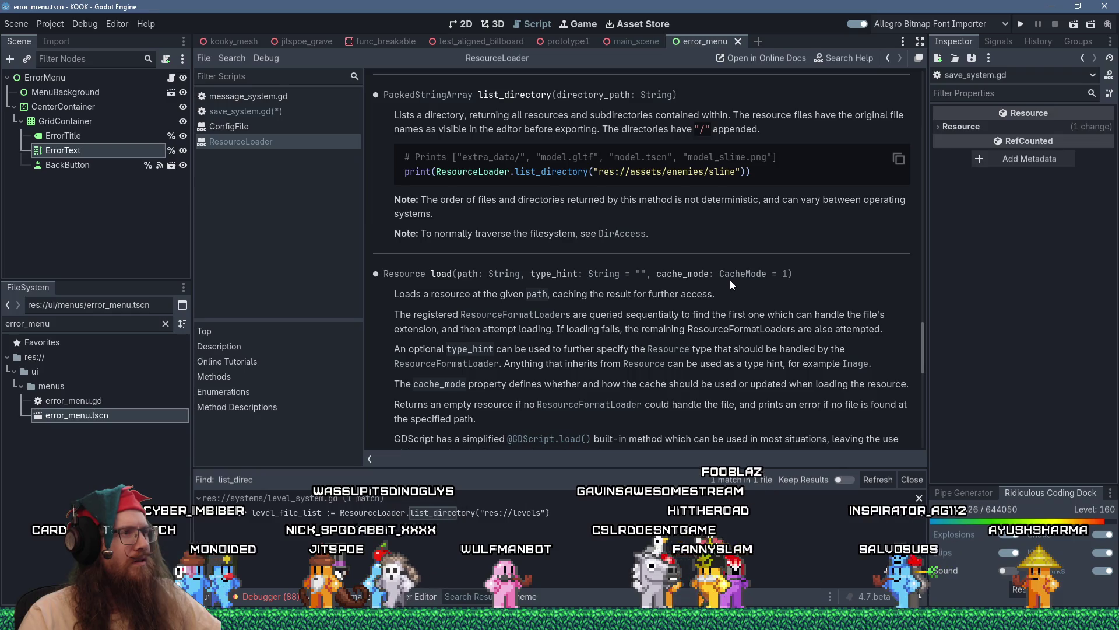
pyautogui.middleClick(285, 141)
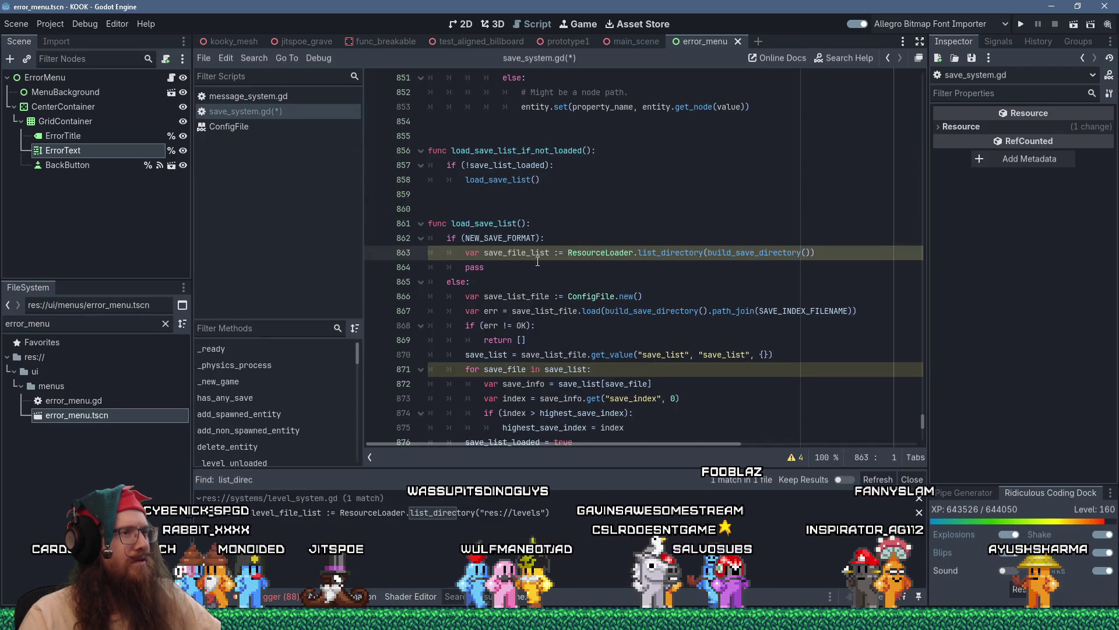
# - Search the built-in help for list_dire, then directory, then diraccess to find the DirAccess class
pyautogui.click(833, 66)
pyautogui.write('list_dire')
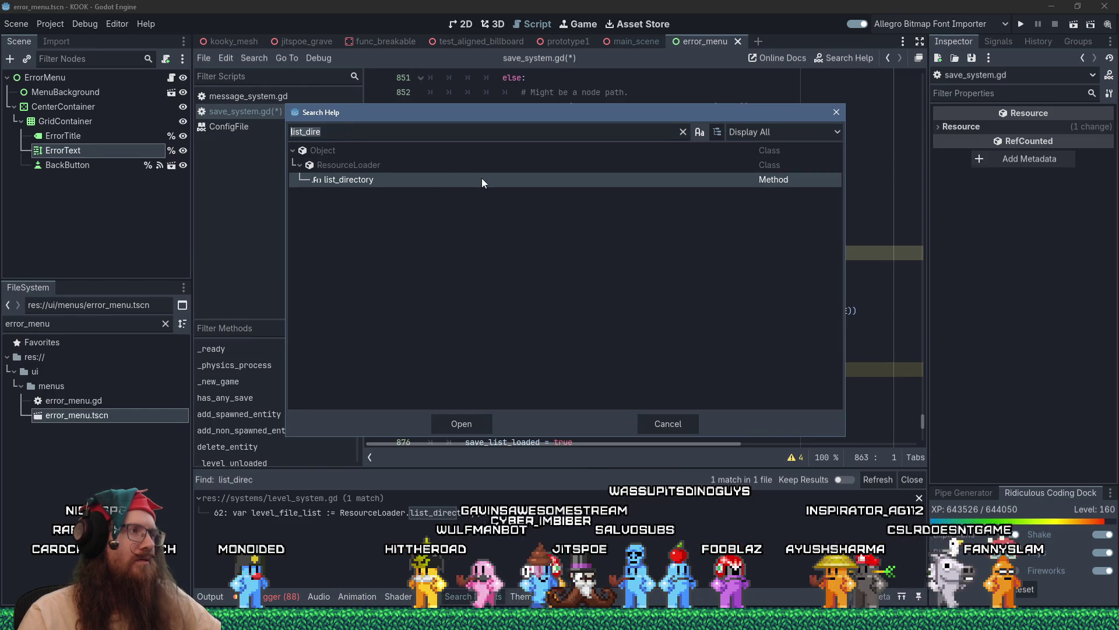
pyautogui.moveTo(481, 178)
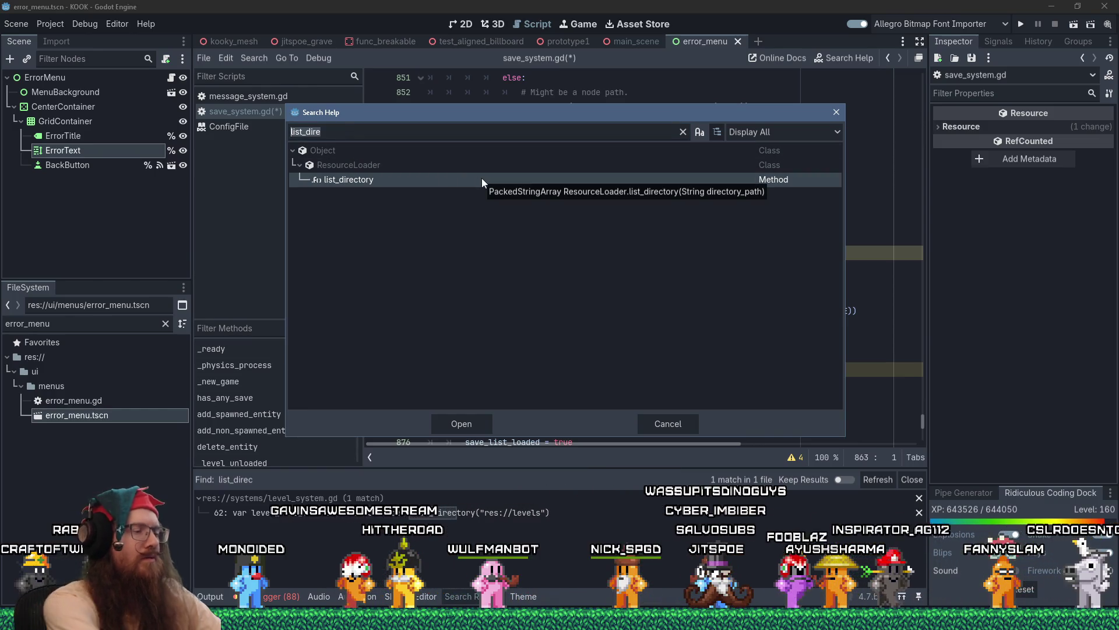
pyautogui.write('directory')
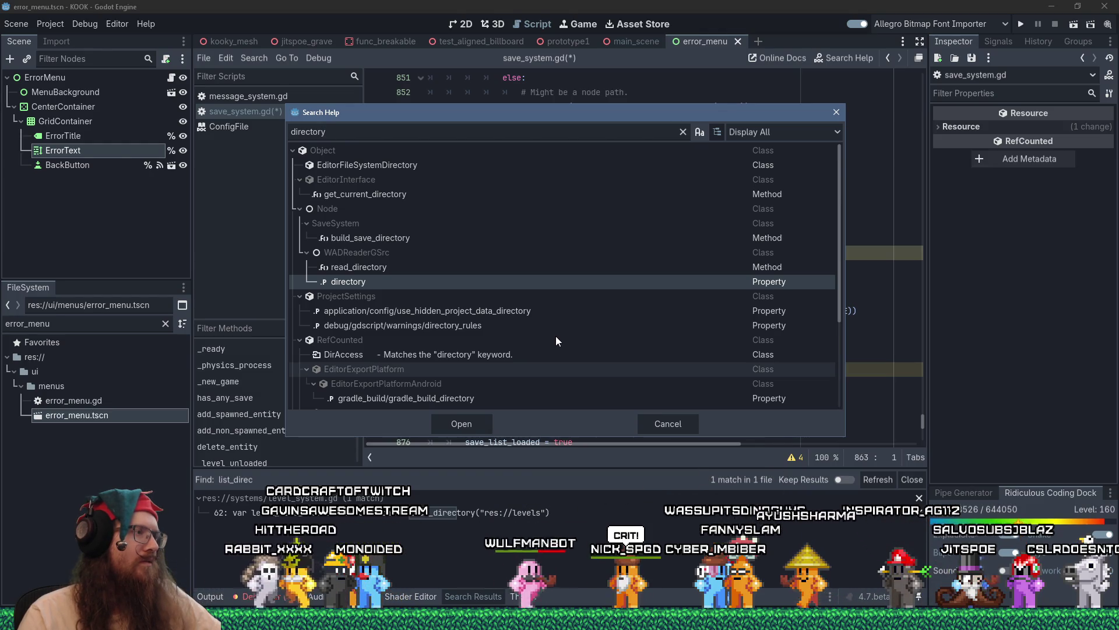
pyautogui.scroll(-1, 554, 336)
pyautogui.scroll(-1, 555, 335)
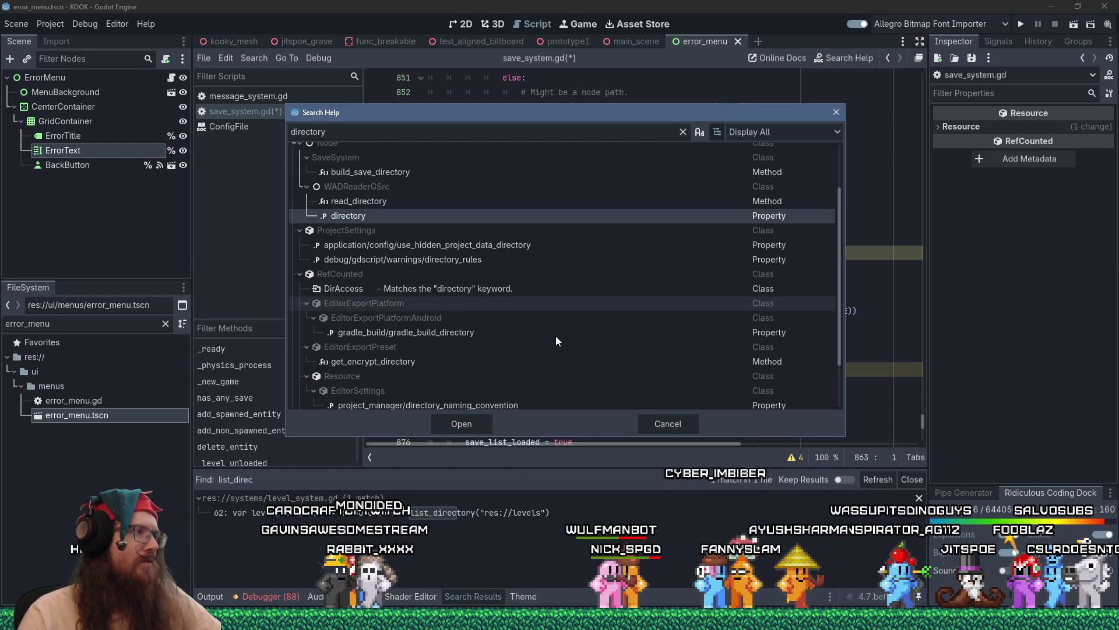
pyautogui.scroll(-1, 556, 341)
pyautogui.scroll(-1, 556, 341)
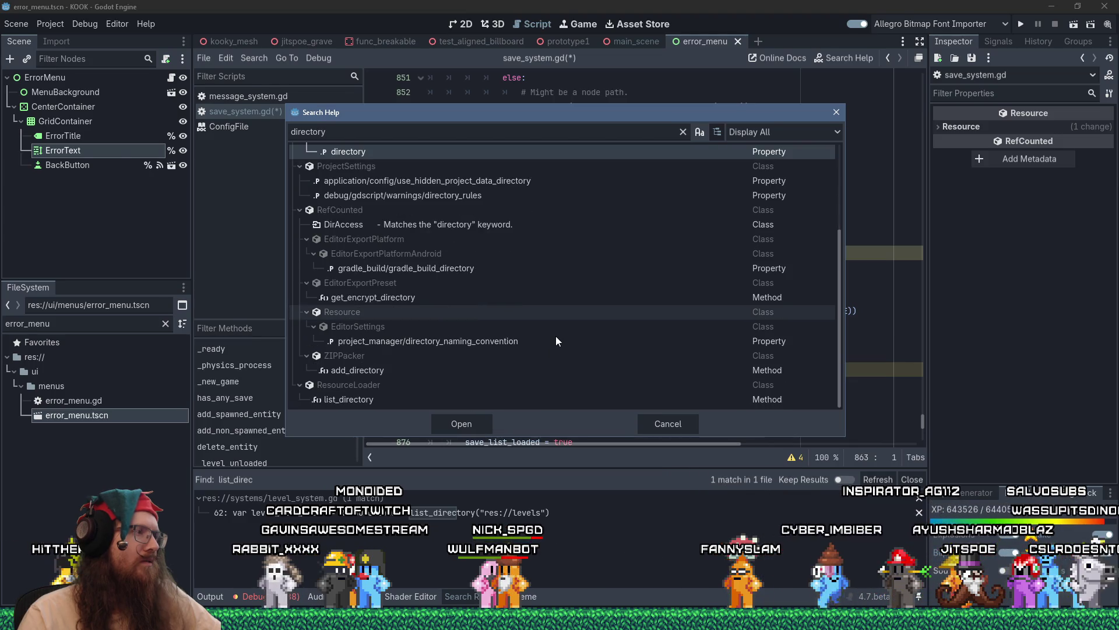
pyautogui.scroll(2, 556, 341)
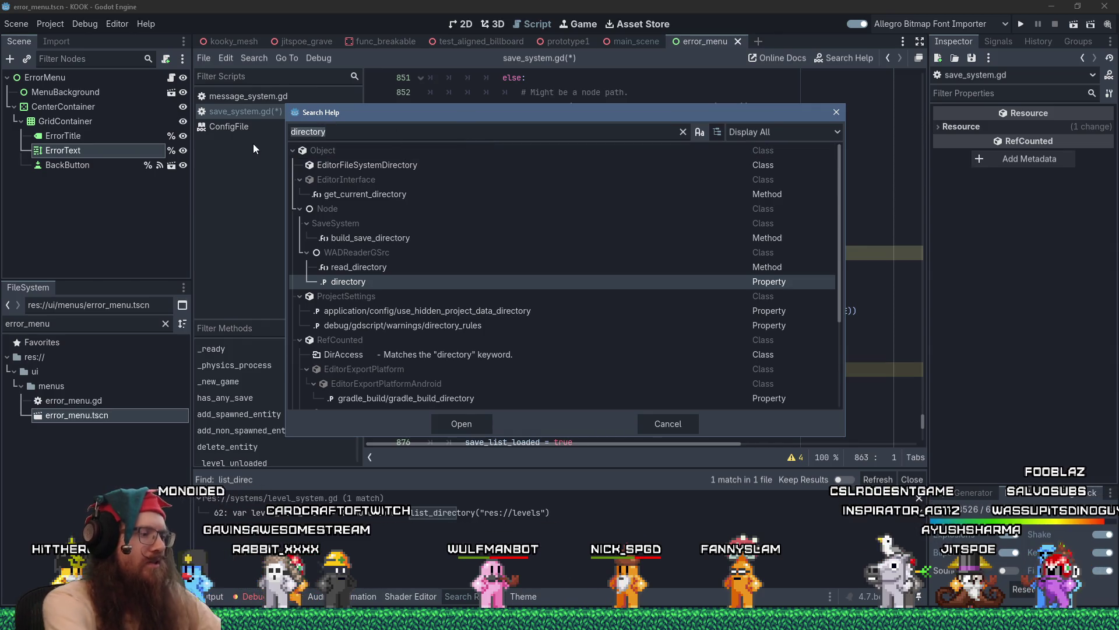
pyautogui.write('diracces')
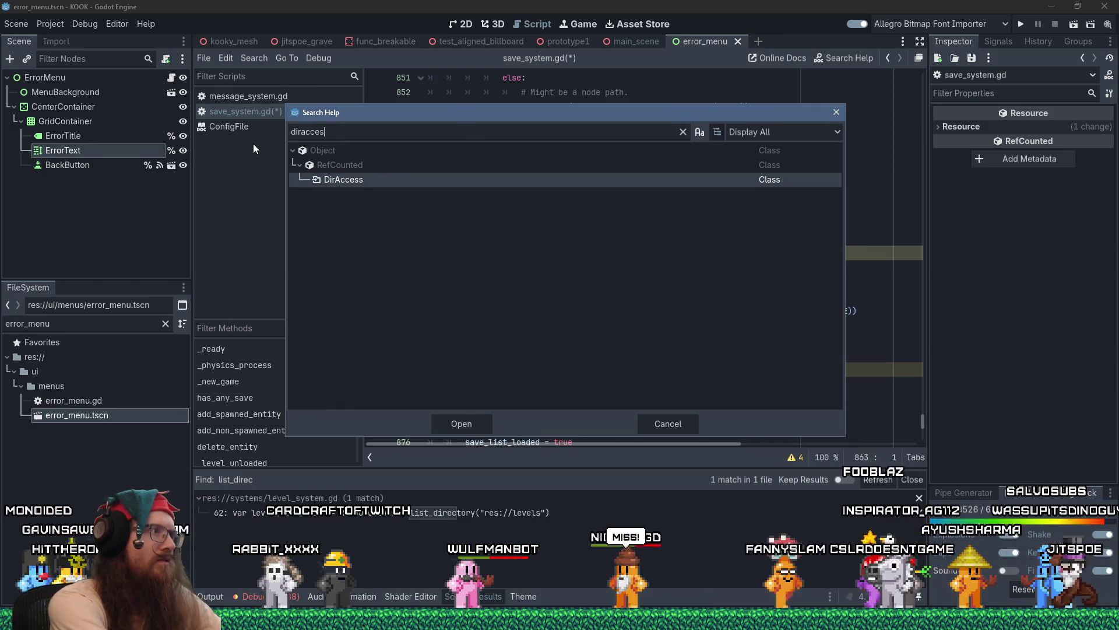
# - Read through the DirAccess class documentation, then close its page
pyautogui.doubleClick(338, 179)
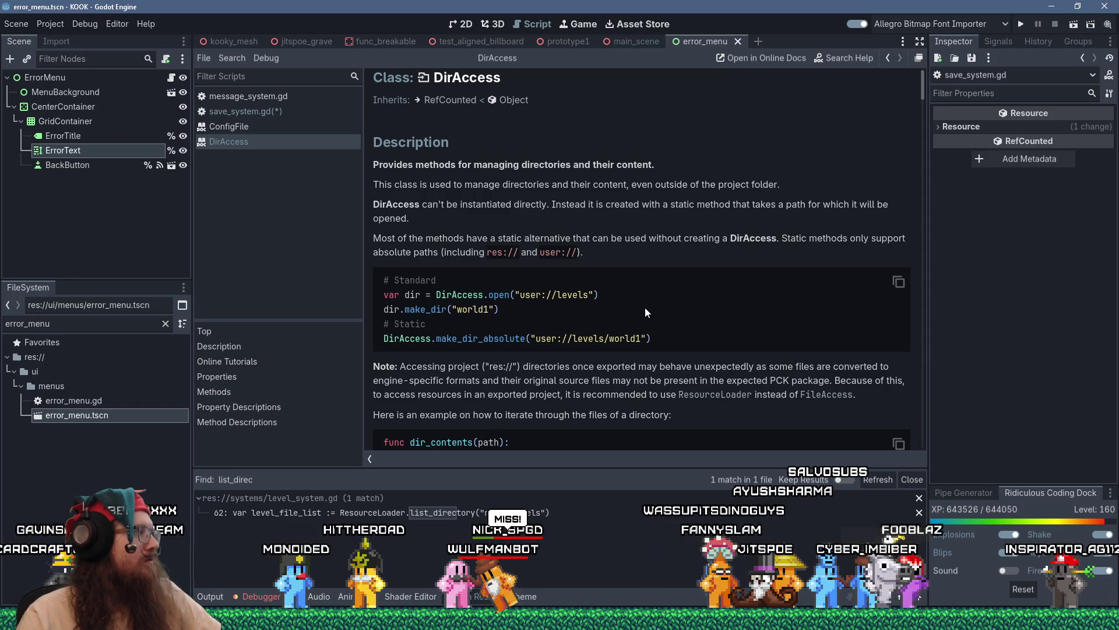
pyautogui.scroll(-3, 645, 306)
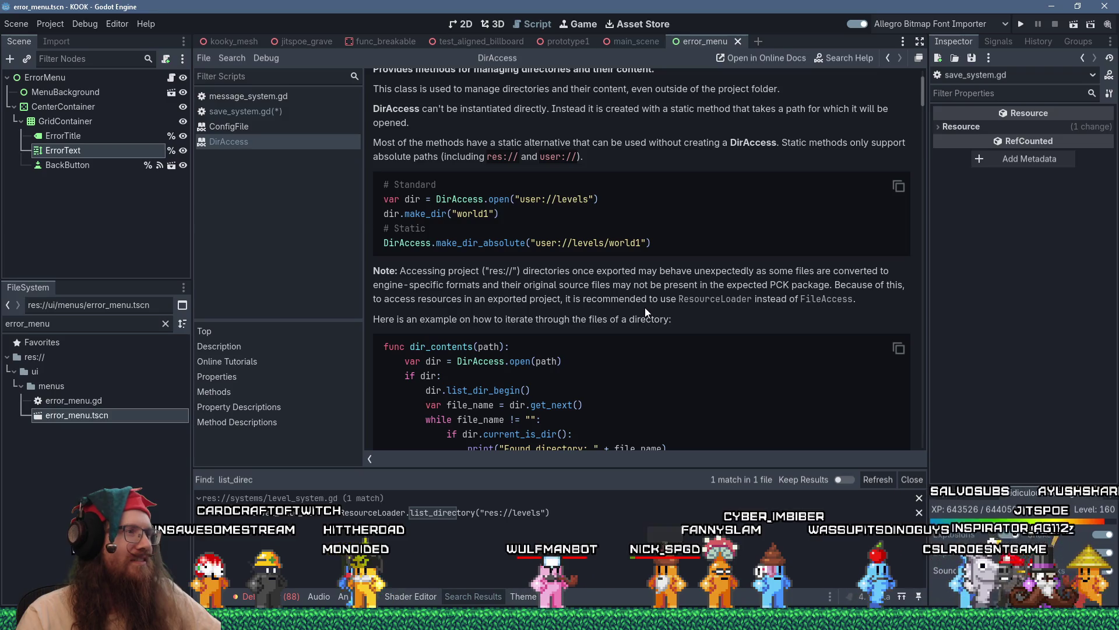
pyautogui.scroll(-3, 644, 307)
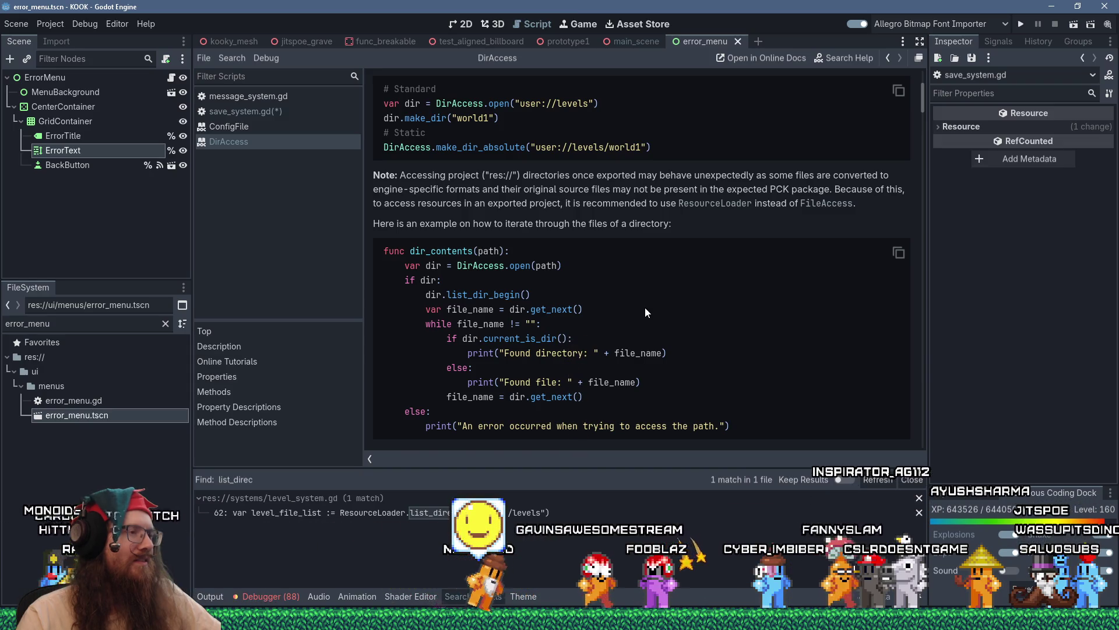
pyautogui.scroll(-5, 644, 306)
pyautogui.scroll(-5, 644, 310)
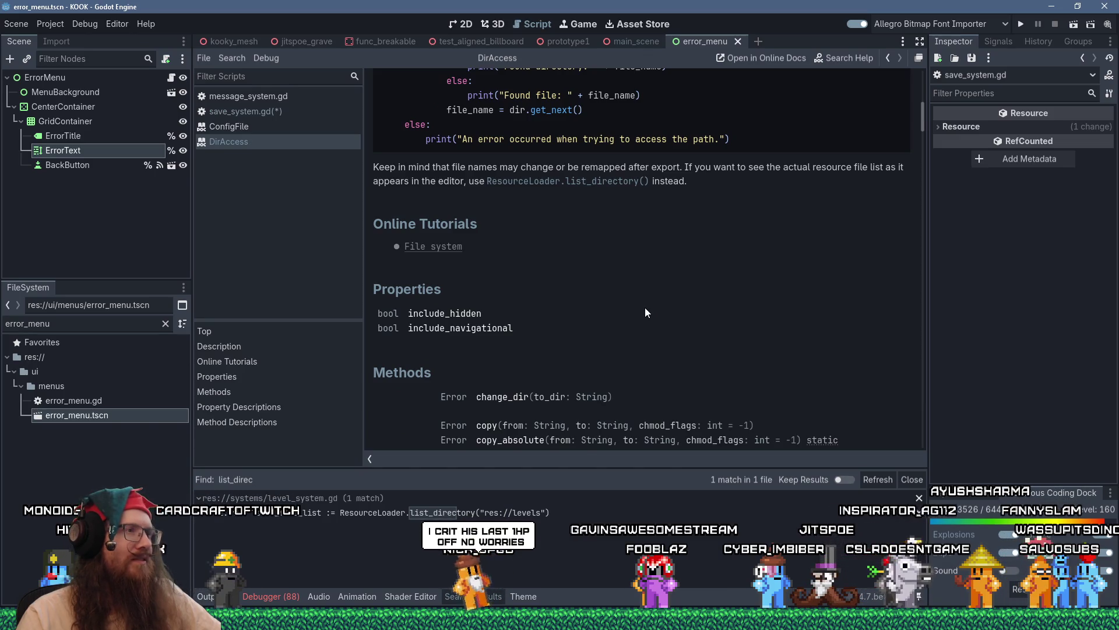
pyautogui.scroll(2, 644, 307)
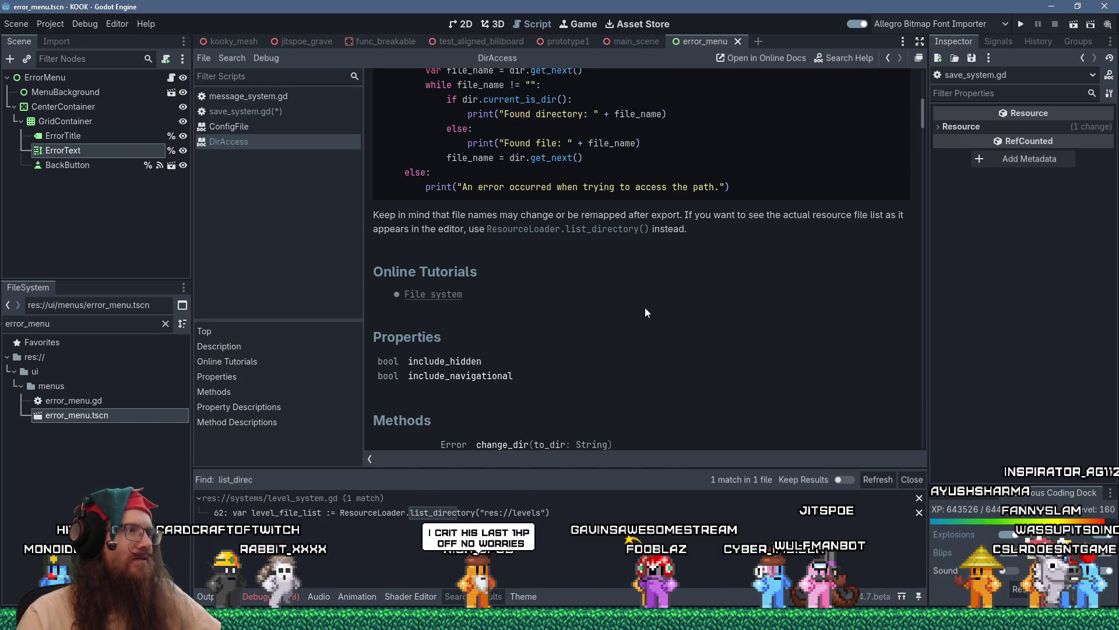
pyautogui.scroll(-4, 645, 307)
pyautogui.scroll(-5, 645, 307)
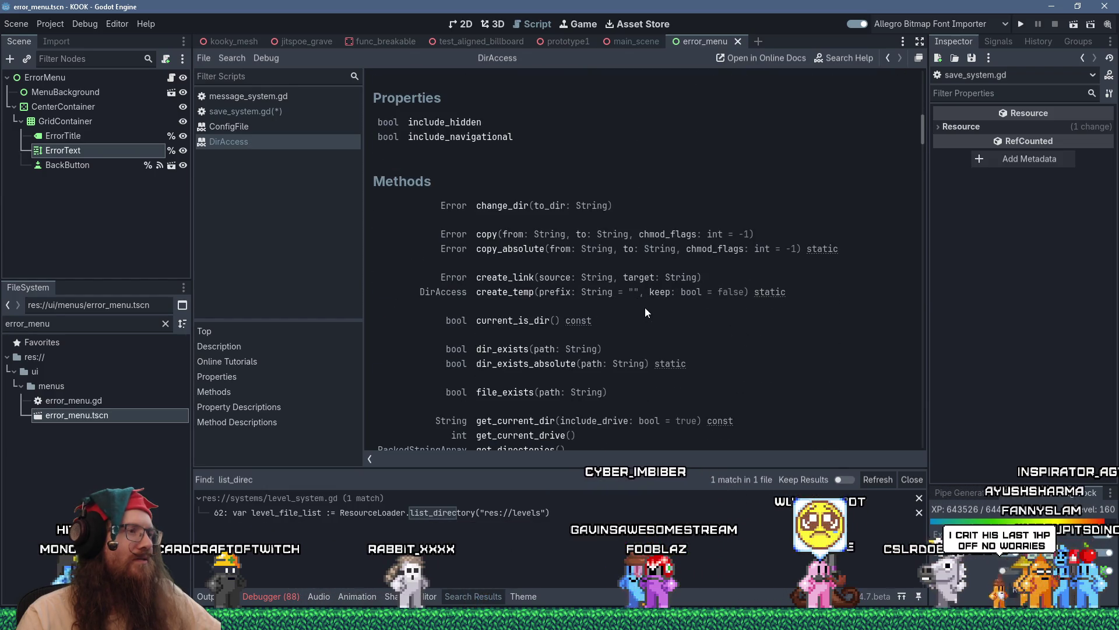
pyautogui.scroll(14, 645, 306)
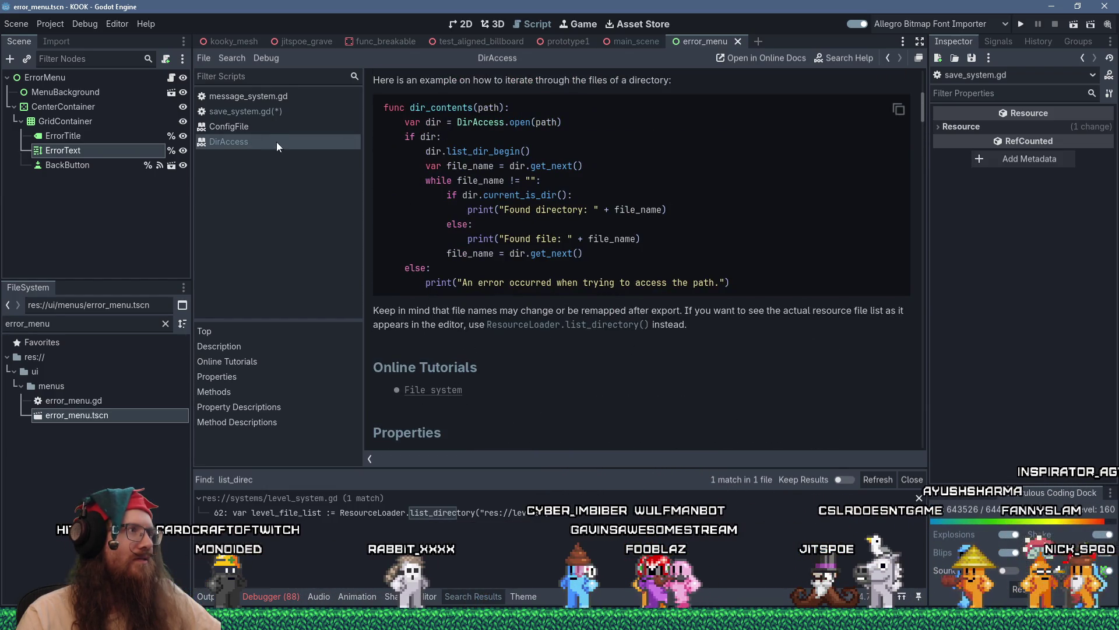
pyautogui.middleClick(271, 148)
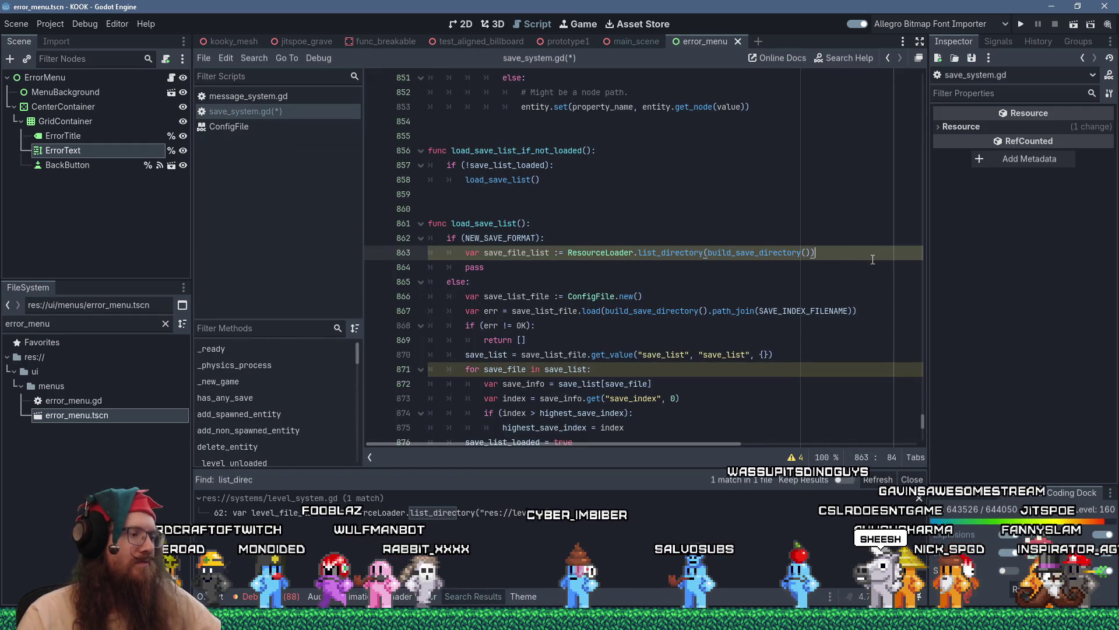
# - Add a for loop over save_file_list printing "Save file name: " with each save_file_name
pyautogui.press('Return')
pyautogui.write('for save_file in')
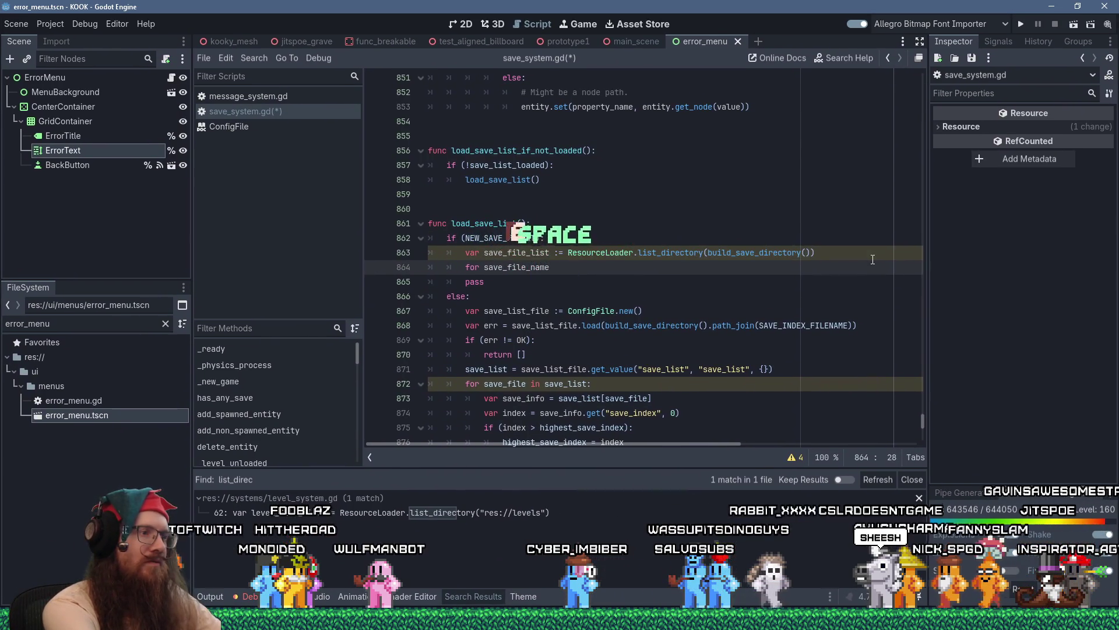
pyautogui.write('in save_f')
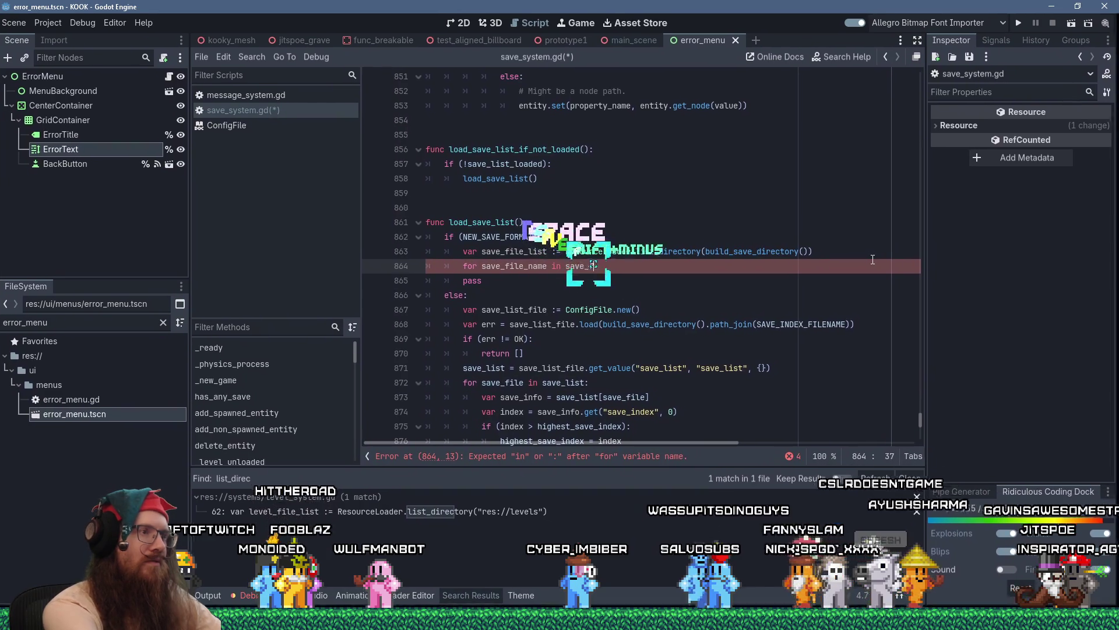
pyautogui.write('ile_list:')
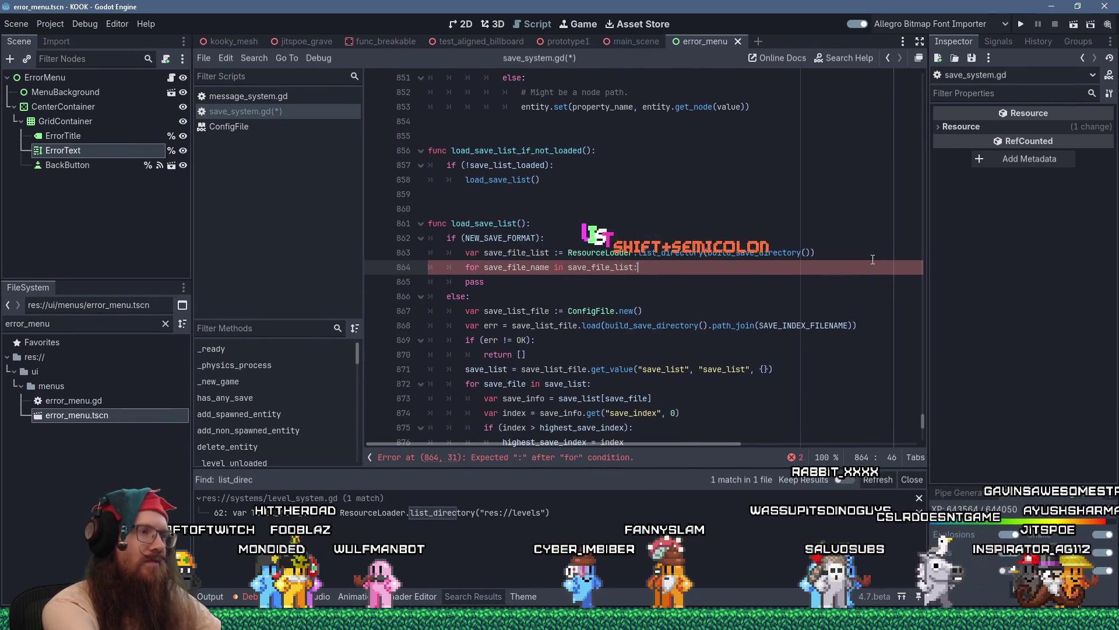
pyautogui.press('Return')
pyautogui.write('print("Save')
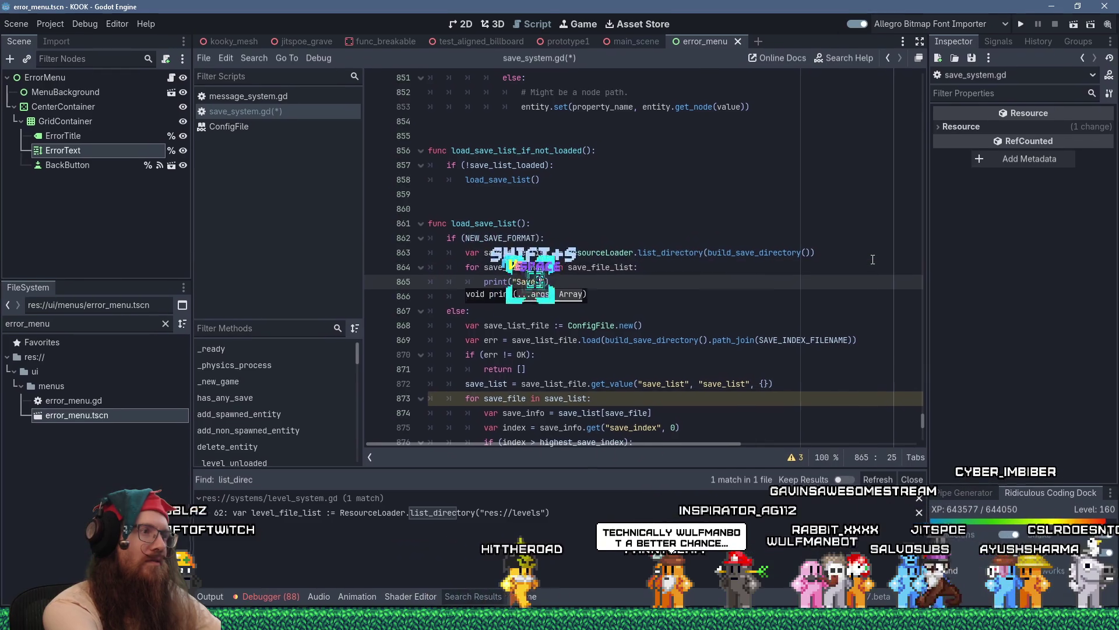
pyautogui.write('file name: ",')
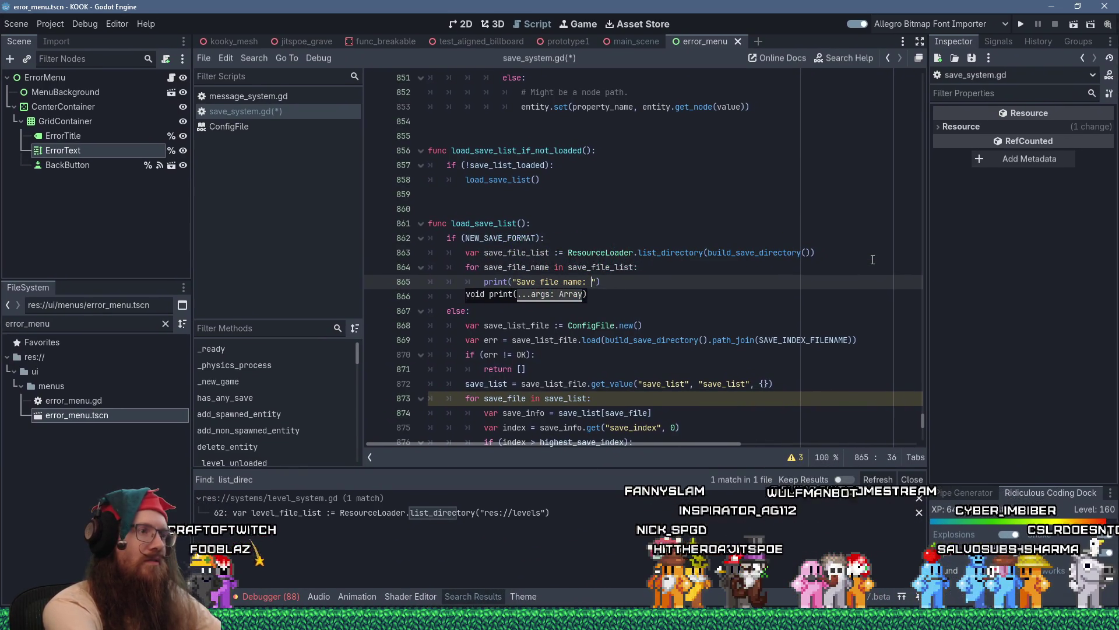
pyautogui.write(' save_file')
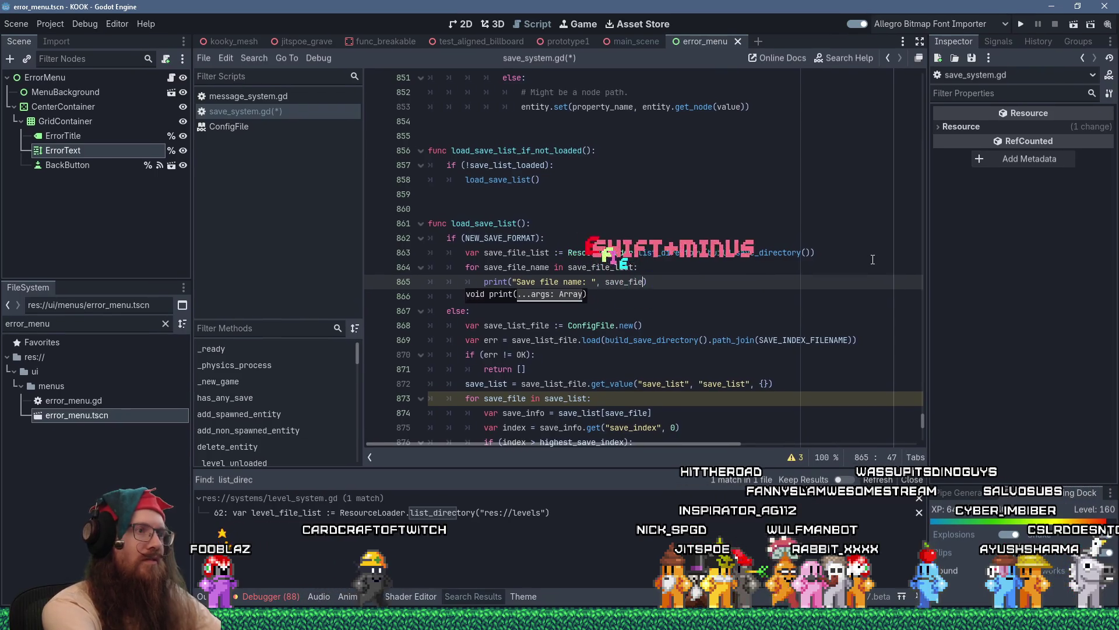
pyautogui.write('_nam')
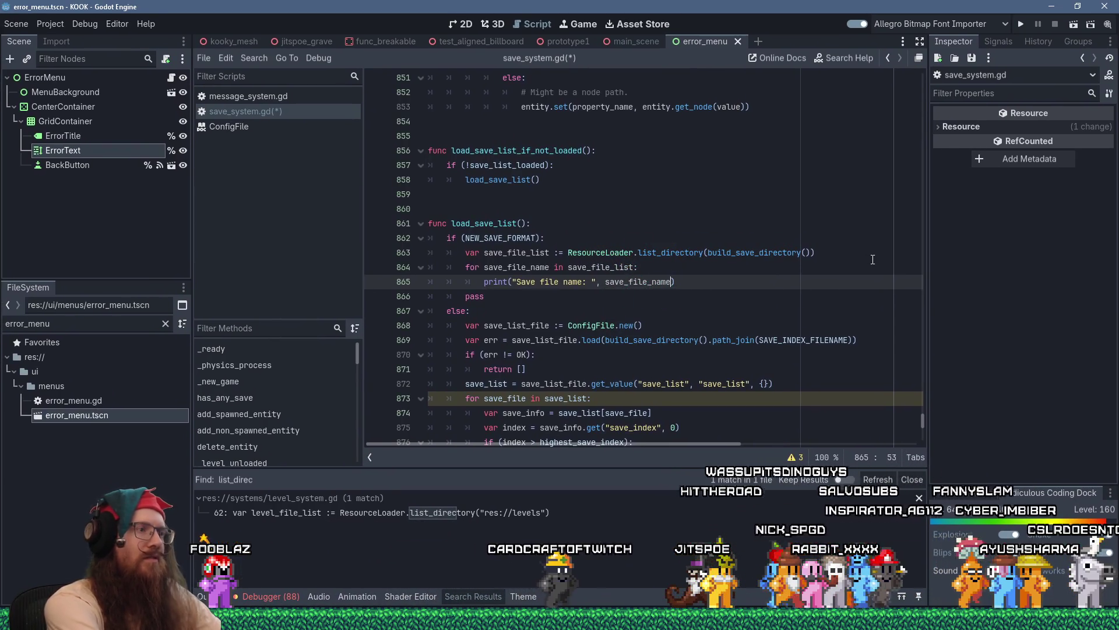
# - Delete the leftover pass line and search the script for print("
pyautogui.press('End')
pyautogui.hotkey('shift', 'Down')
pyautogui.press('BackSpace')
pyautogui.hotkey('ctrl', 'f')
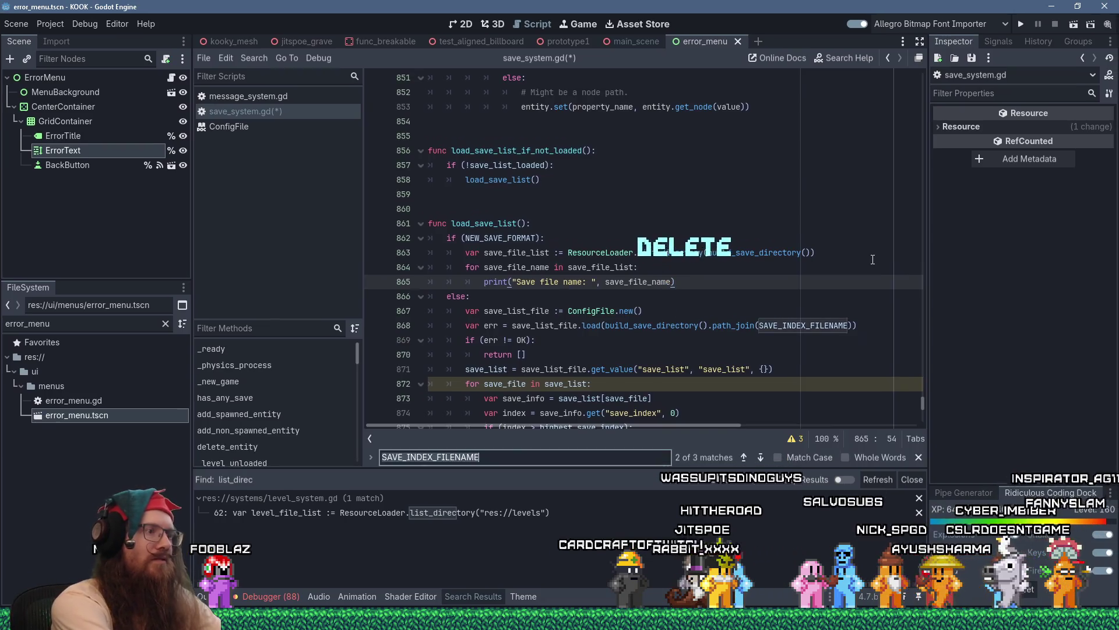
pyautogui.write('print("')
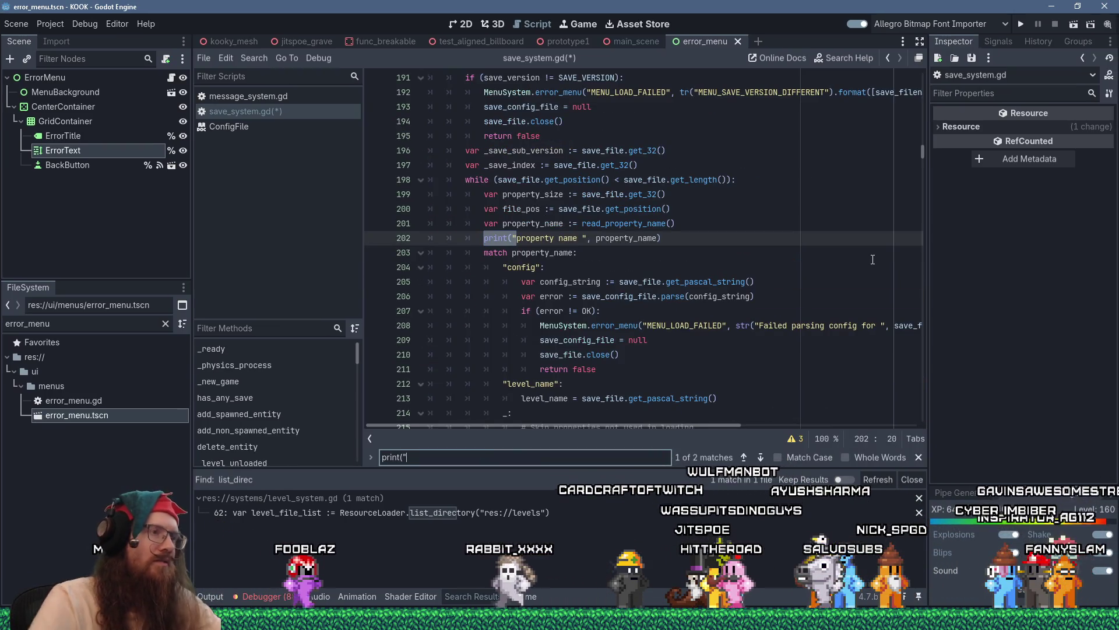
# - Delete the property name print on line 202 and save save_system.gd
pyautogui.moveTo(699, 239); pyautogui.dragTo(683, 225)
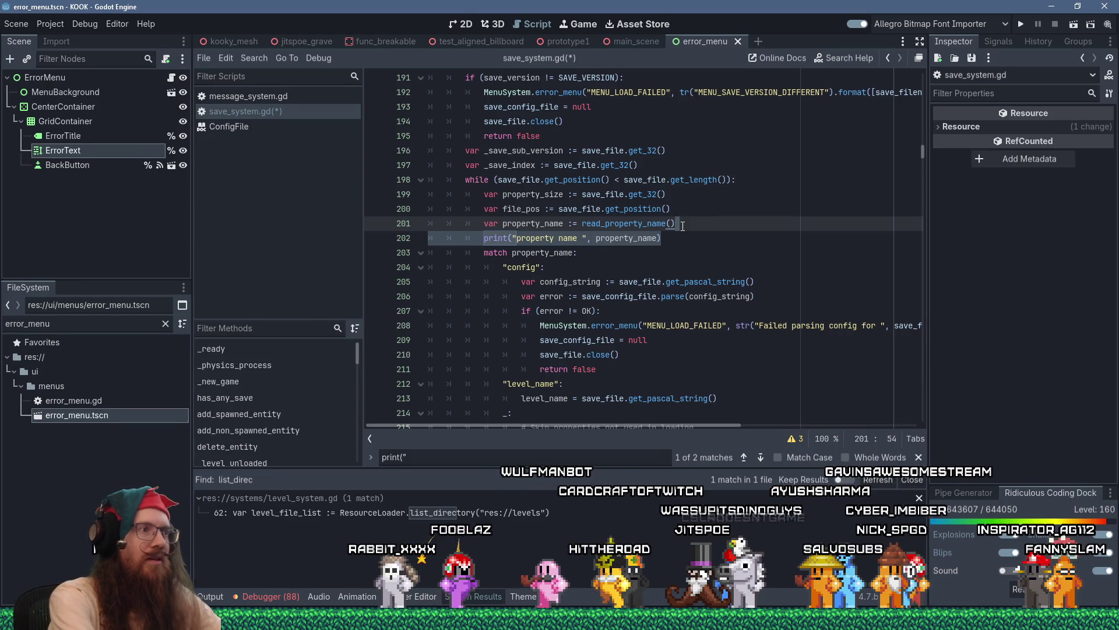
pyautogui.press('Delete')
pyautogui.hotkey('ctrl', 's')
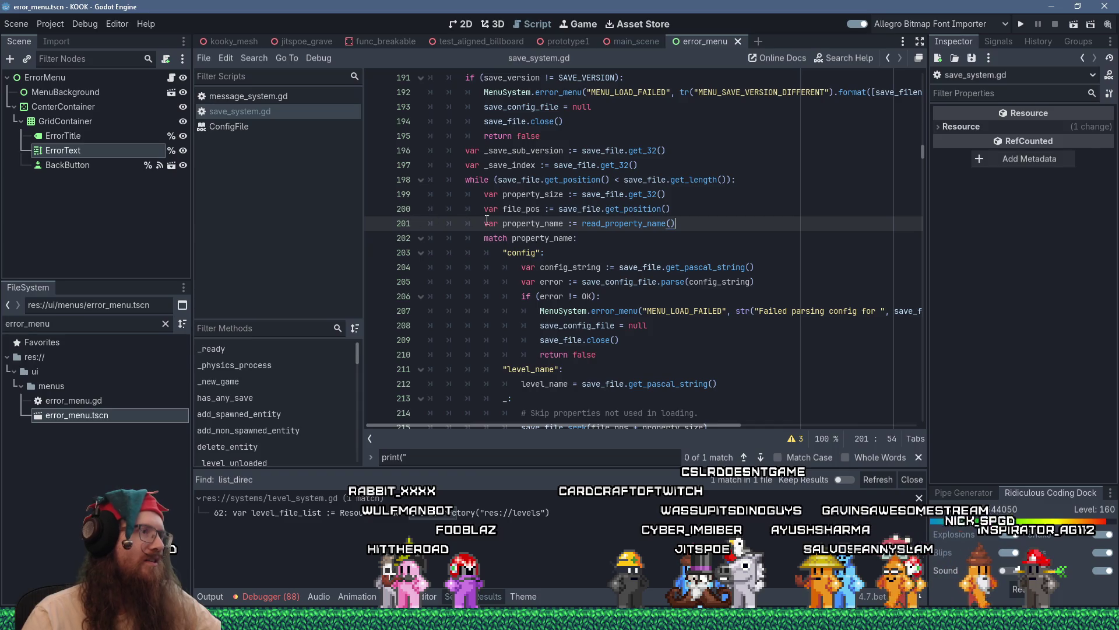
pyautogui.press('Right')
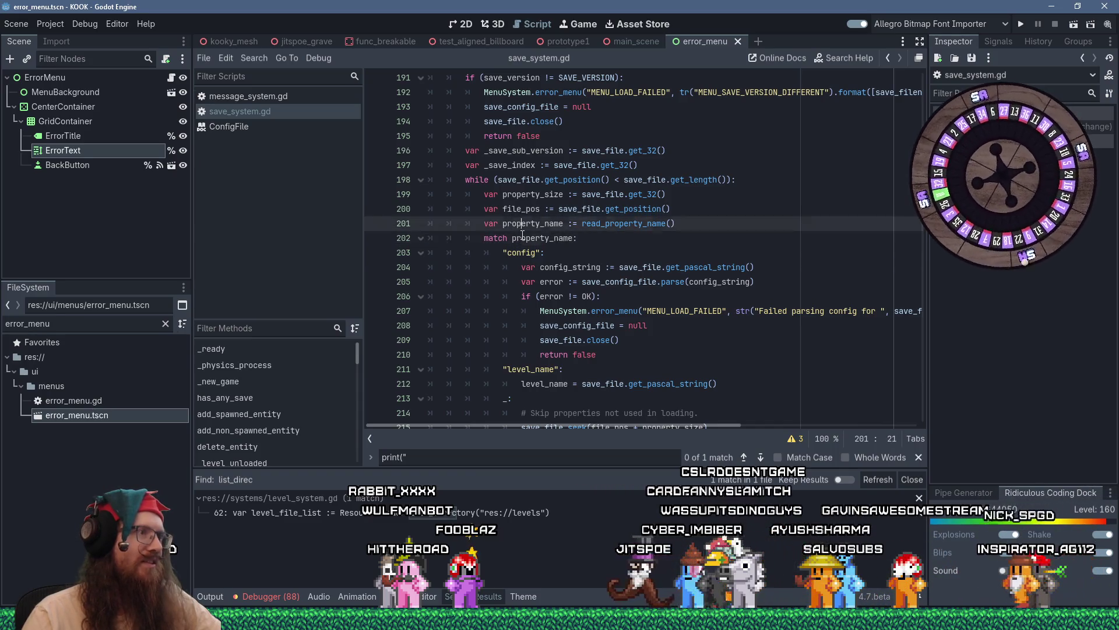
pyautogui.press('Up')
pyautogui.press('Up')
pyautogui.press('Down')
pyautogui.press('Down')
pyautogui.press('Down')
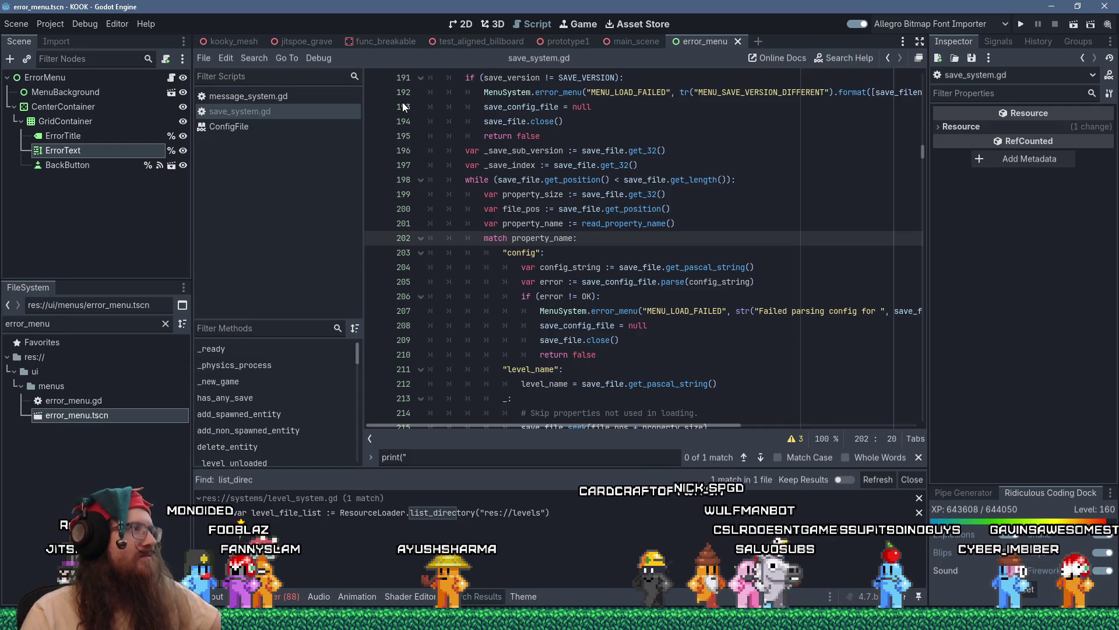
# - Run the project, open the Load screen from the pause menu, then quit via the dev console
pyautogui.click(1020, 23)
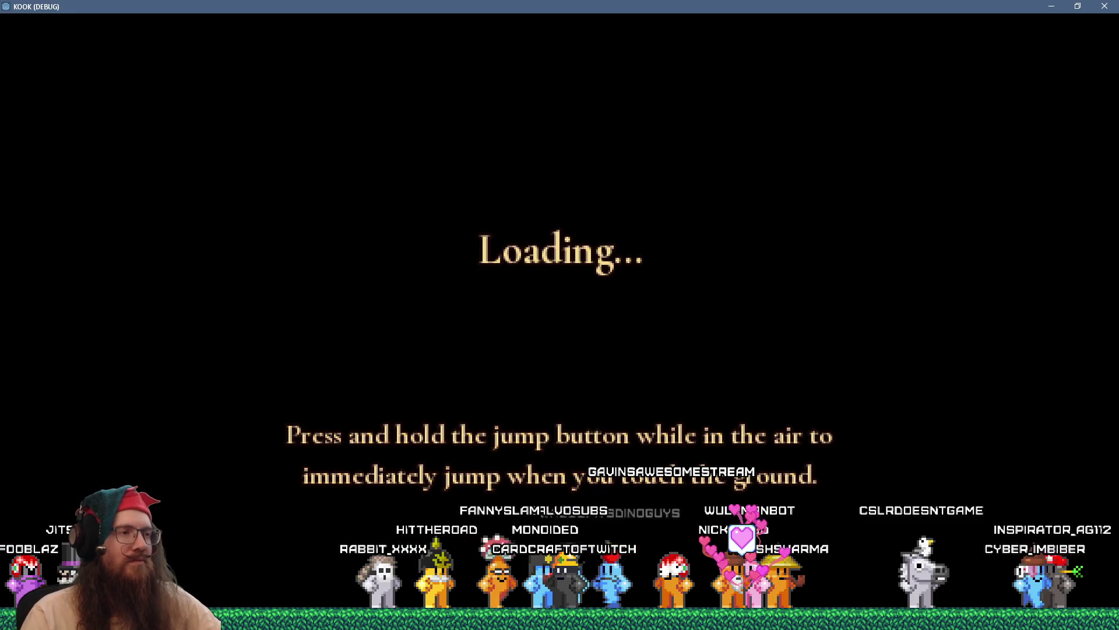
pyautogui.press('Escape')
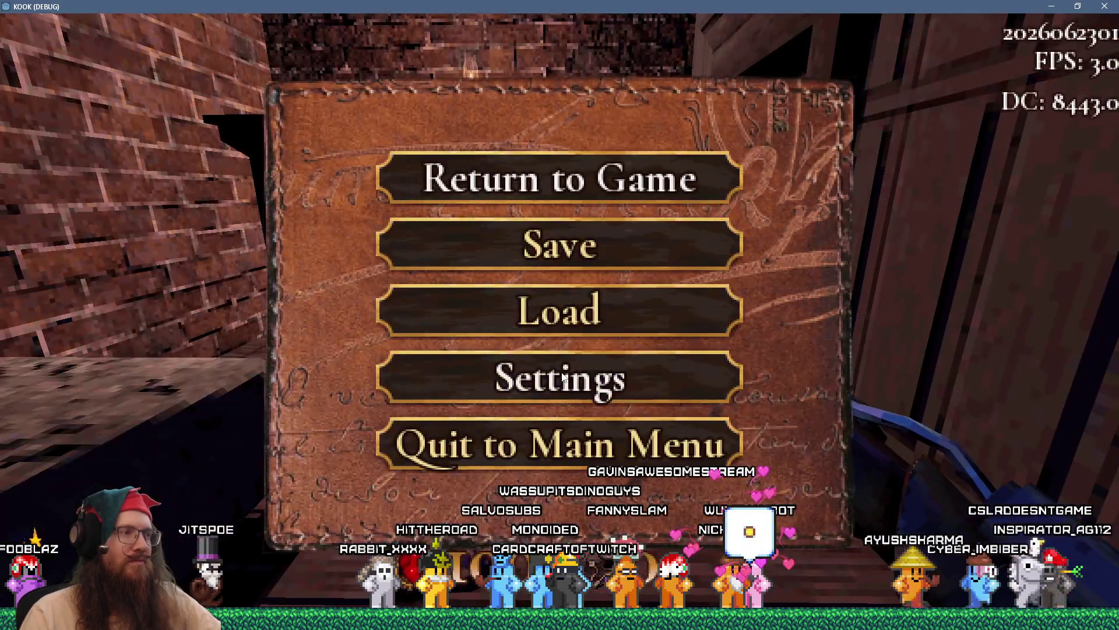
pyautogui.click(568, 319)
pyautogui.press('`')
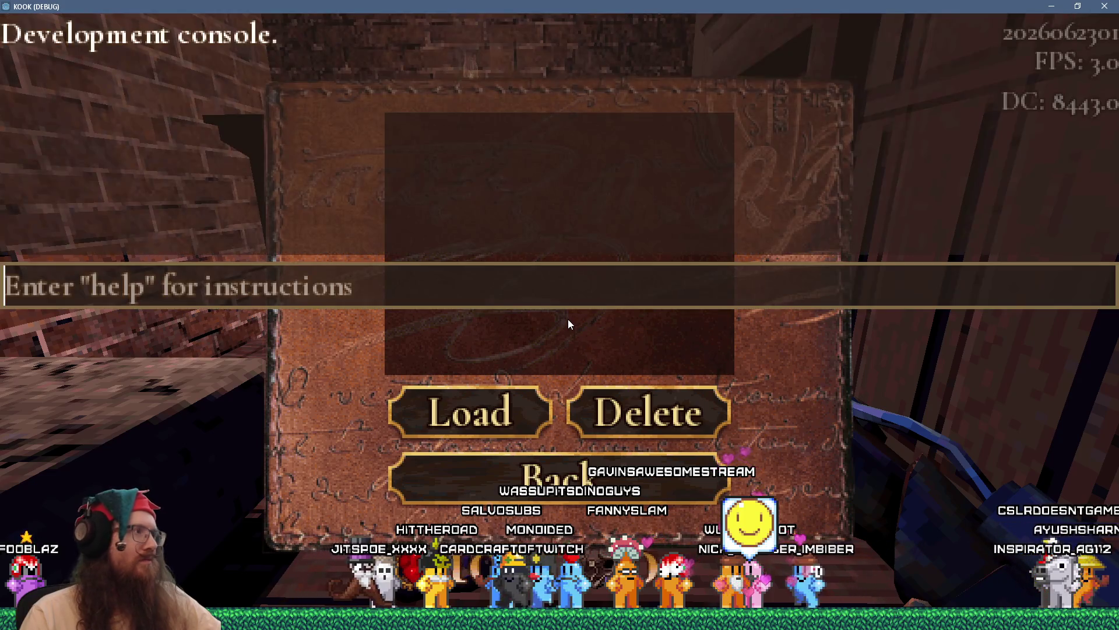
pyautogui.write('quit')
pyautogui.press('Return')
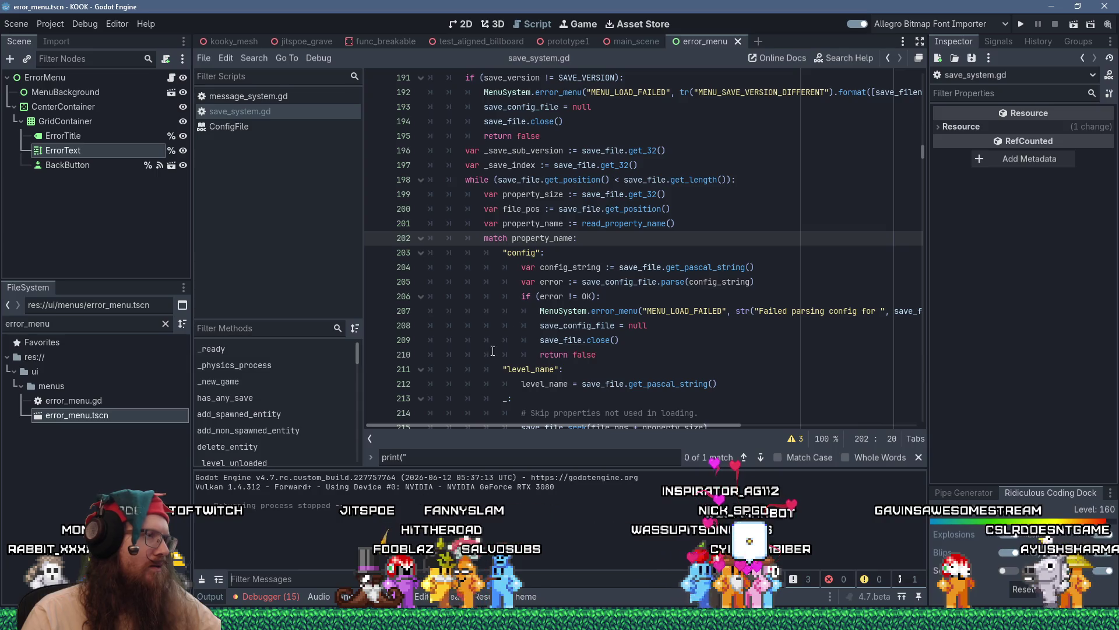
# - Scroll through load_save_file to locate the var ret := true line after FileAccess.open
pyautogui.click(523, 325)
pyautogui.scroll(4, 524, 318)
pyautogui.scroll(3, 523, 318)
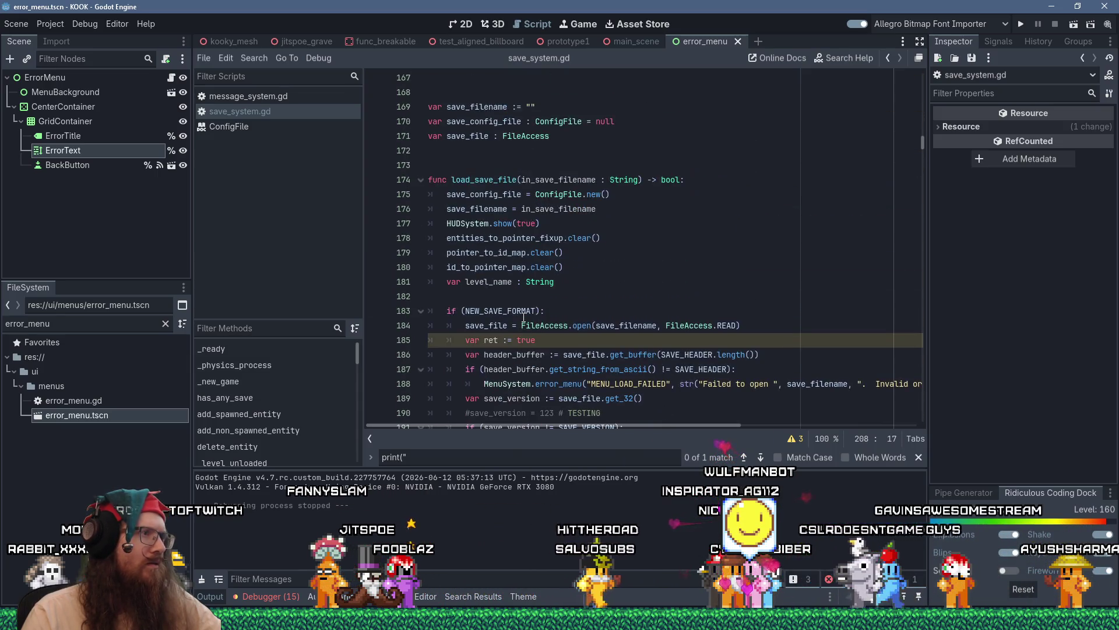
pyautogui.scroll(-2, 523, 318)
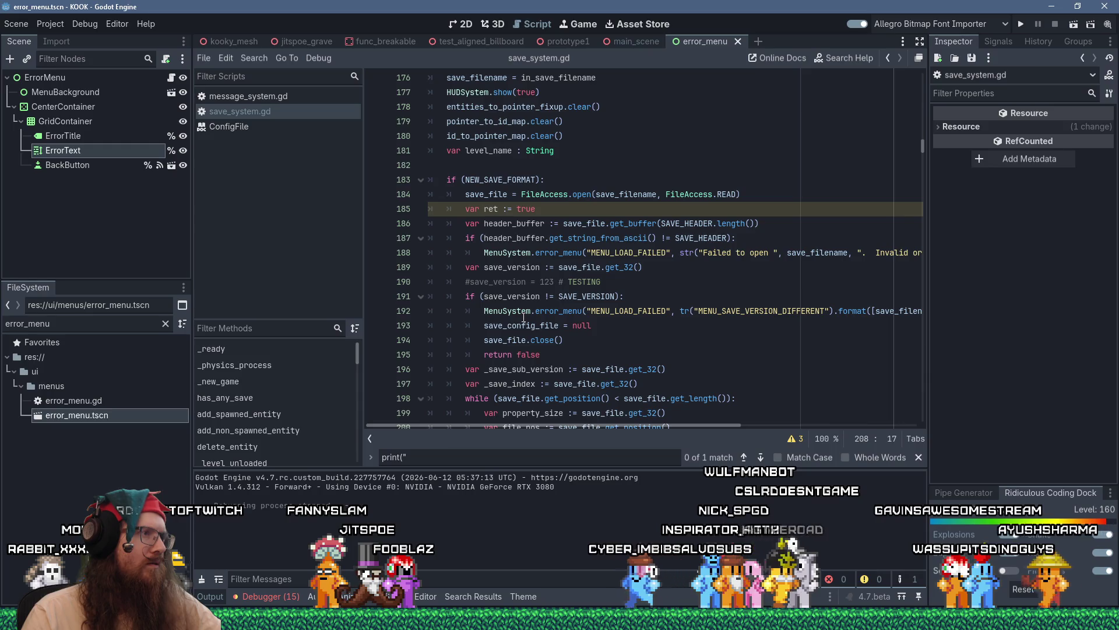
pyautogui.click(490, 208)
pyautogui.scroll(-4, 493, 233)
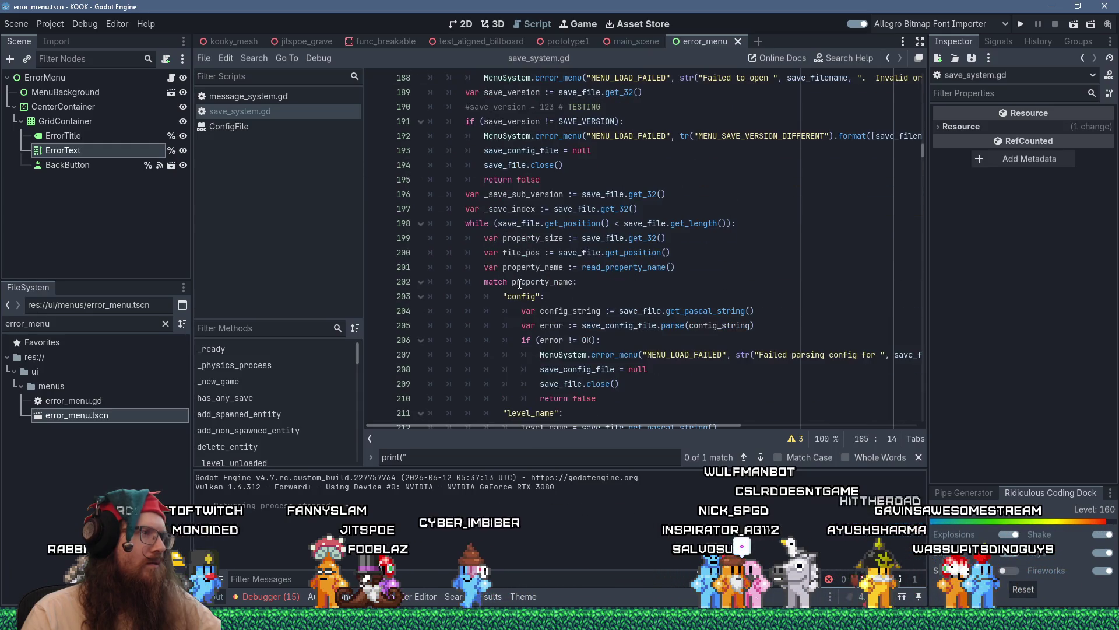
pyautogui.scroll(-4, 519, 283)
pyautogui.scroll(-5, 520, 283)
pyautogui.scroll(16, 522, 284)
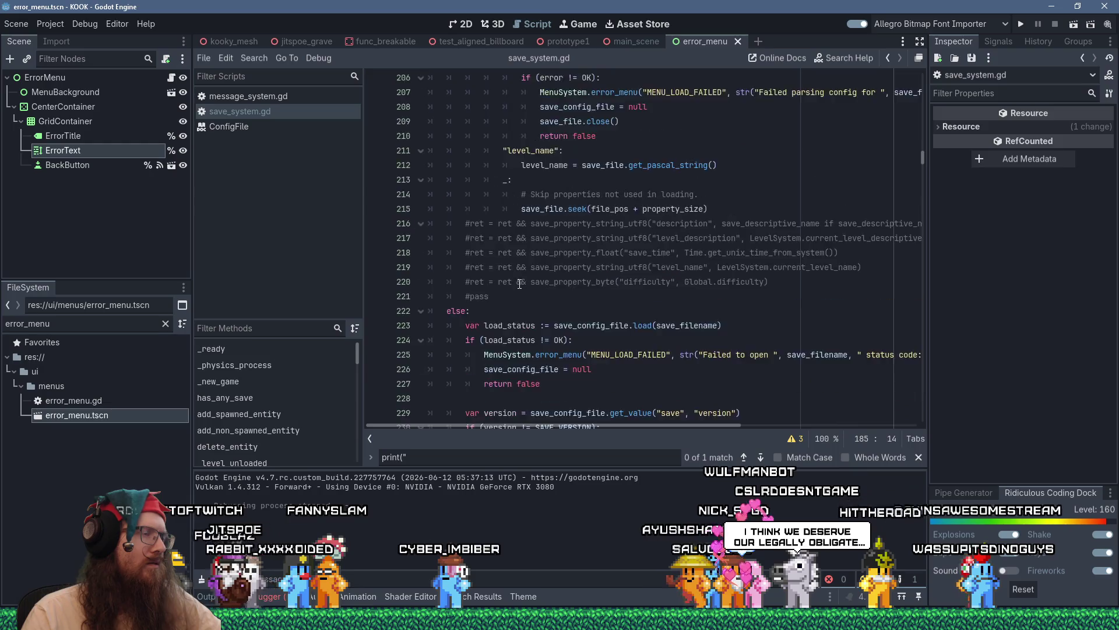
pyautogui.scroll(-4, 554, 337)
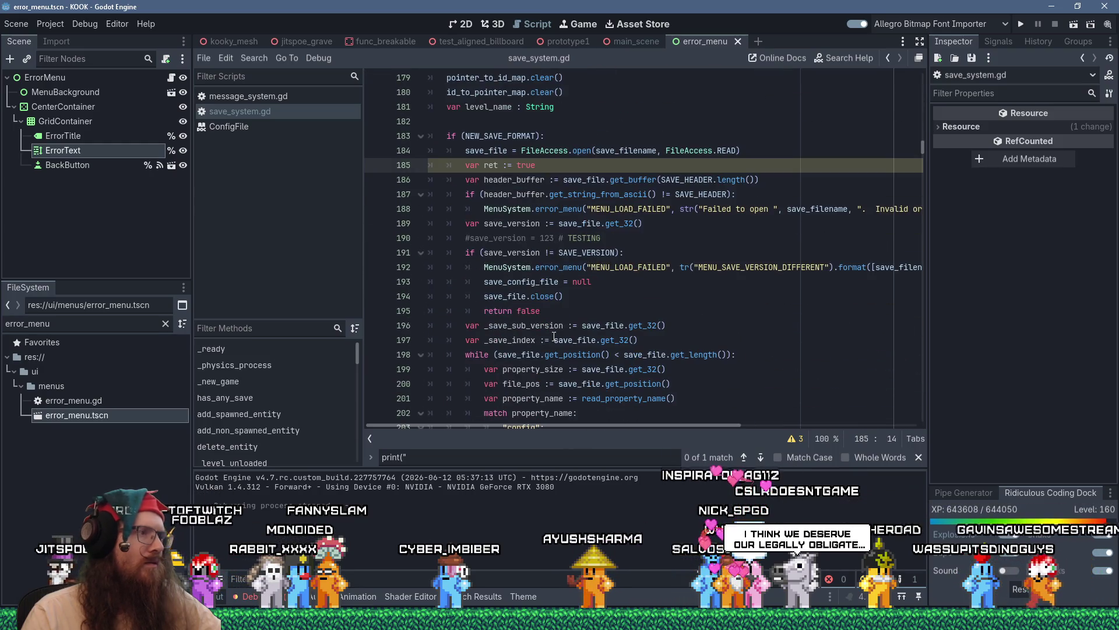
pyautogui.scroll(-5, 553, 337)
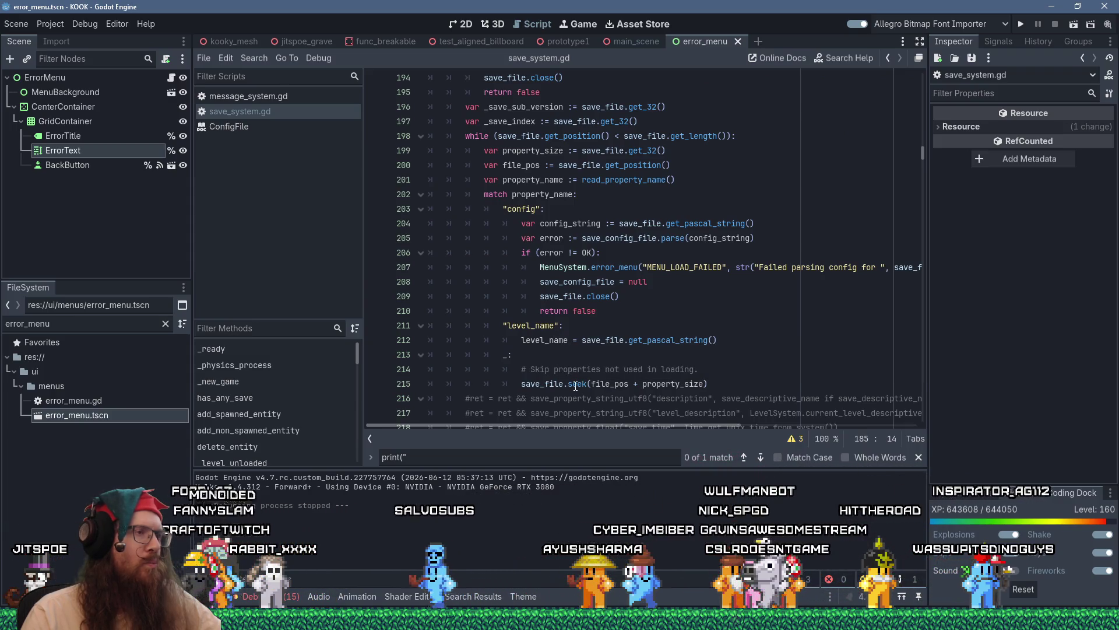
pyautogui.moveTo(576, 386)
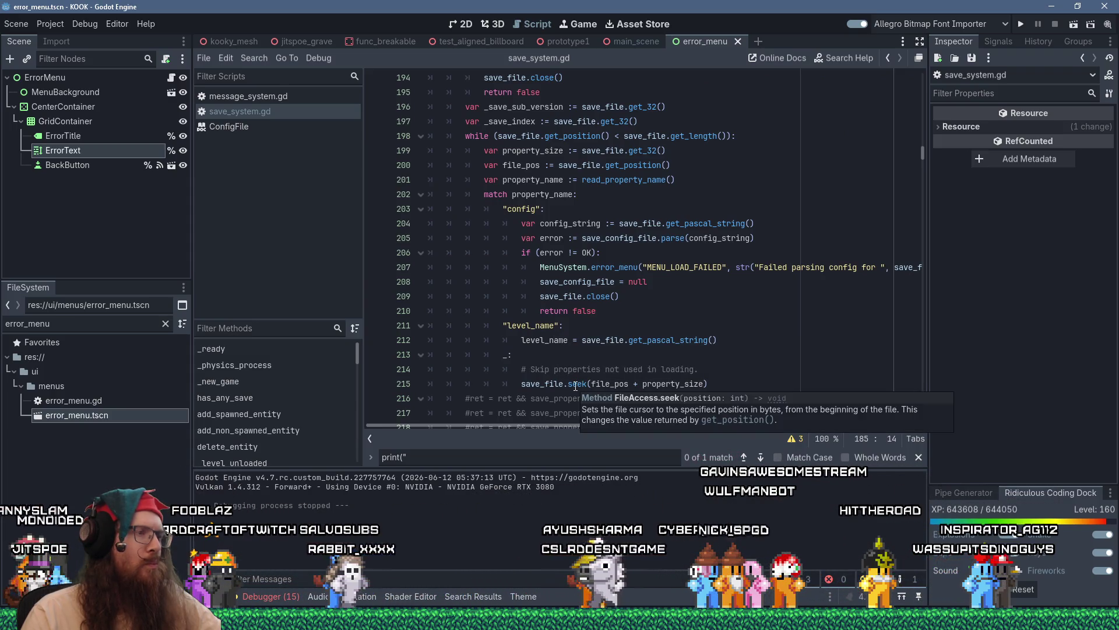
pyautogui.scroll(-4, 576, 386)
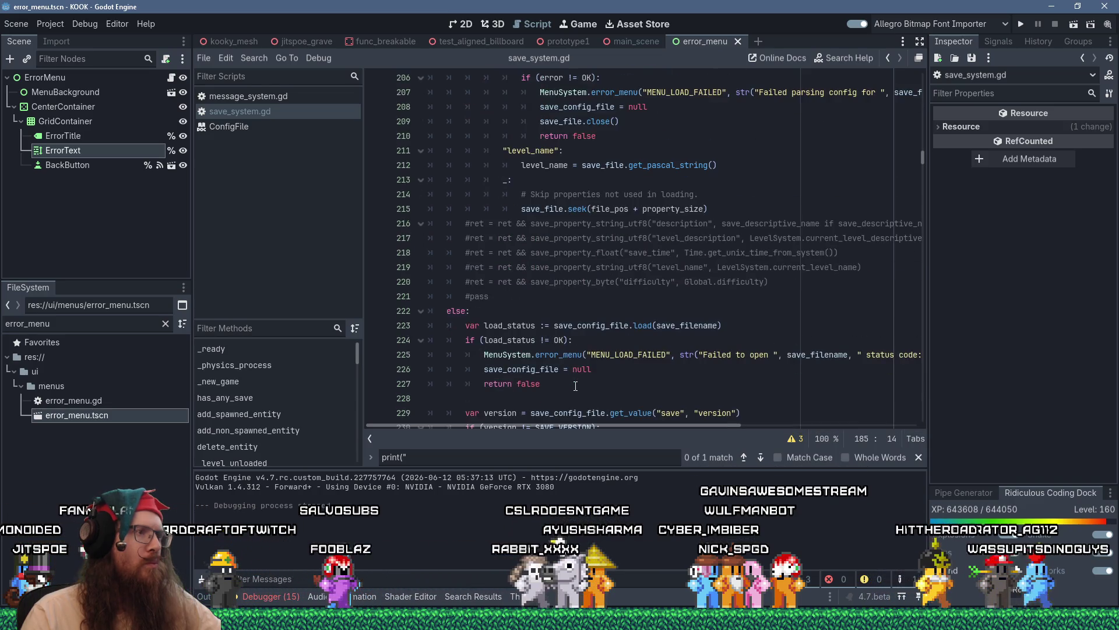
pyautogui.scroll(10, 582, 206)
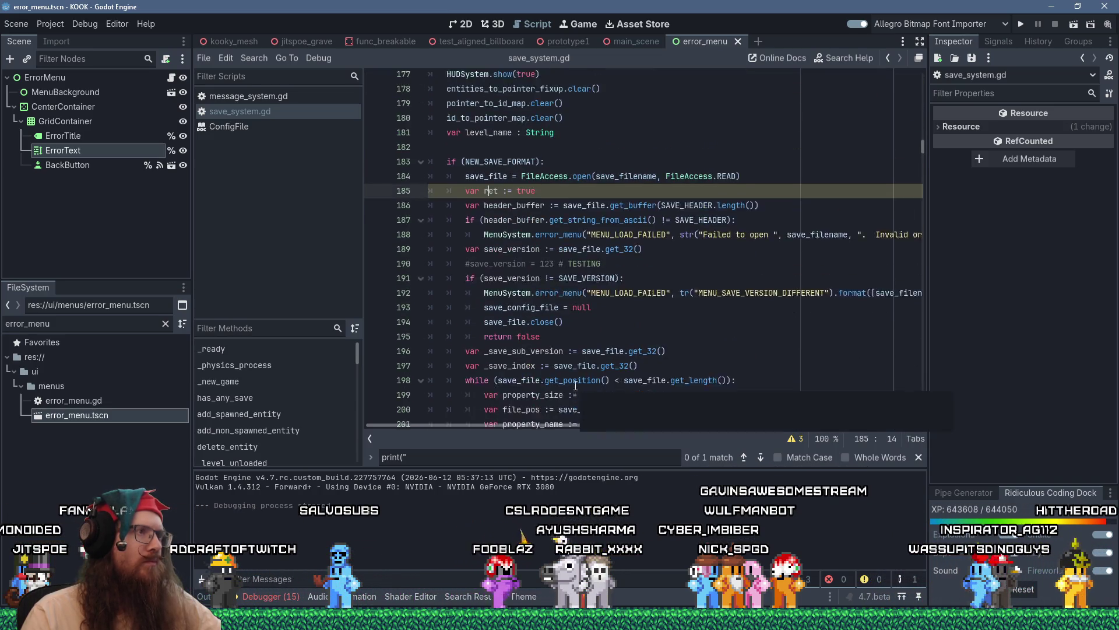
# - Delete the unused var ret := true line, save, and highlight save_file's uses
pyautogui.click(756, 196)
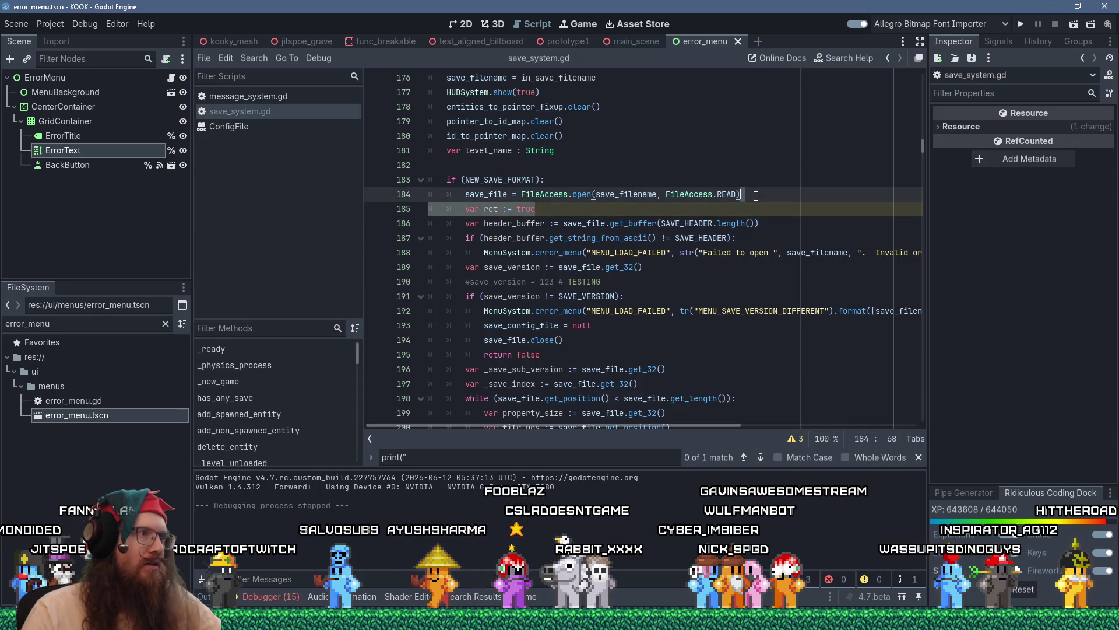
pyautogui.press('Delete')
pyautogui.hotkey('ctrl', 's')
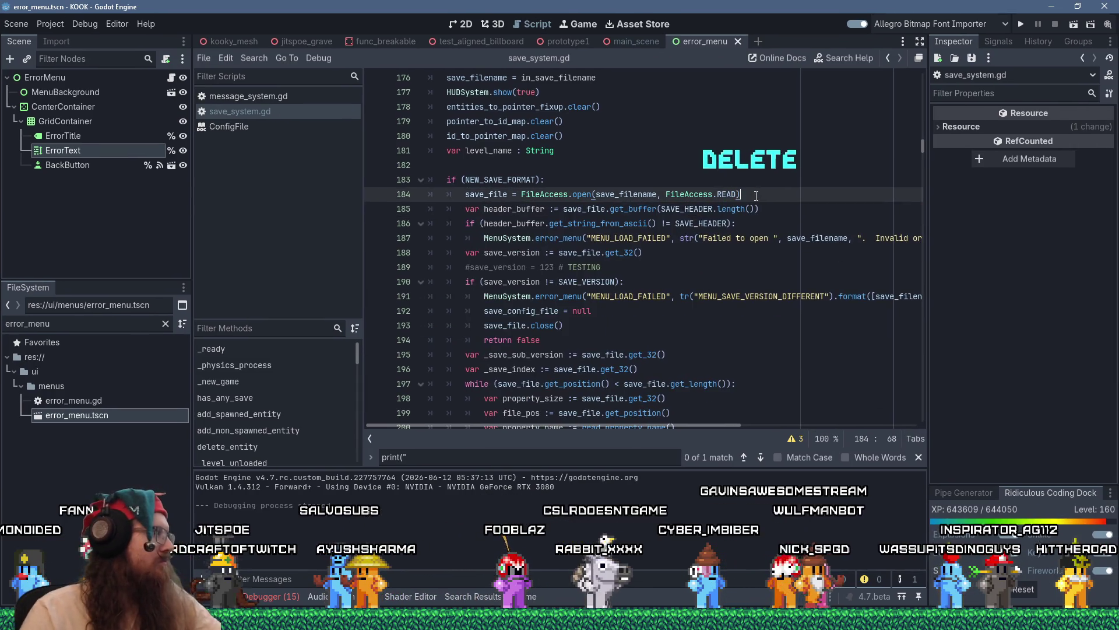
pyautogui.doubleClick(486, 194)
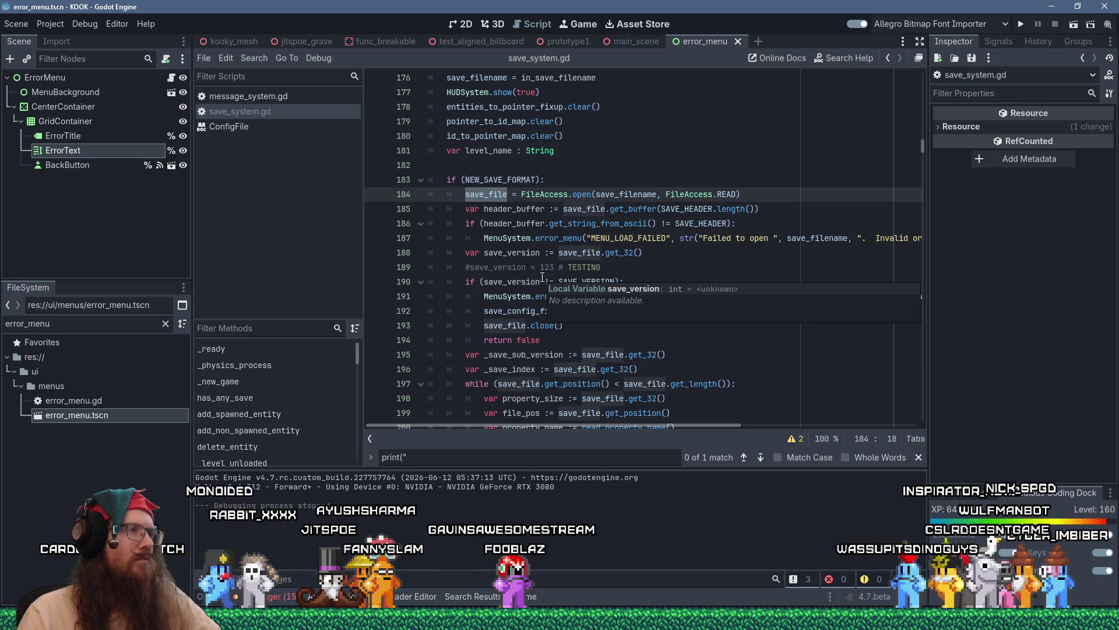
pyautogui.scroll(3, 542, 277)
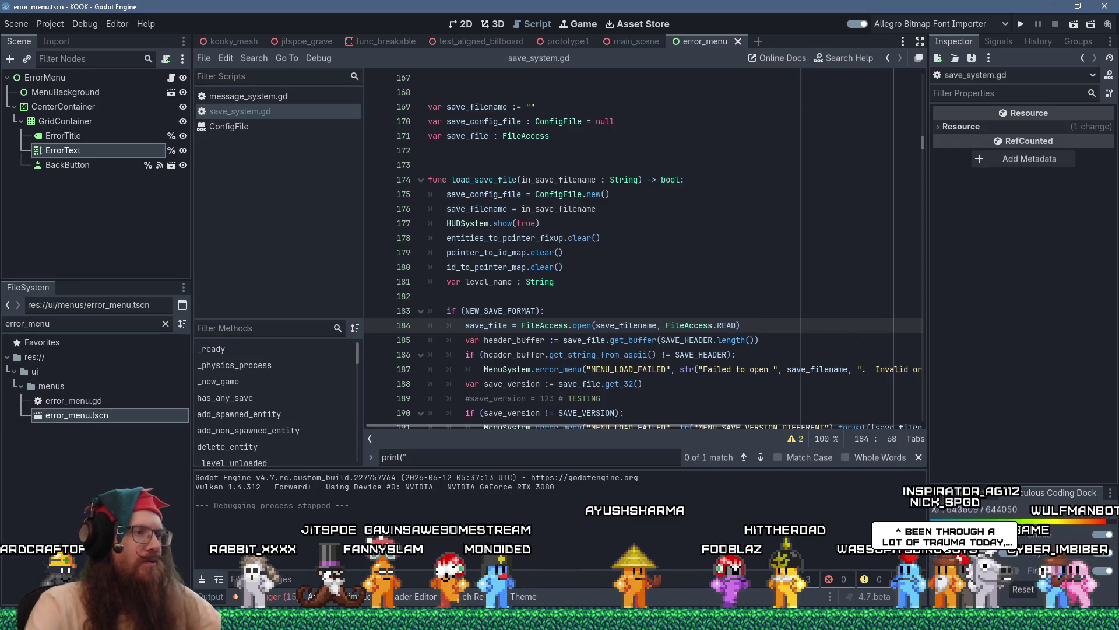
# - Add an if (!save_file): check below the FileAccess.open line
pyautogui.click(747, 321)
pyautogui.press('Return')
pyautogui.write('if (!save_file')
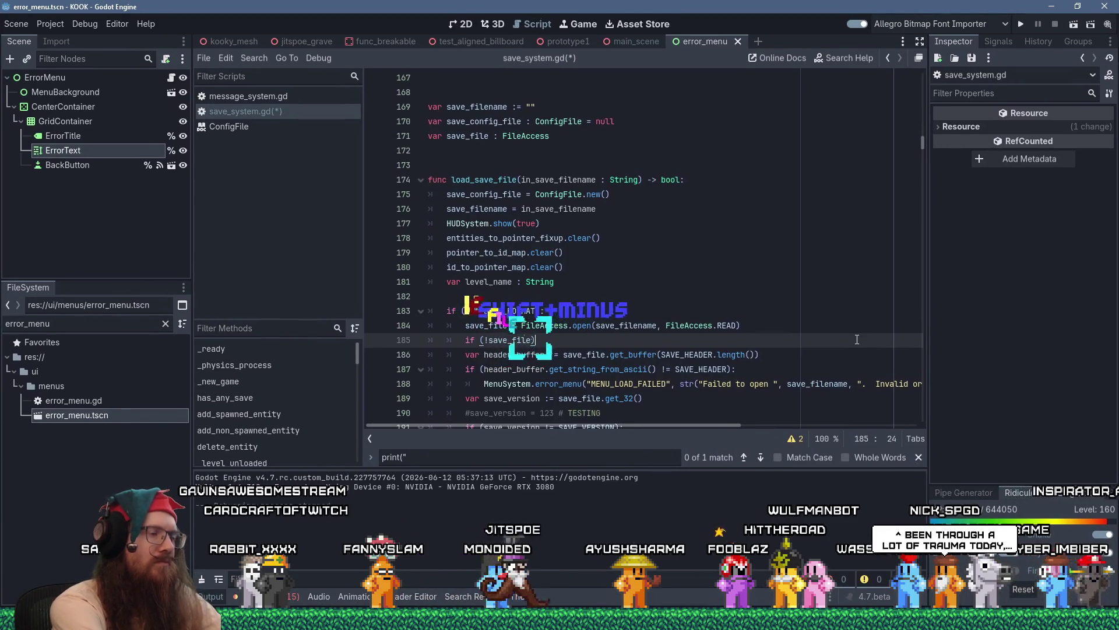
pyautogui.write(':')
pyautogui.press('Return')
pyautogui.write('Menu')
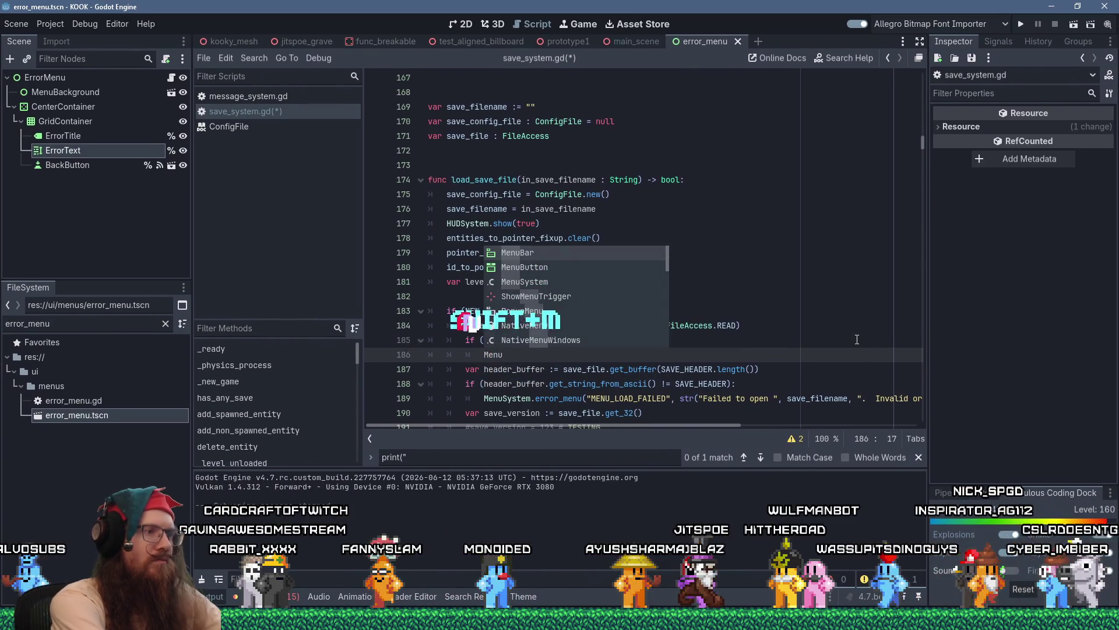
pyautogui.press('Escape')
# - Copy the existing MENU_LOAD_FAILED error_menu call into the new null check
pyautogui.press('Down')
pyautogui.hscroll(3, 857, 339)
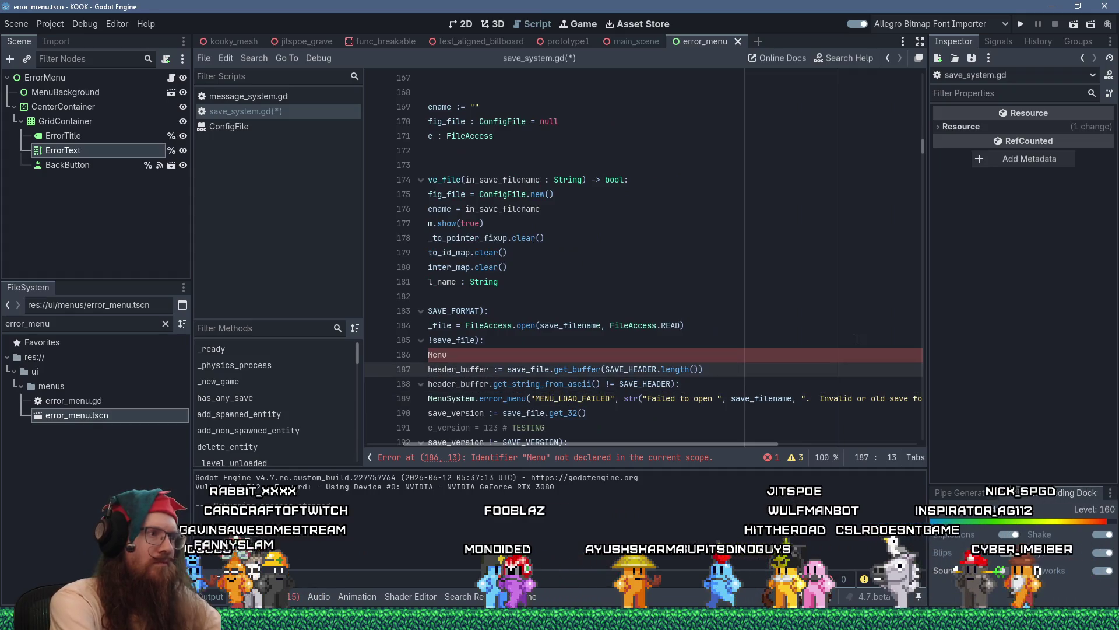
pyautogui.press('Down')
pyautogui.press('Down')
pyautogui.hotkey('shift', 'End')
pyautogui.hotkey('ctrl', 'c')
pyautogui.press('Up')
pyautogui.press('Up')
pyautogui.press('Up')
pyautogui.hotkey('shift', 'End')
pyautogui.hotkey('ctrl', 'v')
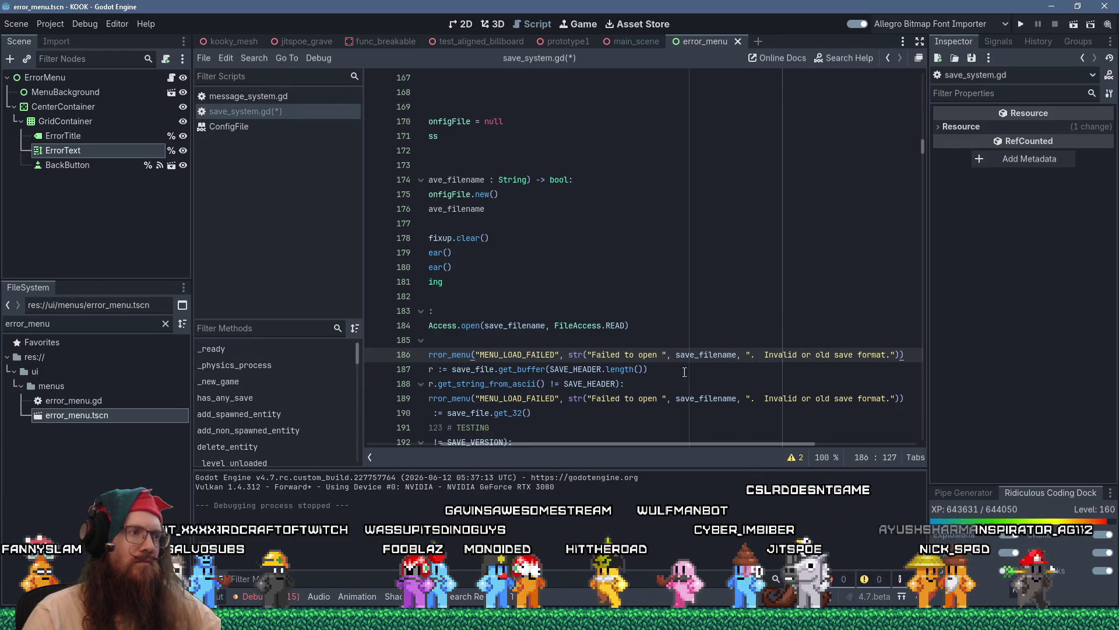
# - Trim the error message to "Failed to open ", save_filename, "."
pyautogui.moveTo(648, 443)
pyautogui.mouseDown()
pyautogui.moveTo(557, 438)
pyautogui.moveTo(639, 439)
pyautogui.mouseUp()
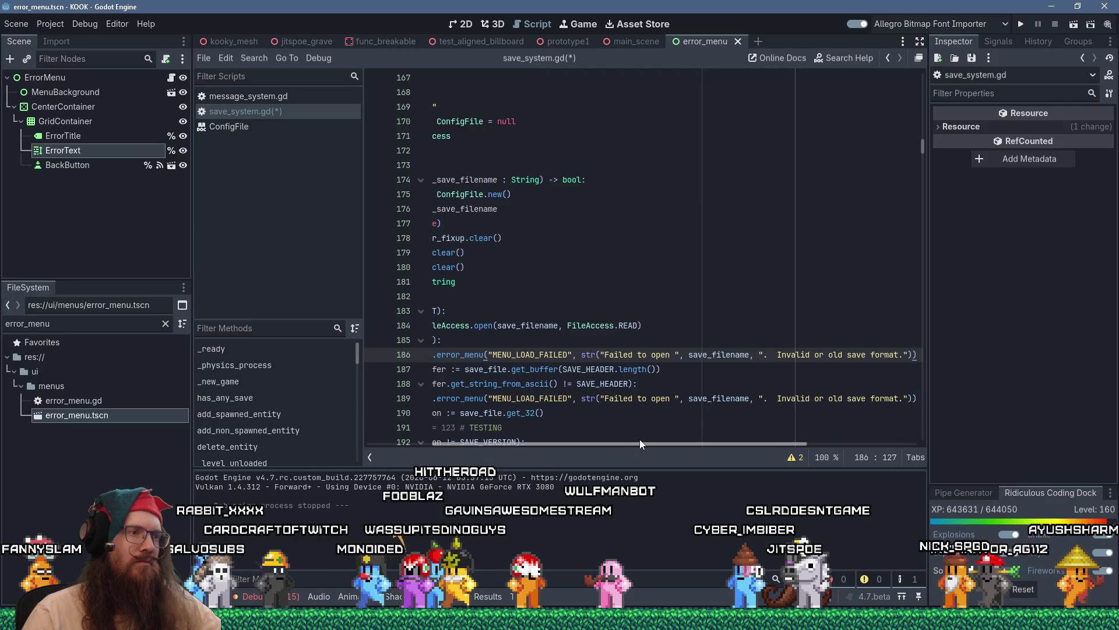
pyautogui.moveTo(764, 355); pyautogui.dragTo(902, 354)
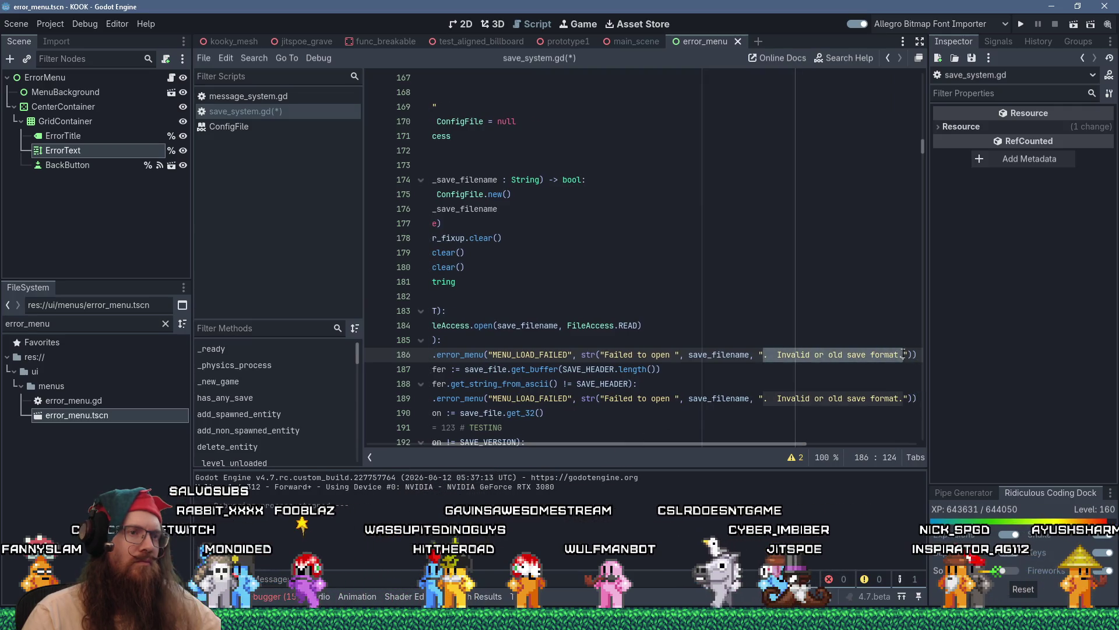
pyautogui.write('.')
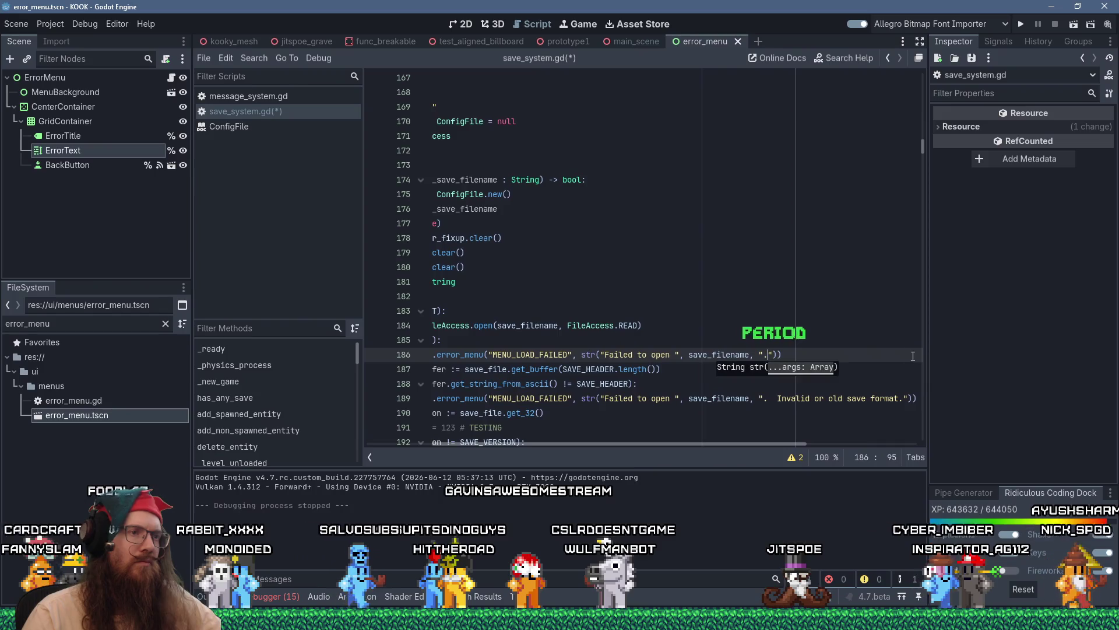
pyautogui.moveTo(609, 443); pyautogui.dragTo(544, 443)
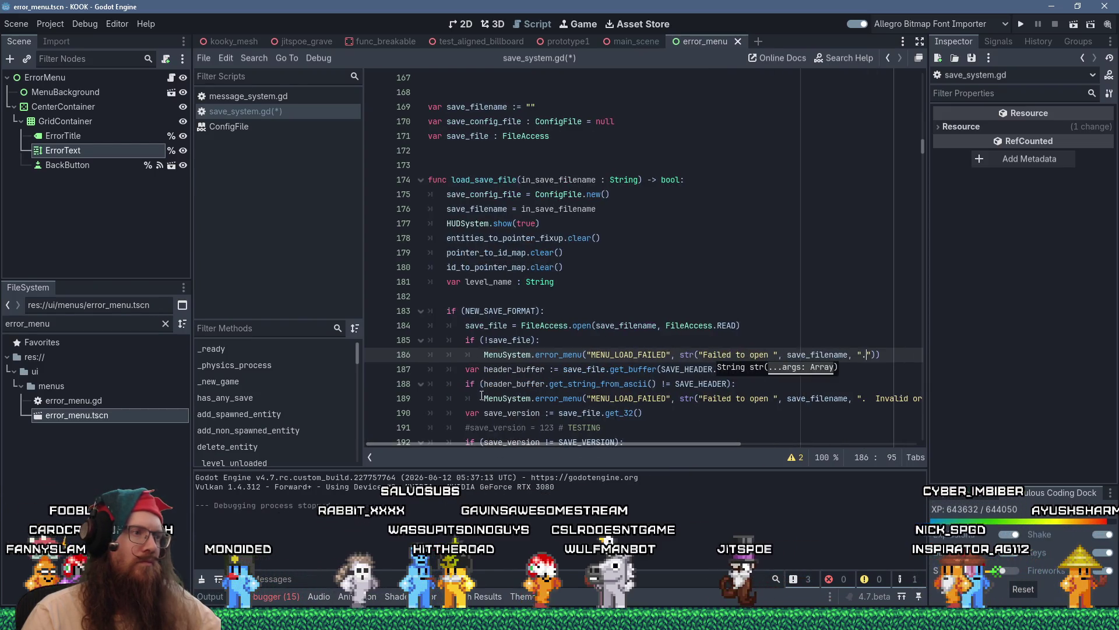
pyautogui.click(472, 369)
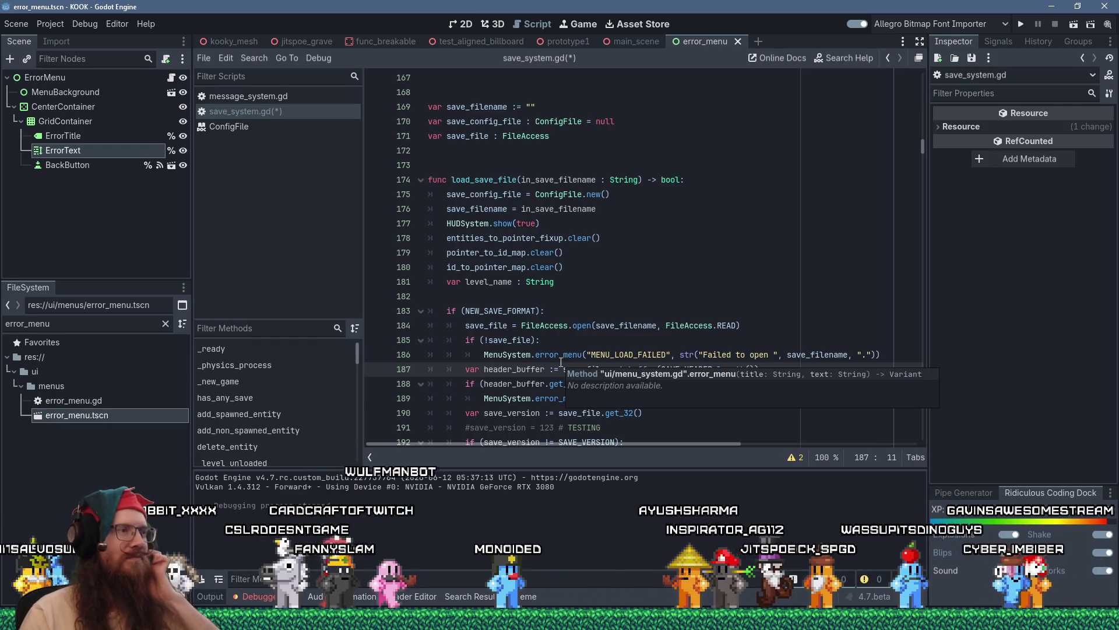
# - Find the Global.difficulty loading line and select the whole line to copy it
pyautogui.scroll(-8, 548, 385)
pyautogui.scroll(-6, 545, 388)
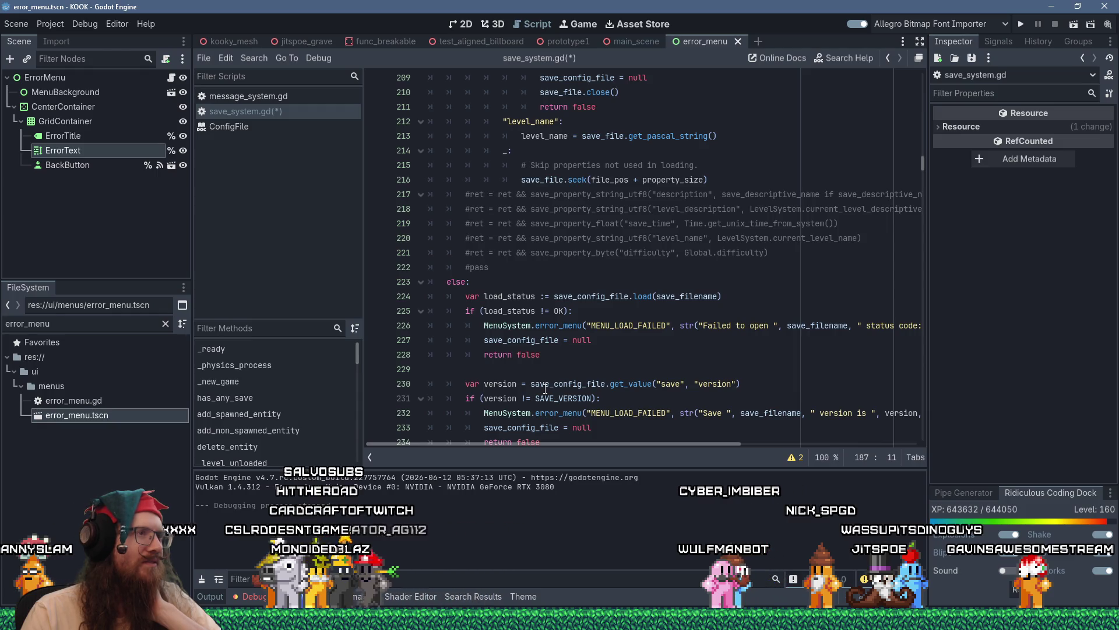
pyautogui.scroll(-4, 545, 389)
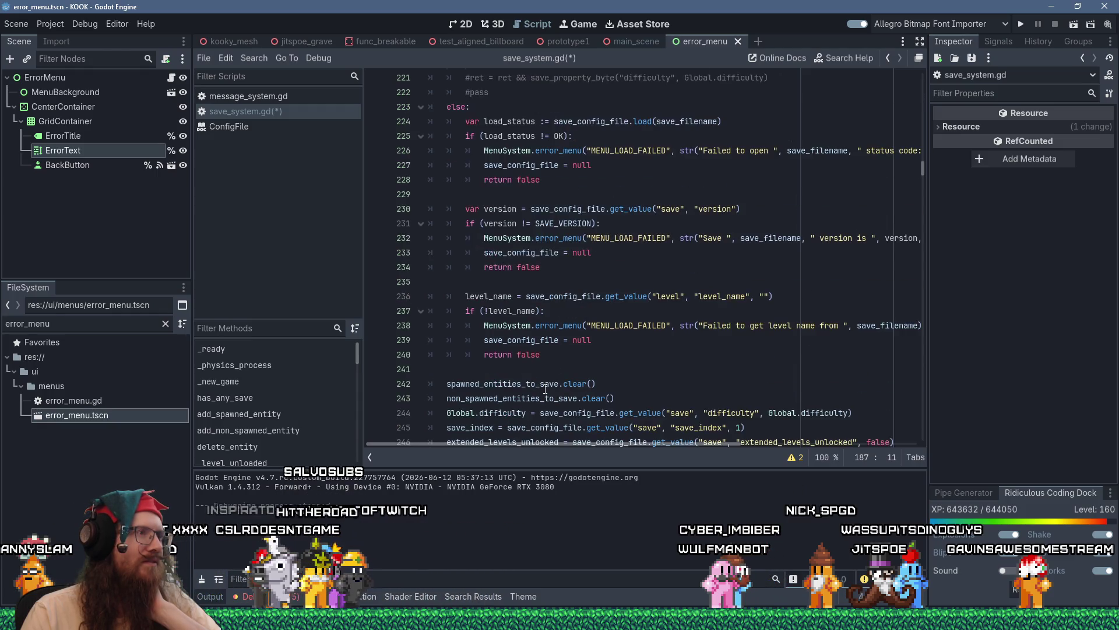
pyautogui.scroll(3, 545, 389)
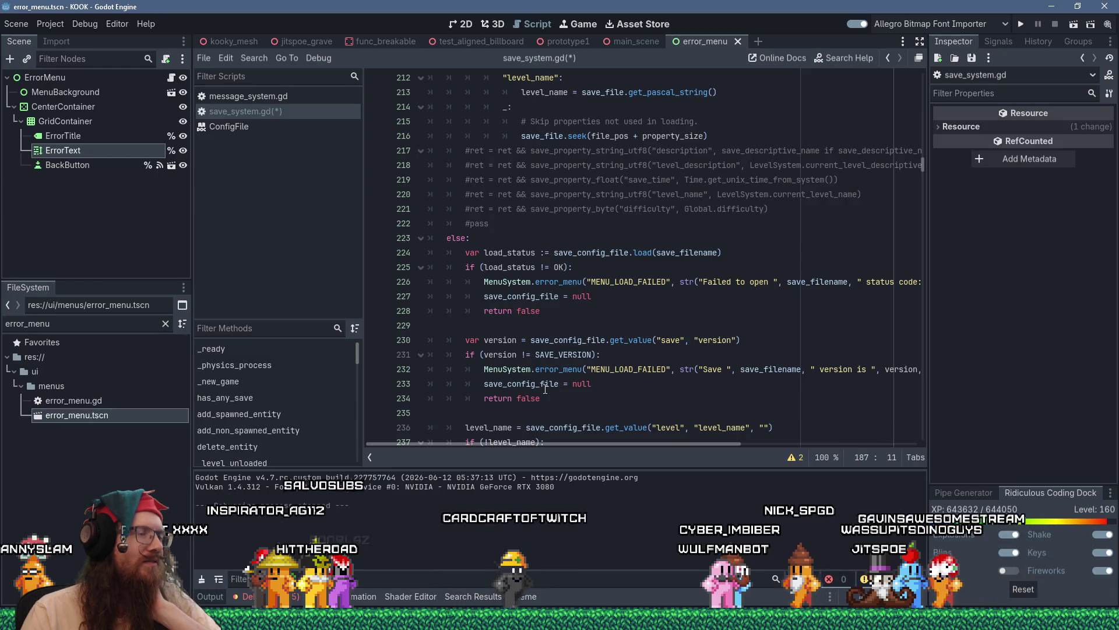
pyautogui.scroll(-3, 545, 389)
pyautogui.scroll(-2, 545, 389)
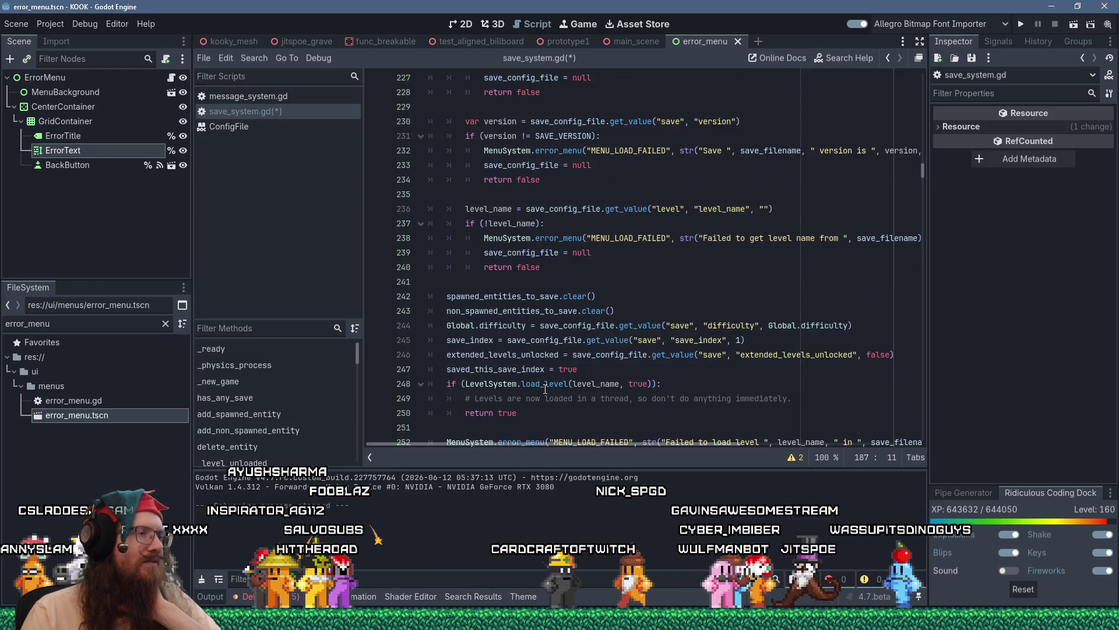
pyautogui.scroll(-3, 545, 390)
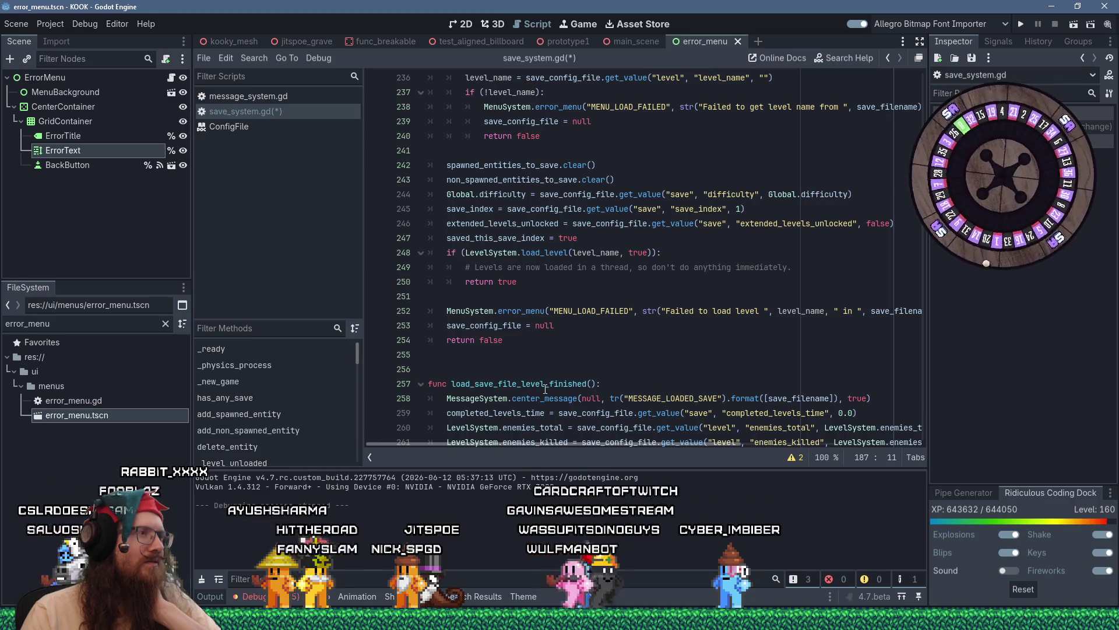
pyautogui.scroll(2, 502, 284)
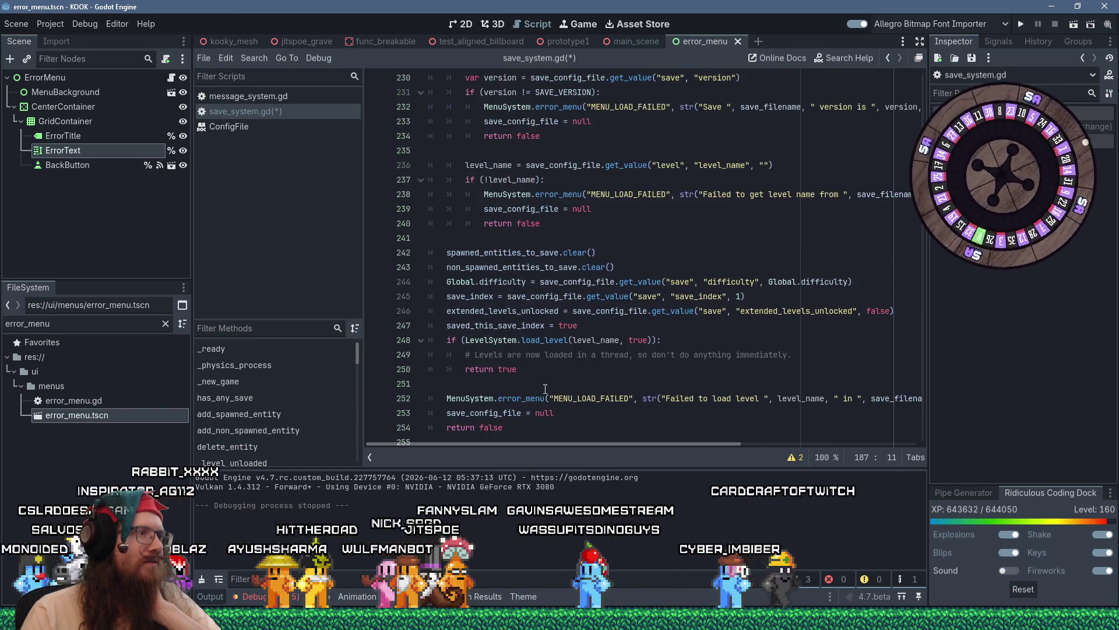
pyautogui.click(502, 282)
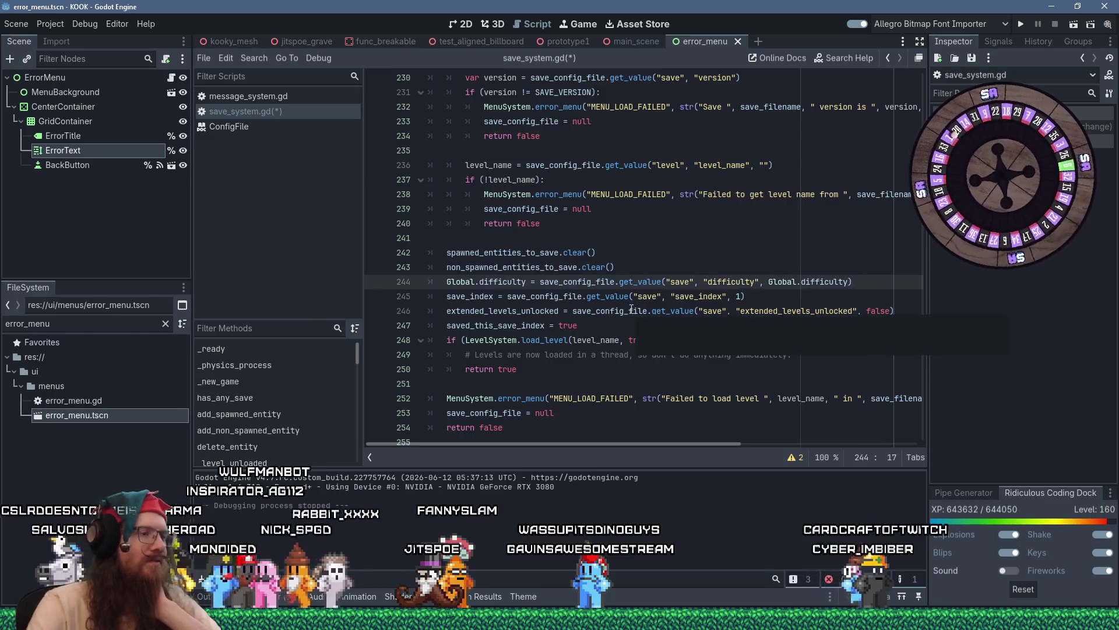
pyautogui.press('End')
pyautogui.hotkey('shift', 'Home')
pyautogui.hotkey('ctrl', 'c')
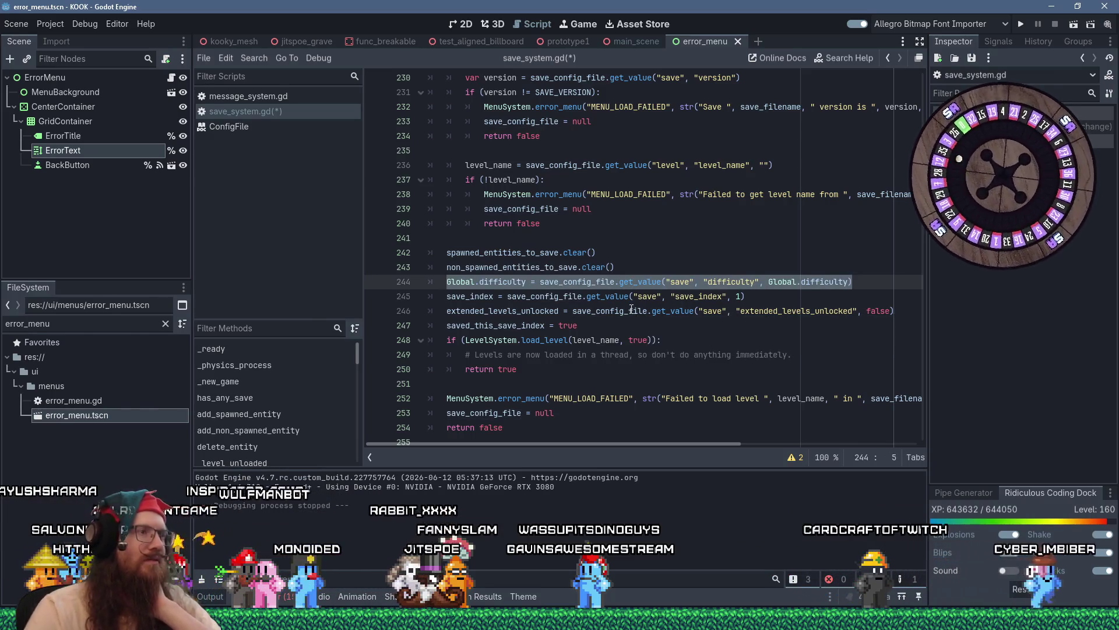
# - Add a "difficulty": case after level_name setting Global.difficulty = save_file.get_8(), then search for "dif"
pyautogui.scroll(10, 632, 309)
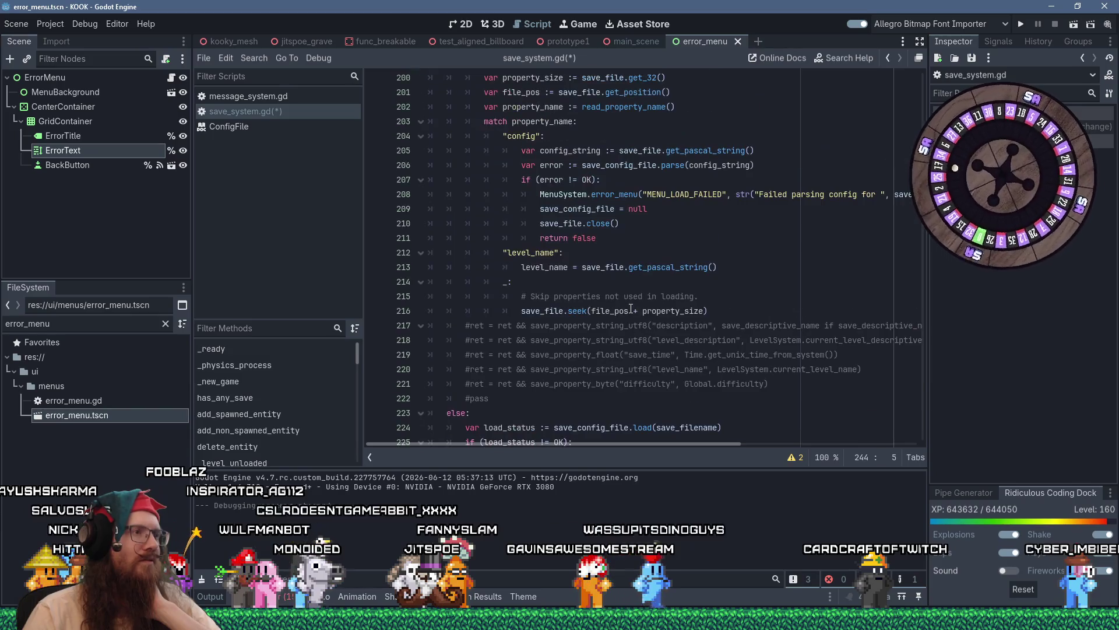
pyautogui.click(750, 269)
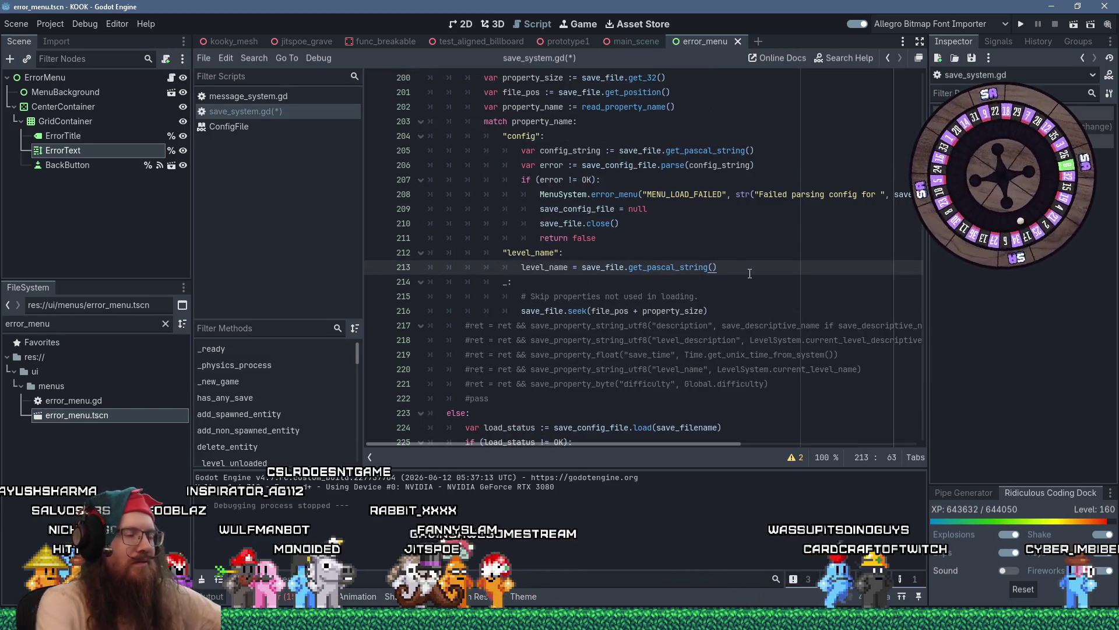
pyautogui.press('Return')
pyautogui.press('BackSpace')
pyautogui.press('BackSpace')
pyautogui.write('"')
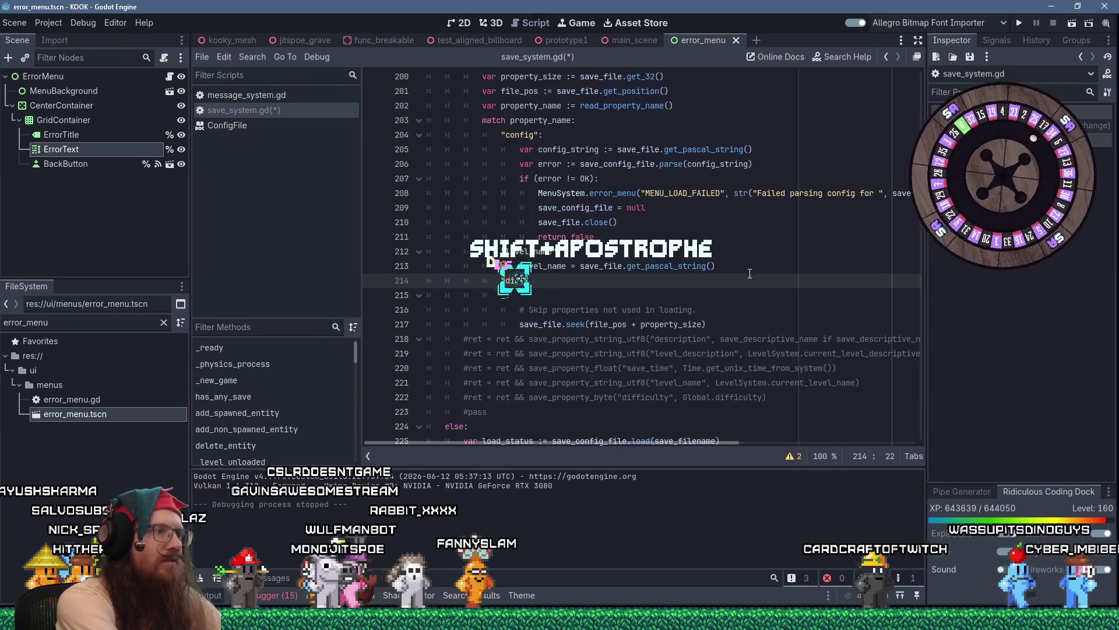
pyautogui.write('difficulty":')
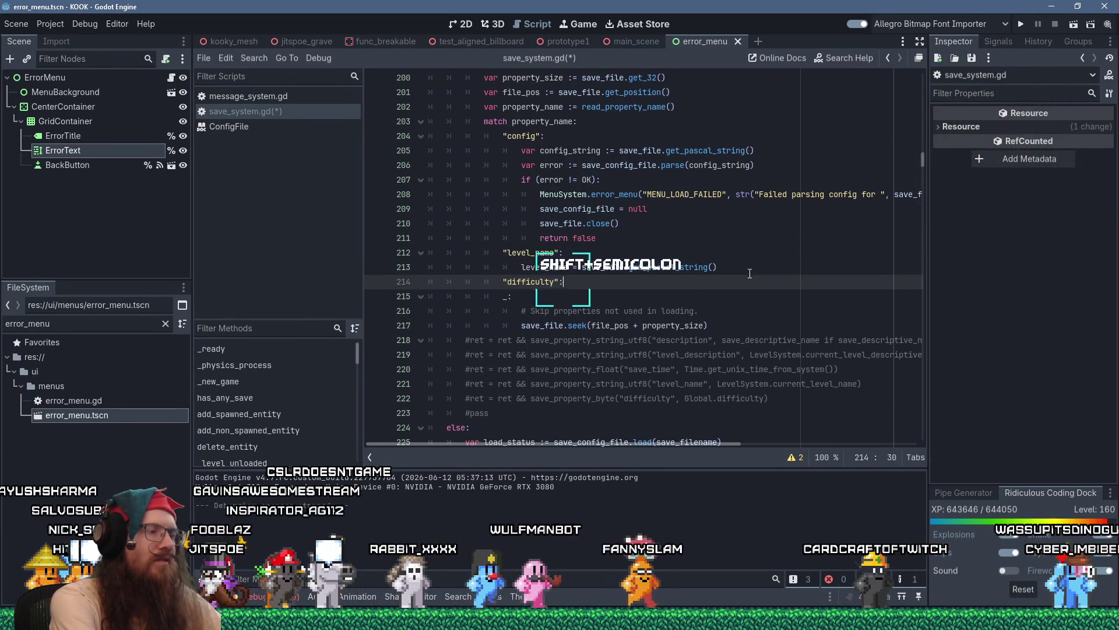
pyautogui.press('Return')
pyautogui.hotkey('ctrl', 'v')
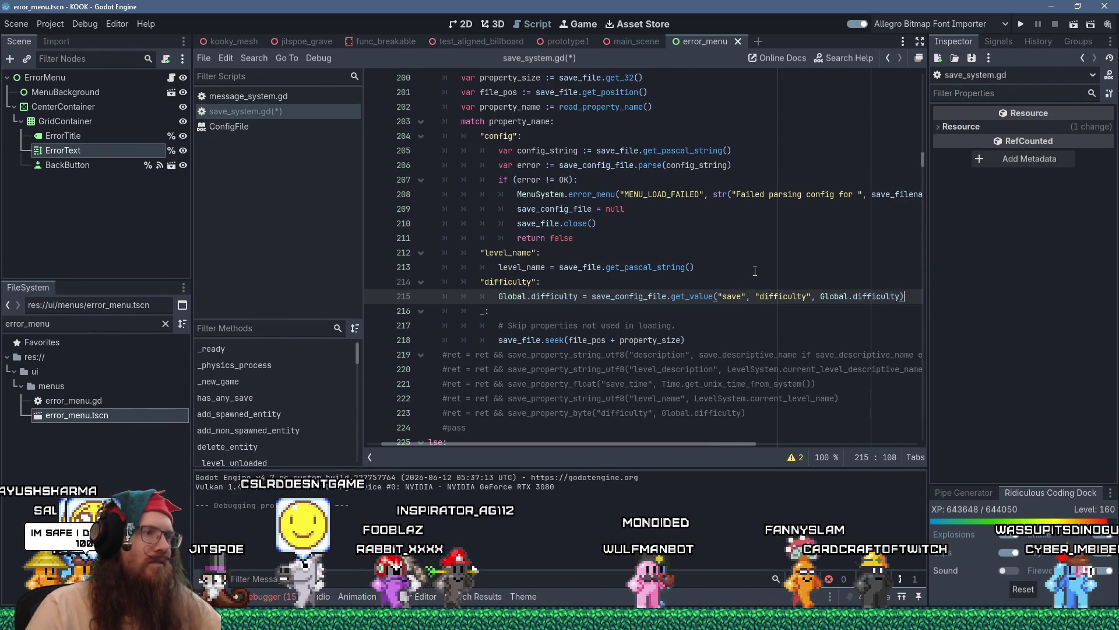
pyautogui.moveTo(591, 296); pyautogui.dragTo(904, 296)
pyautogui.write('save_')
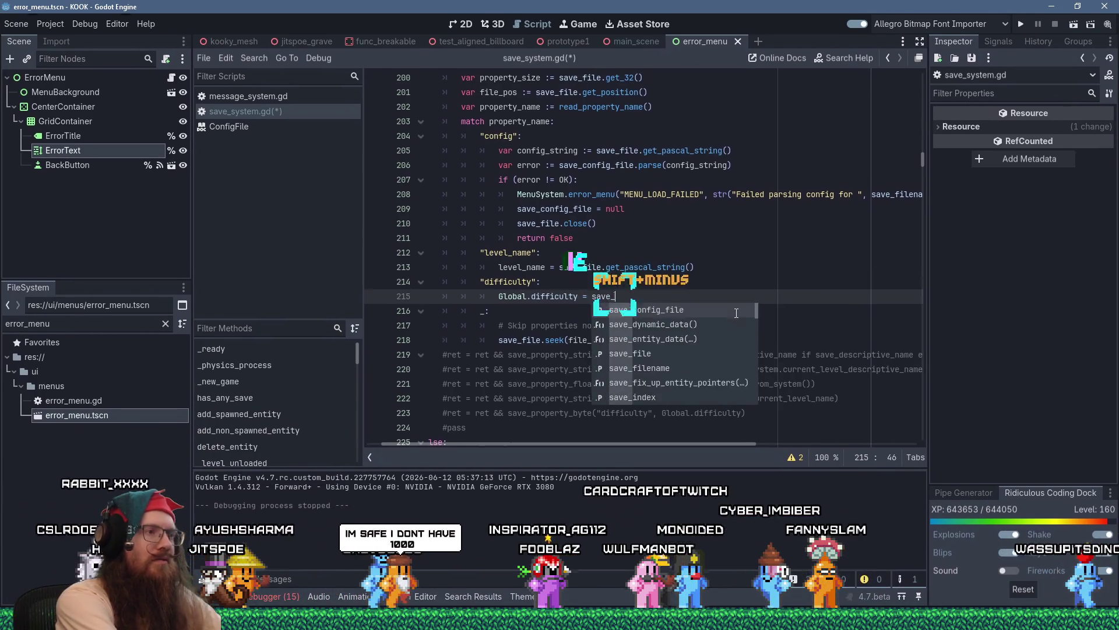
pyautogui.write('file.get_8(')
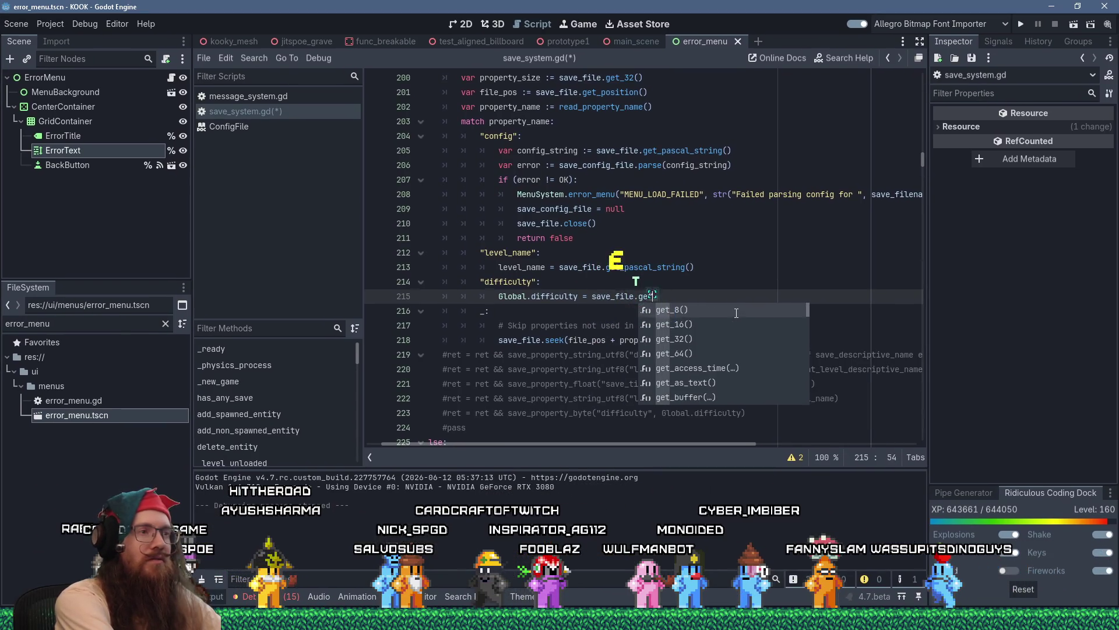
pyautogui.press('Return')
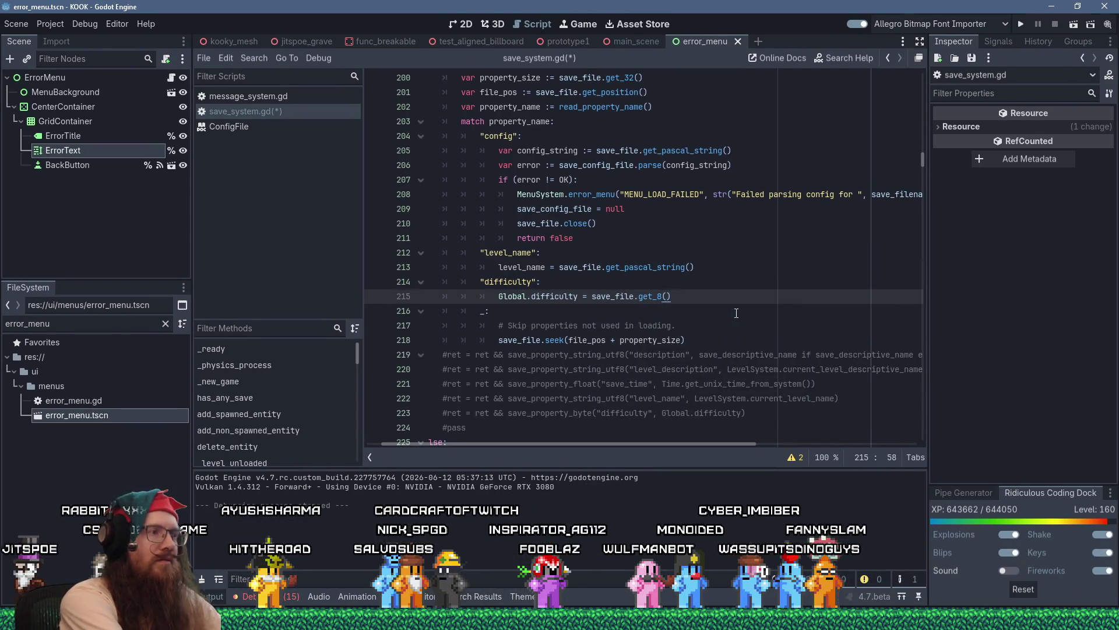
pyautogui.hotkey('ctrl', 'f')
pyautogui.write('"diffi')
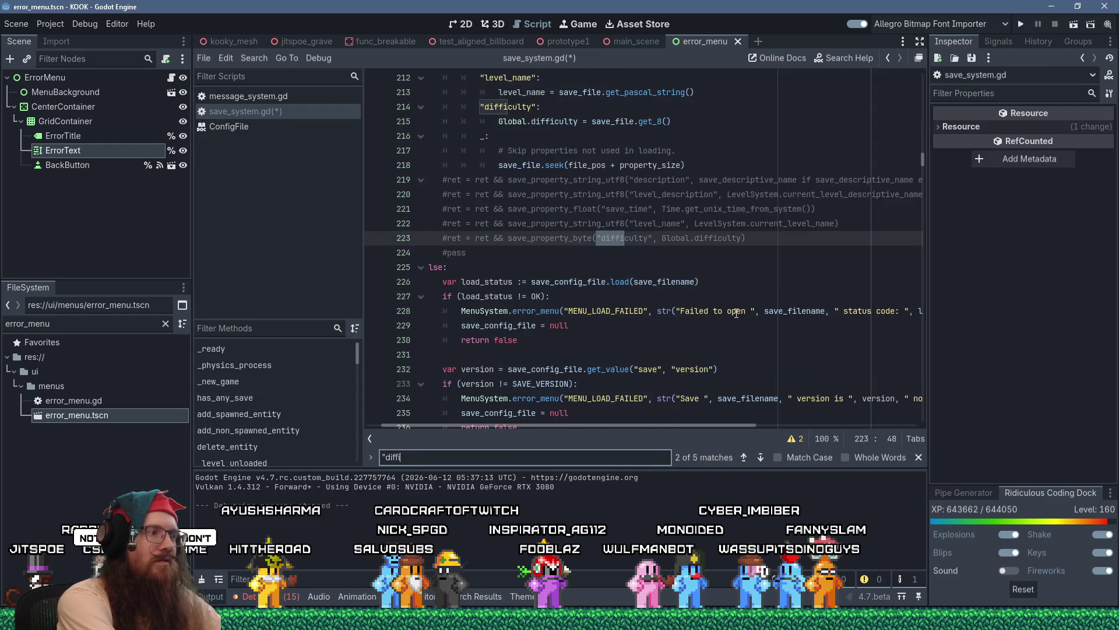
pyautogui.write('"')
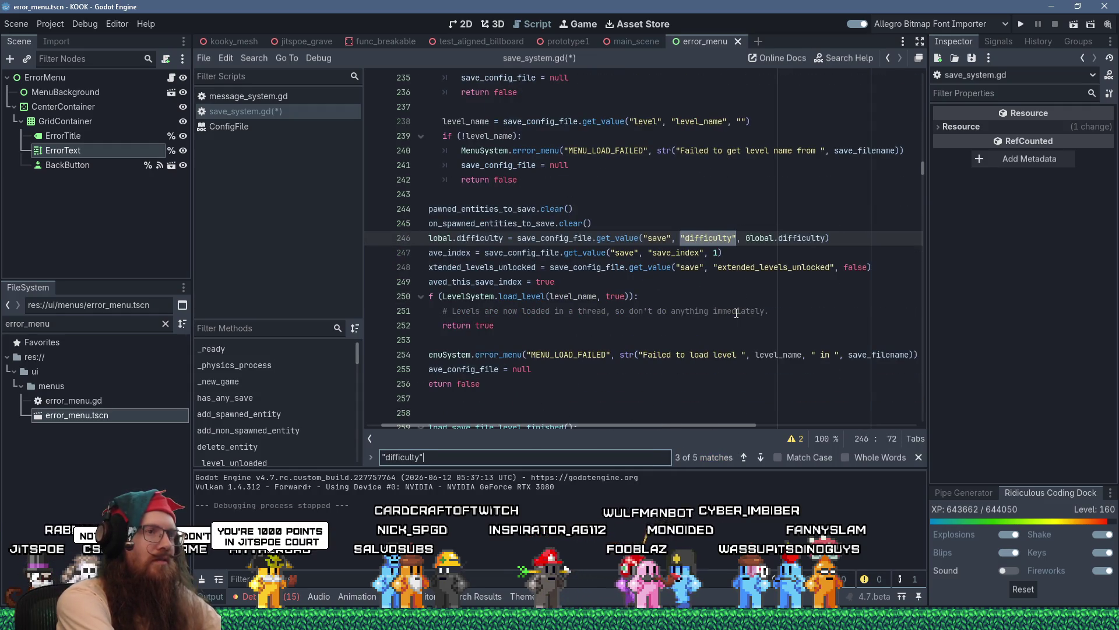
# - Step back and forth through the "difficulty" search matches in the script
pyautogui.press('Return')
pyautogui.press('Return')
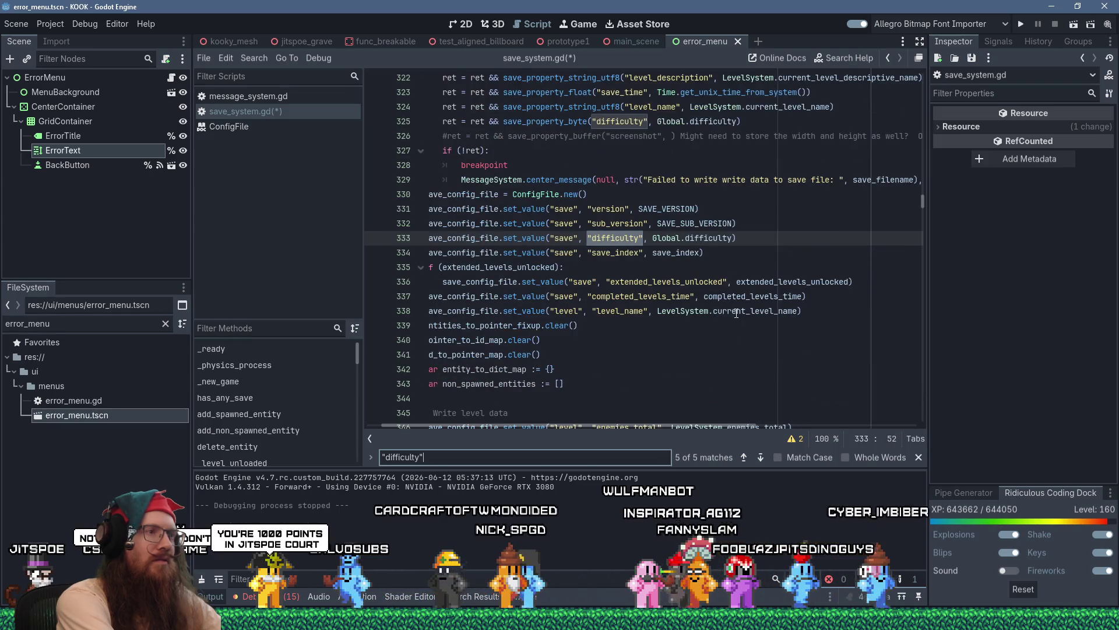
pyautogui.hotkey('shift', 'Return')
pyautogui.hotkey('shift', 'Return')
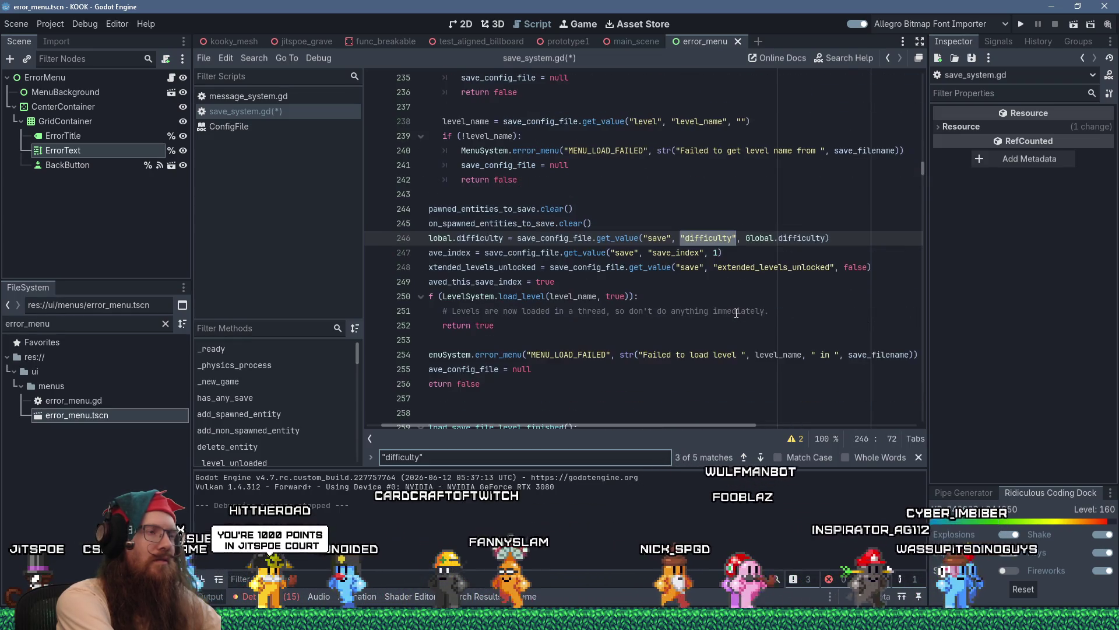
pyautogui.press('Return')
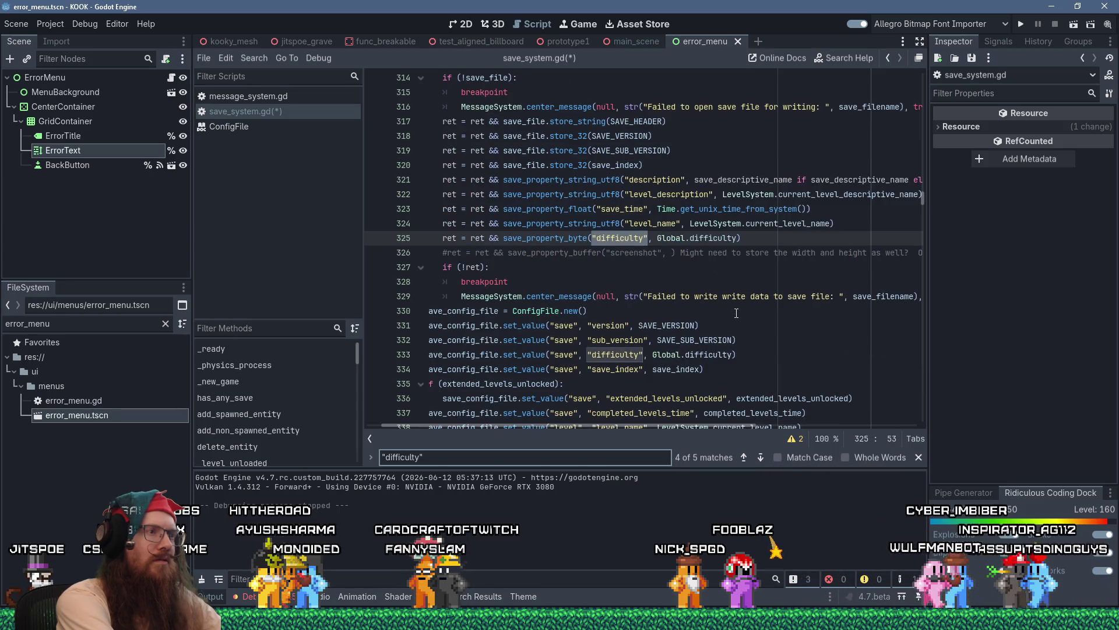
pyautogui.press('Return')
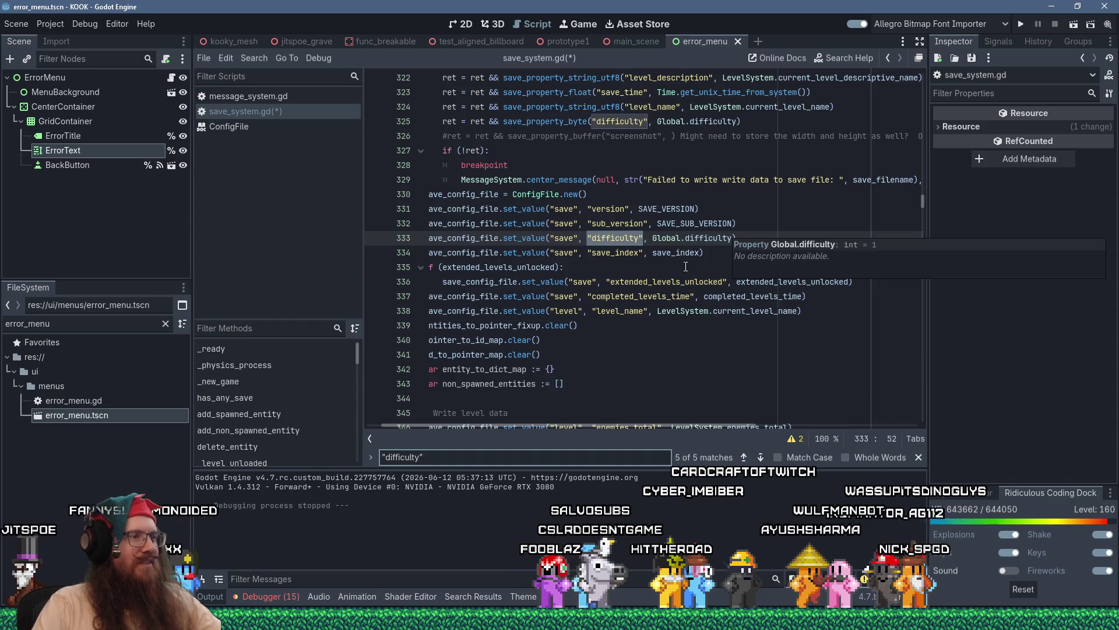
pyautogui.scroll(-3, 681, 290)
pyautogui.hscroll(-2, 594, 431)
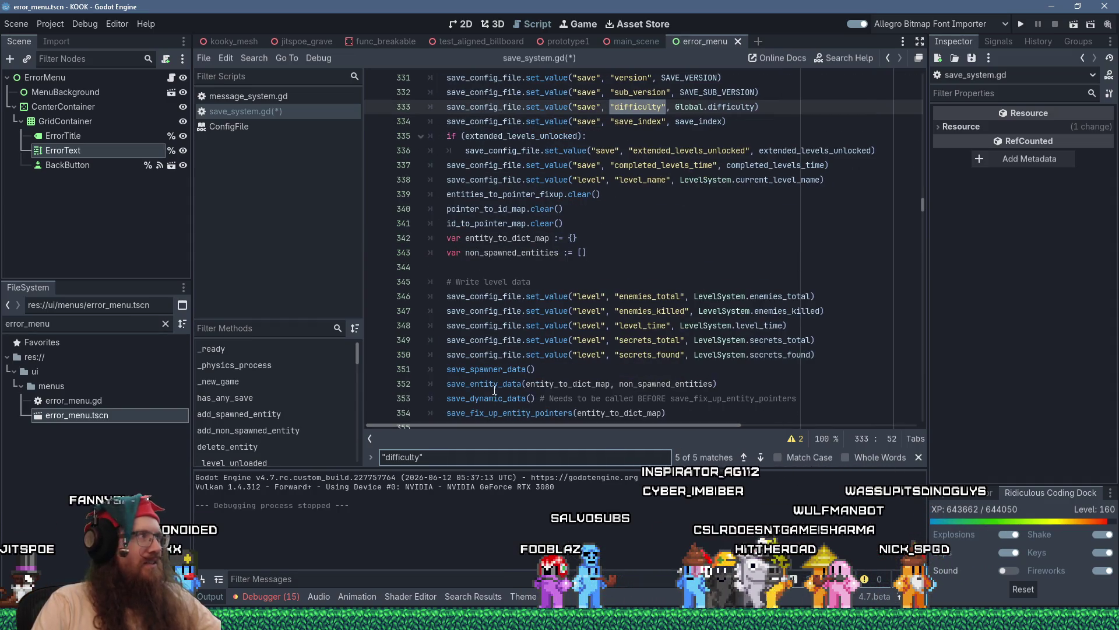
pyautogui.moveTo(553, 226)
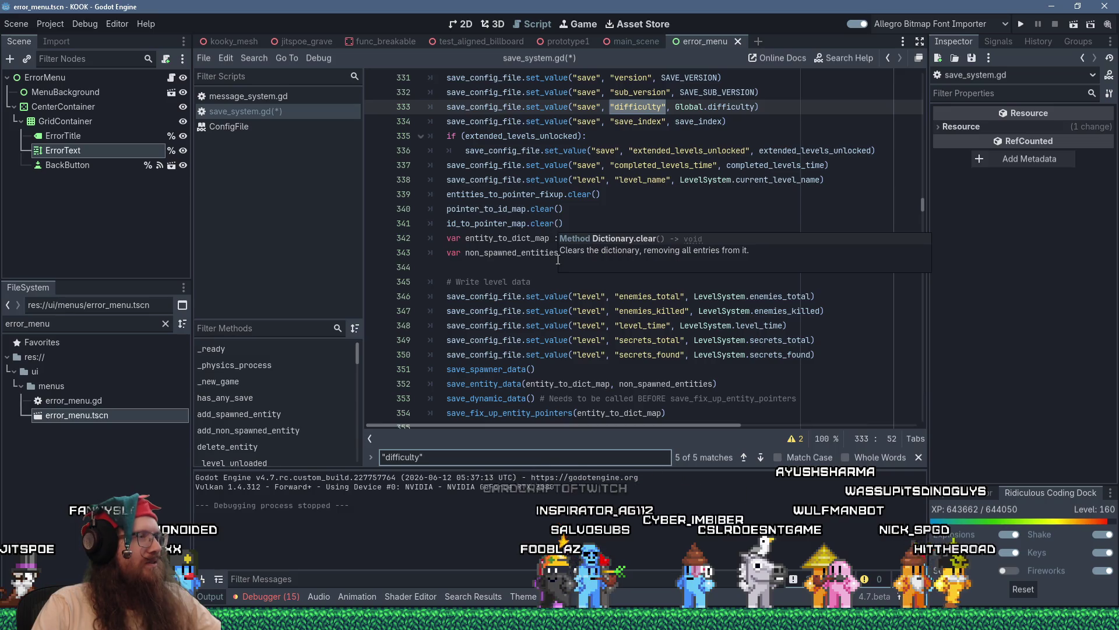
pyautogui.scroll(9, 558, 259)
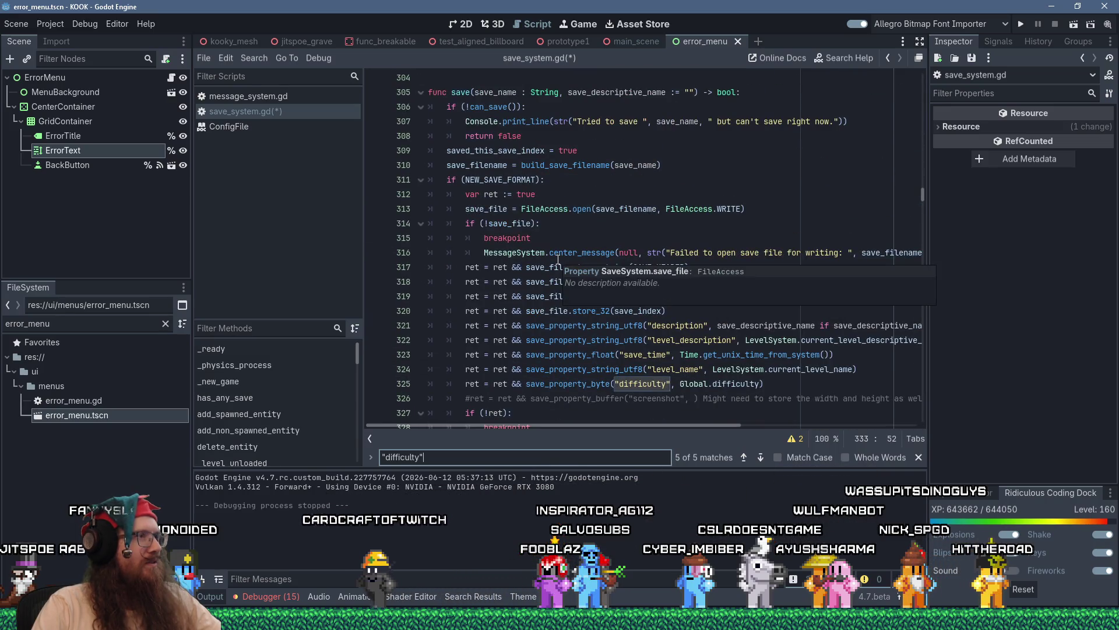
pyautogui.scroll(8, 600, 210)
# - Search for save_list, go to the load_save_list definition, and put the caret on line 865
pyautogui.click(641, 204)
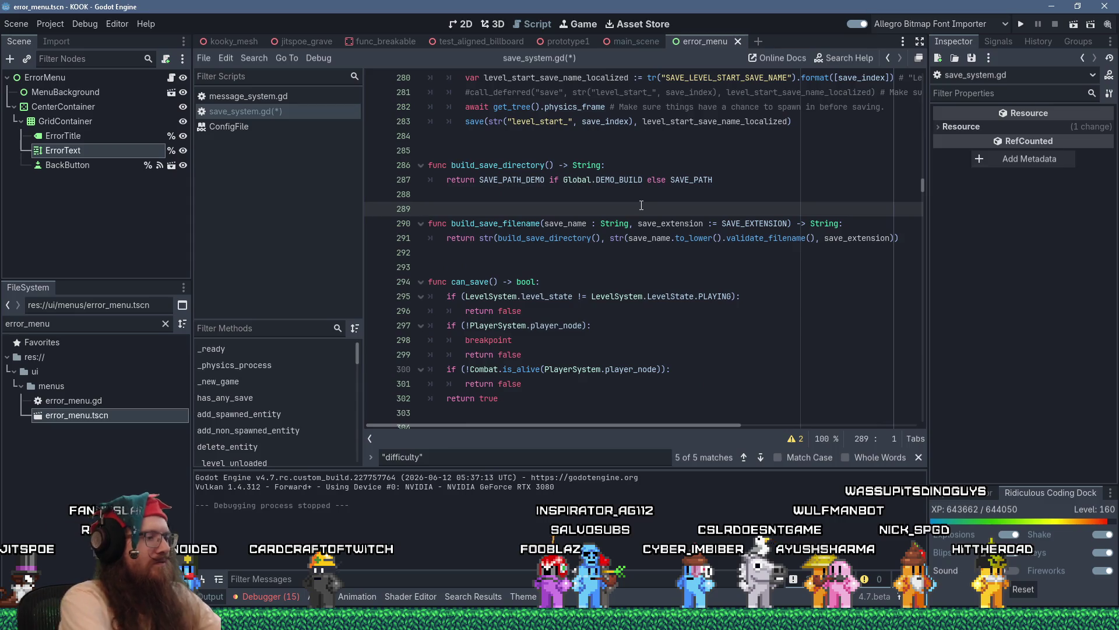
pyautogui.hotkey('ctrl', 'f')
pyautogui.write('save_list')
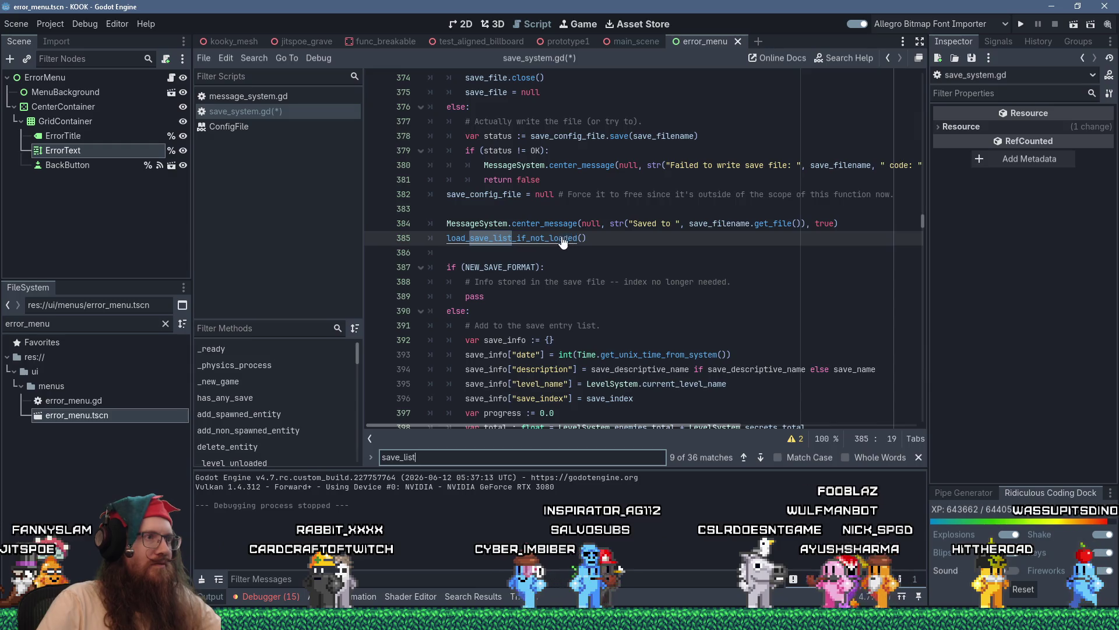
pyautogui.keyDown('ctrl'); pyautogui.click(524, 238); pyautogui.keyUp('ctrl')
pyautogui.keyDown('ctrl'); pyautogui.click(498, 267); pyautogui.keyUp('ctrl')
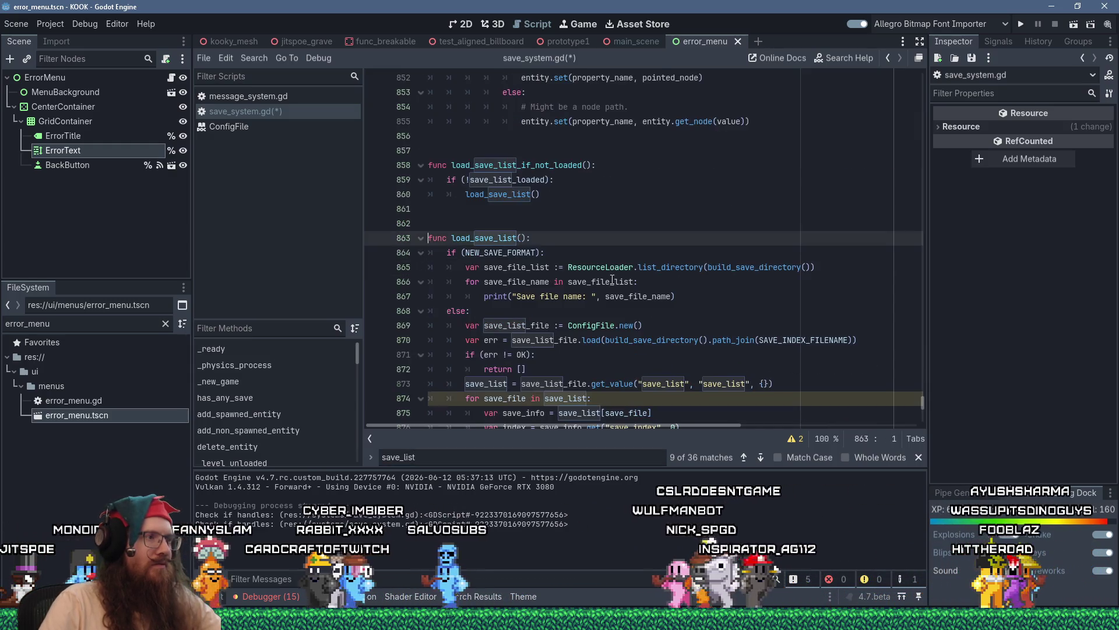
pyautogui.scroll(-2, 612, 280)
pyautogui.moveTo(591, 238)
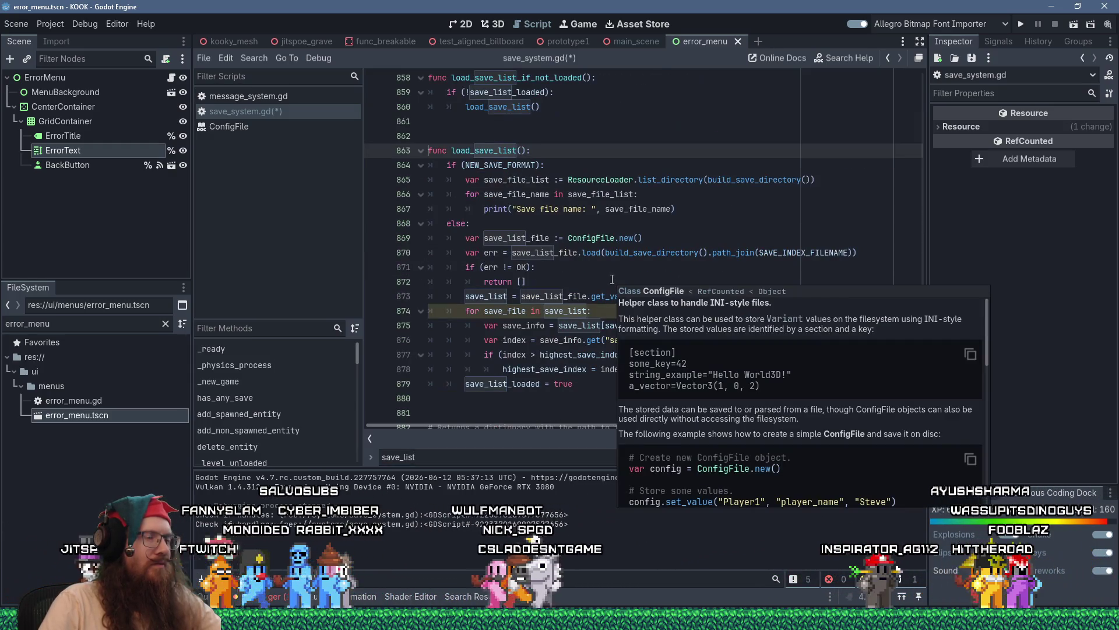
pyautogui.click(466, 180)
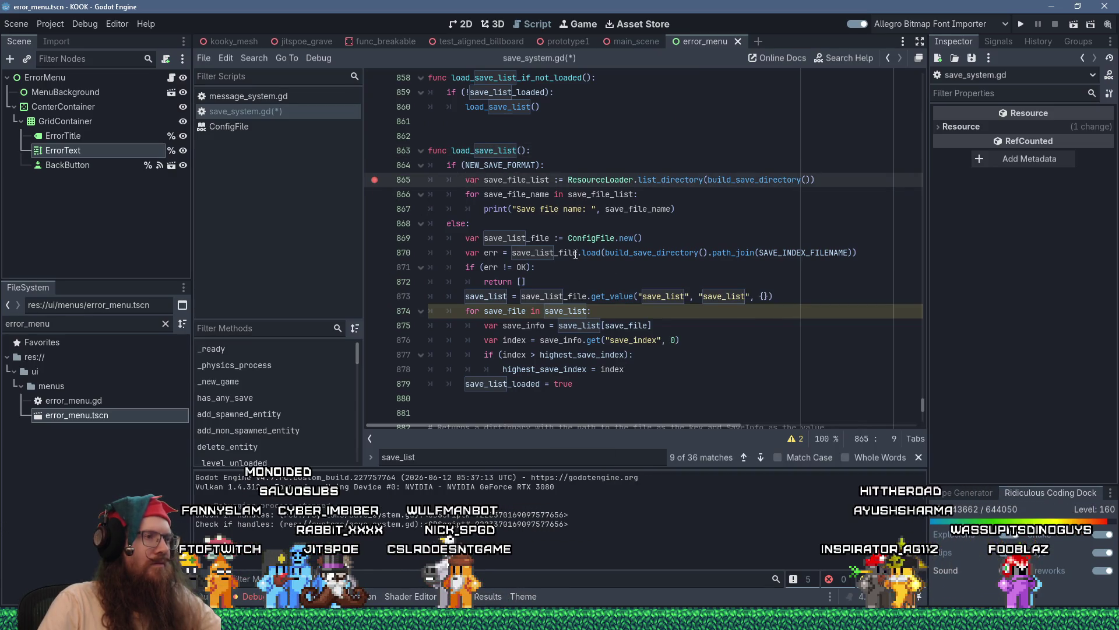
pyautogui.moveTo(574, 253)
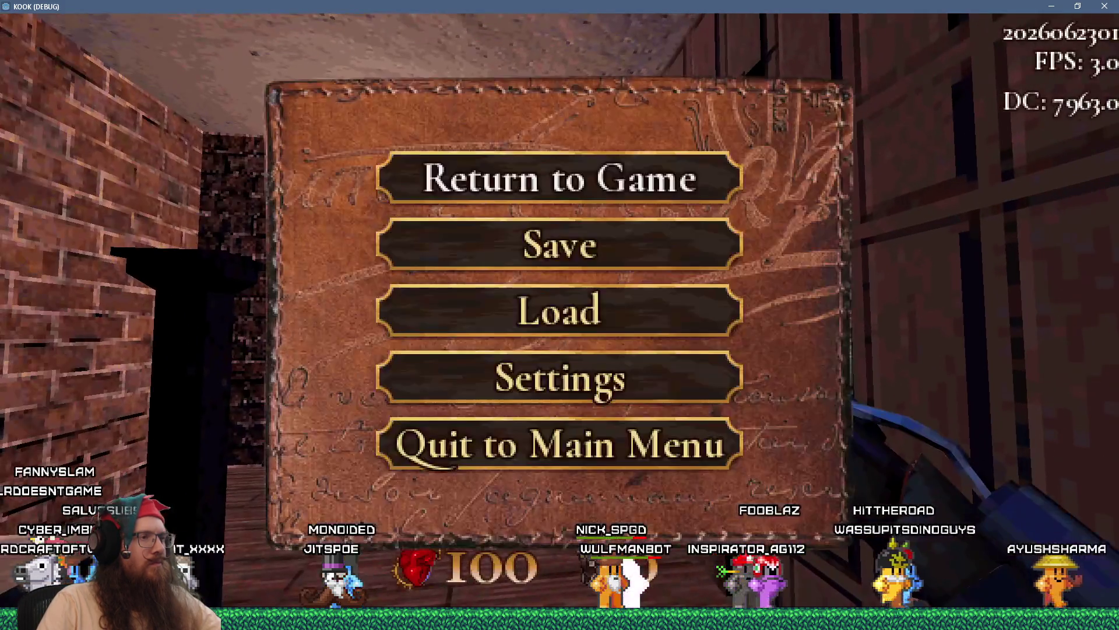
# - Hit the breakpoint via the game's Load, step over line 865, see save_file_list empty, open build_save_directory
pyautogui.click(566, 332)
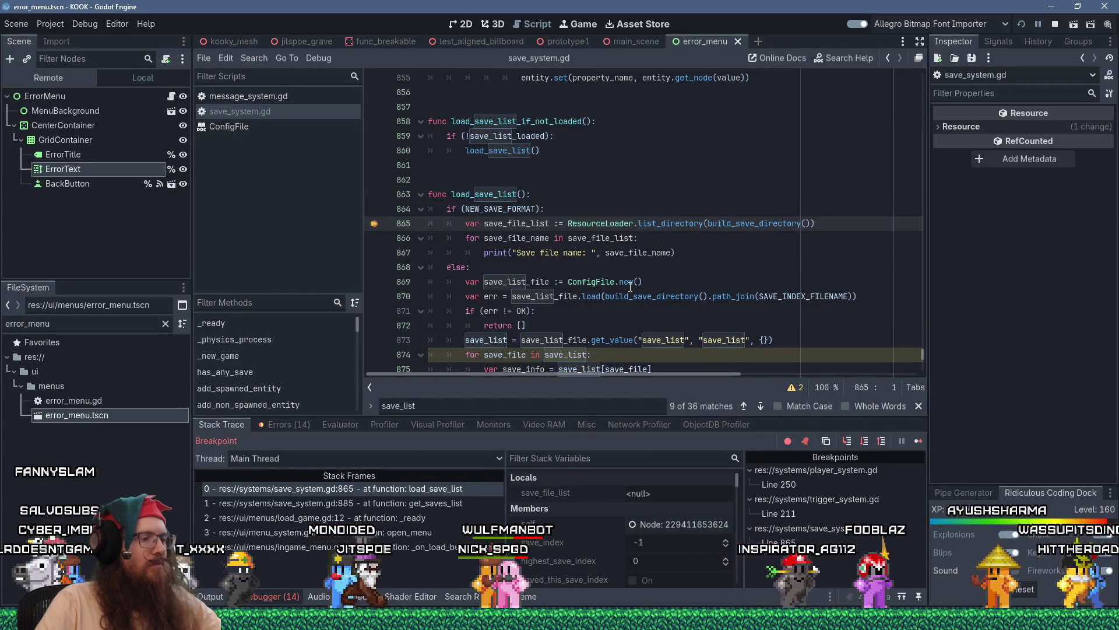
pyautogui.press('F10')
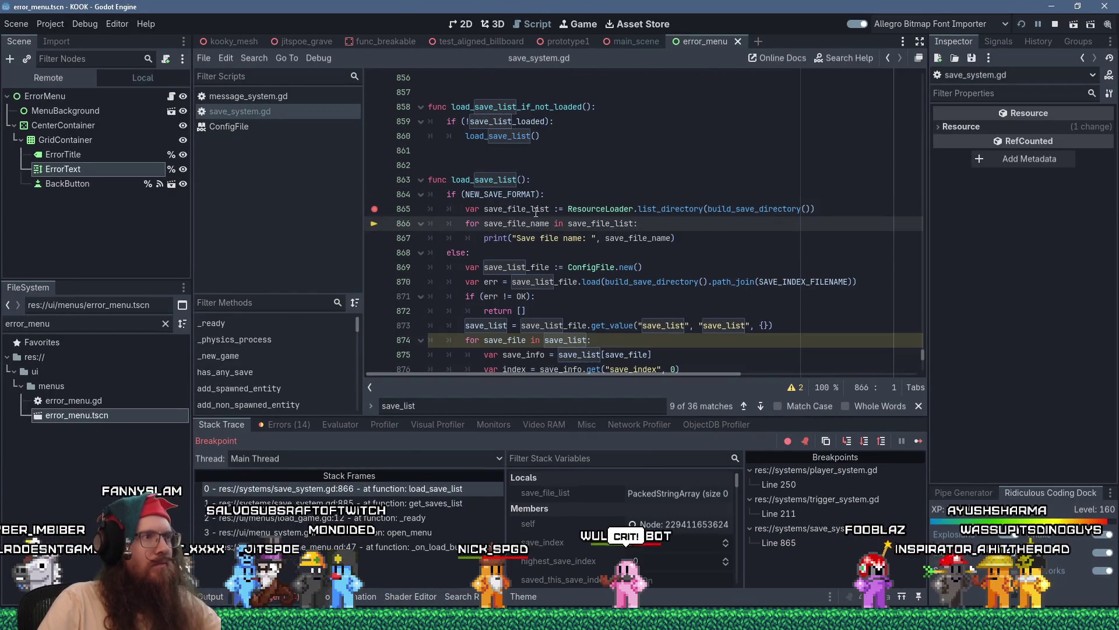
pyautogui.moveTo(532, 209)
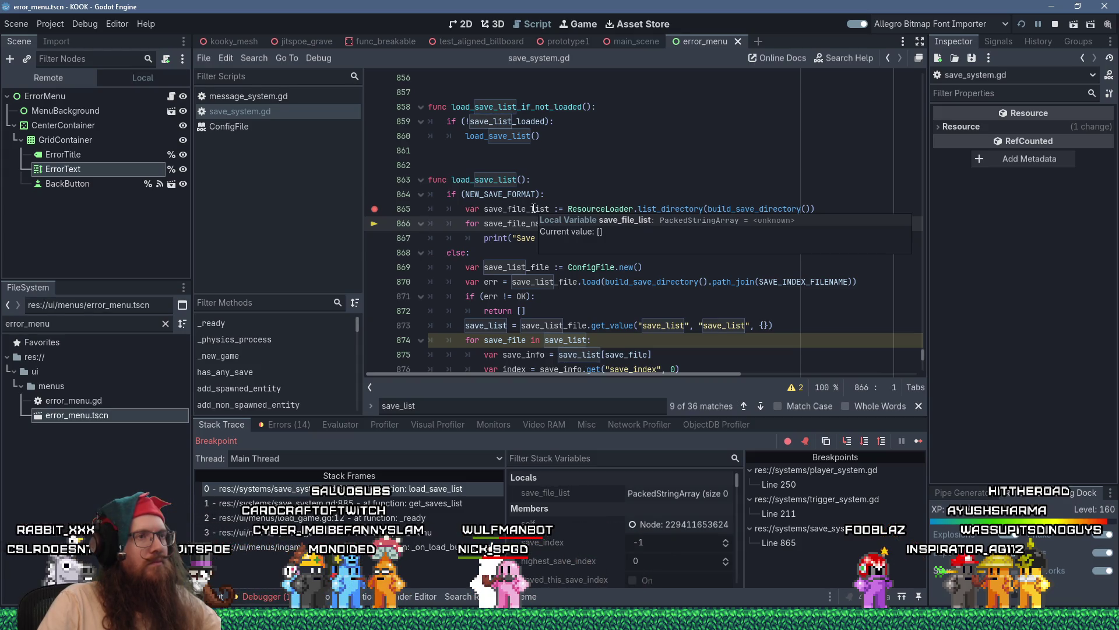
pyautogui.moveTo(734, 209)
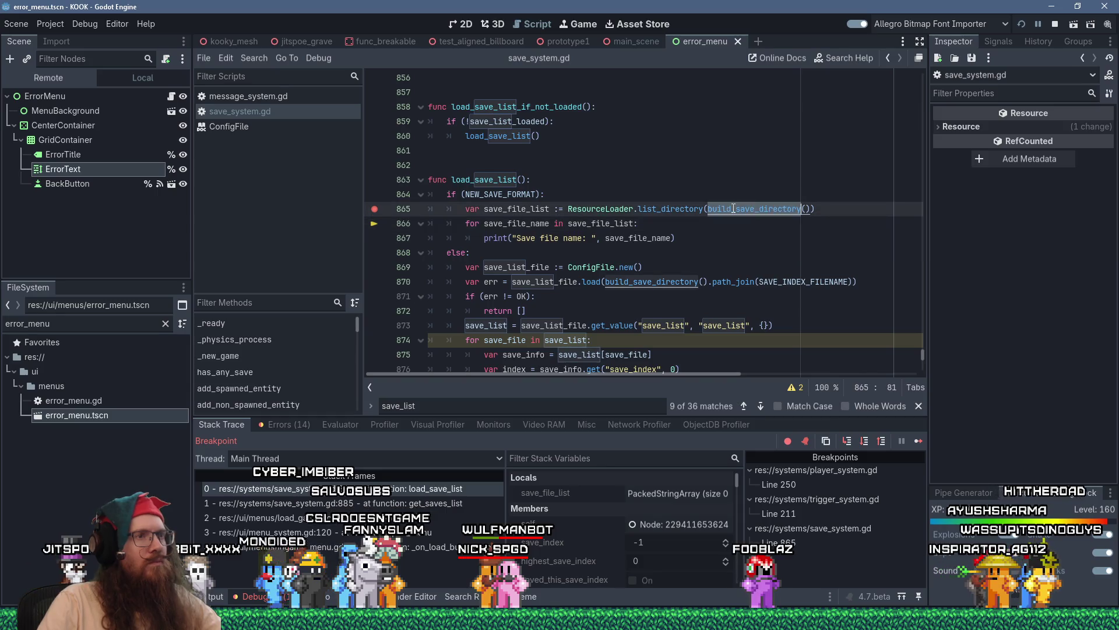
pyautogui.keyDown('ctrl'); pyautogui.click(733, 209); pyautogui.keyUp('ctrl')
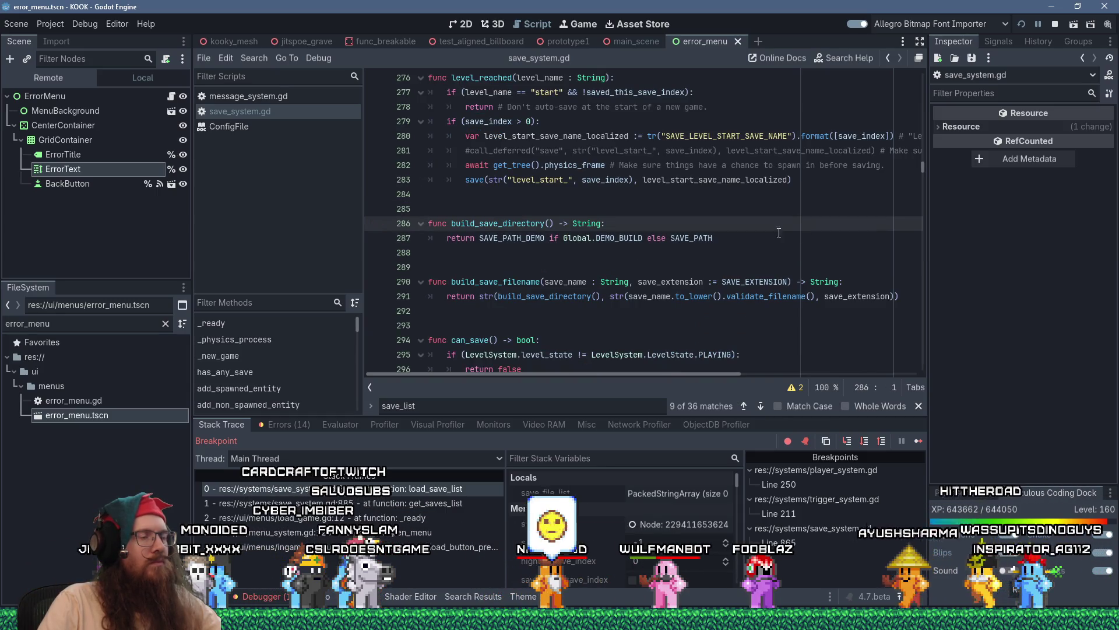
# - Jump to the SAVE_PATH_DEMO constant and glance at message_system.gd before returning to save_system.gd
pyautogui.keyDown('ctrl'); pyautogui.click(536, 239); pyautogui.keyUp('ctrl')
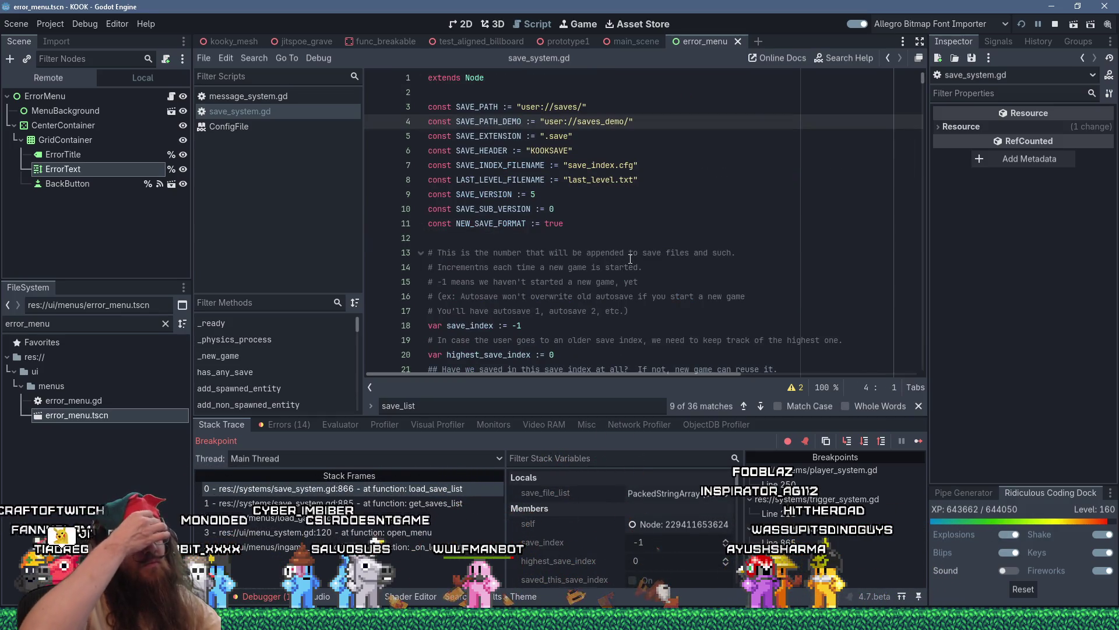
pyautogui.scroll(-4, 700, 285)
pyautogui.scroll(4, 701, 286)
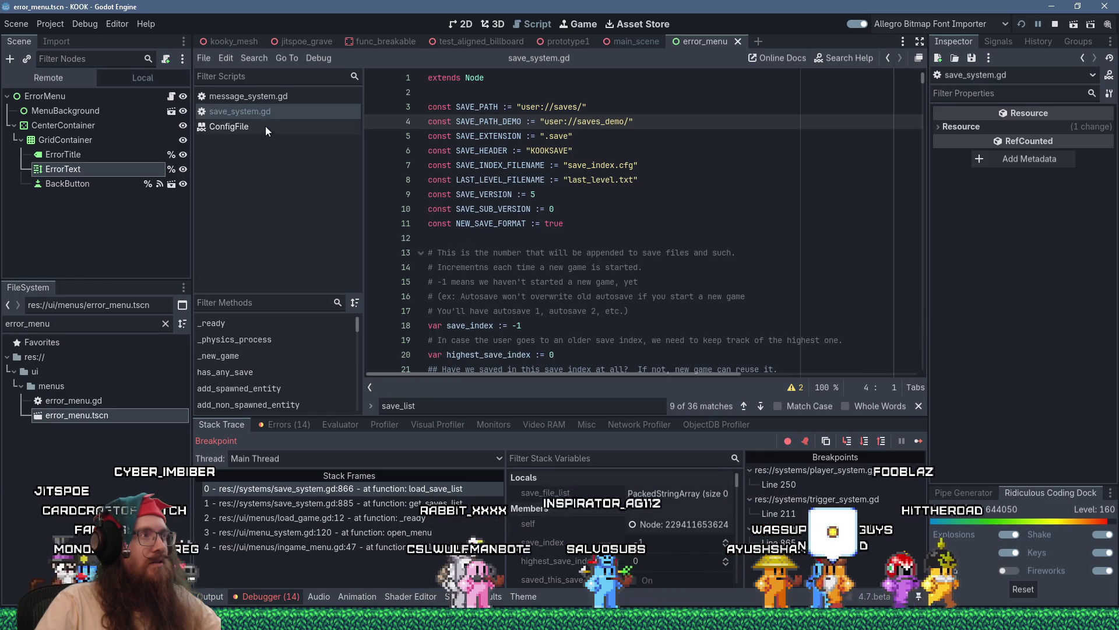
pyautogui.click(270, 101)
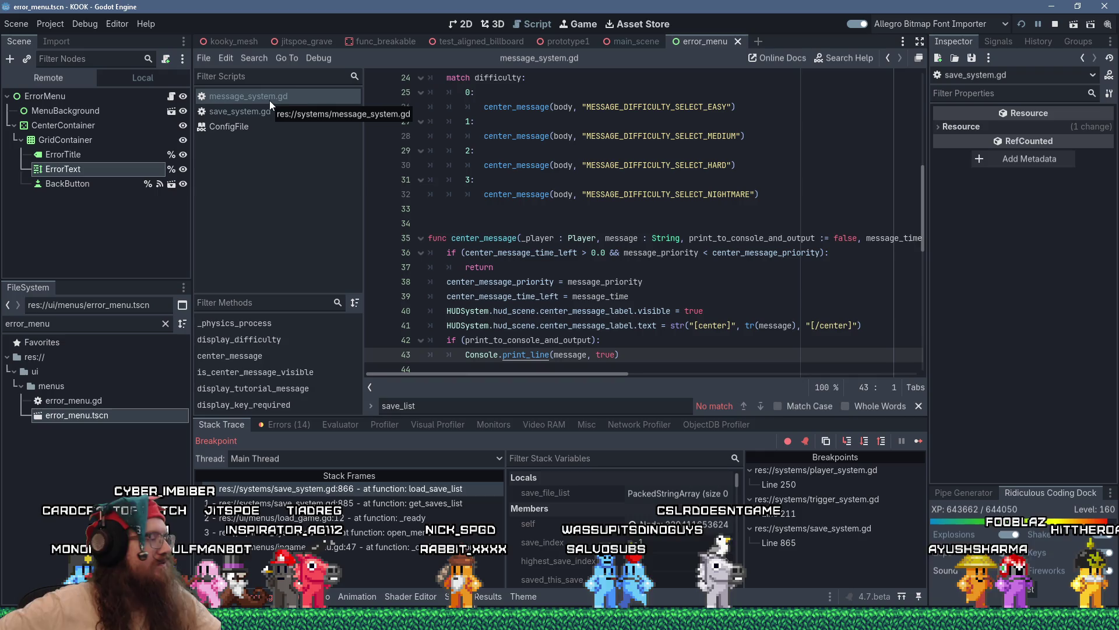
pyautogui.click(262, 110)
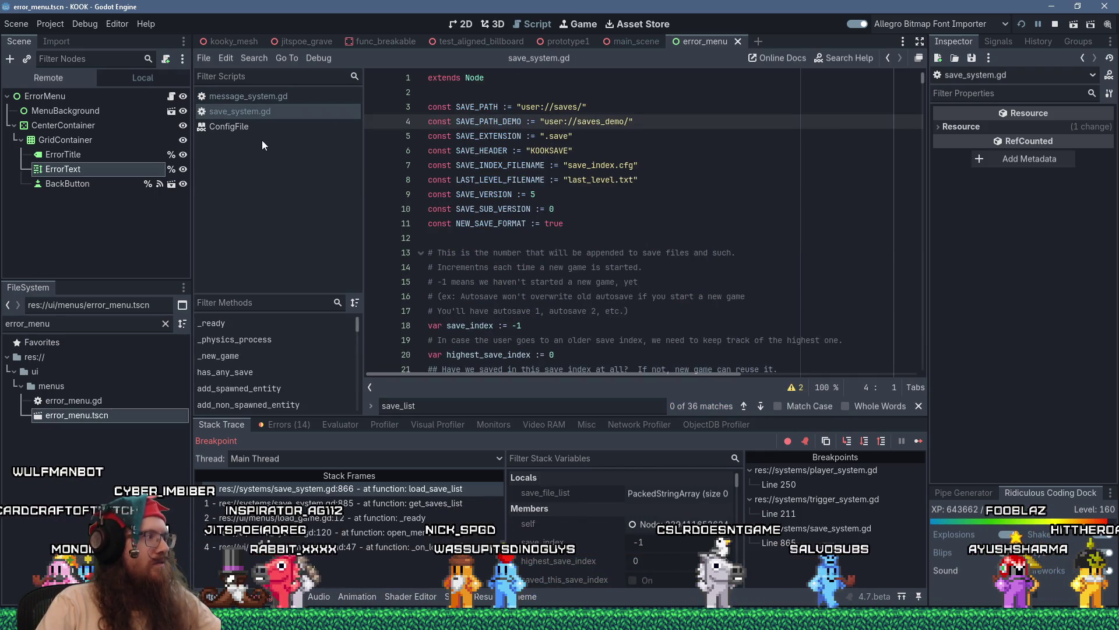
# - Check the line 125 shadowed-variable warning, then navigate back to line 864 in load_save_list
pyautogui.click(790, 387)
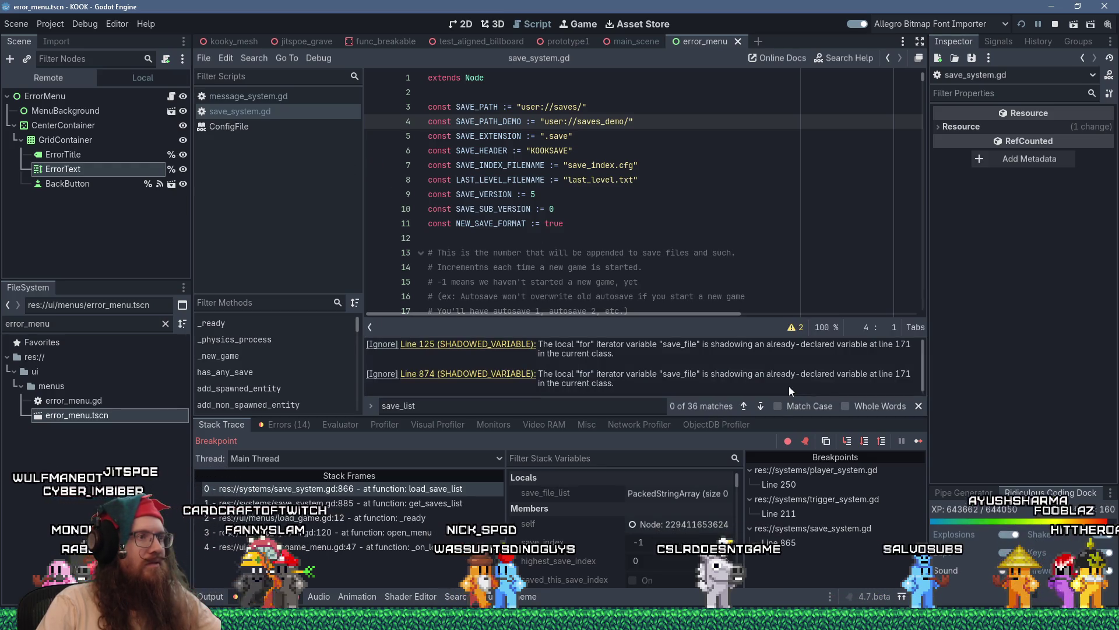
pyautogui.click(526, 345)
pyautogui.click(817, 291)
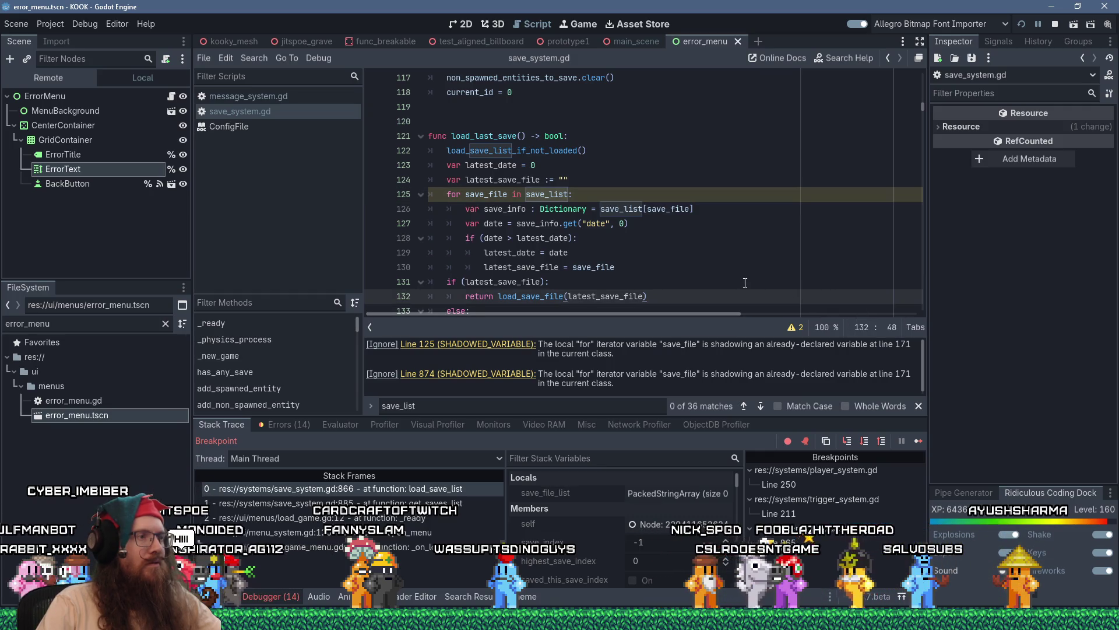
pyautogui.click(794, 327)
pyautogui.scroll(-4, 769, 233)
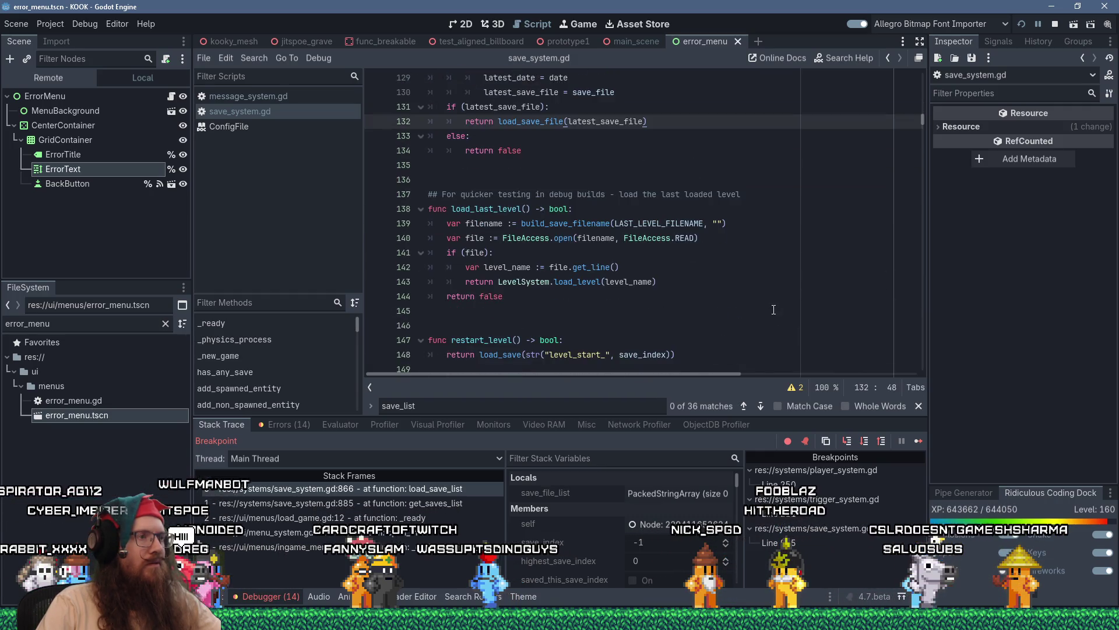
pyautogui.click(764, 291)
pyautogui.hotkey('alt', 'Left')
pyautogui.hotkey('alt', 'Left')
pyautogui.hotkey('alt', 'Left')
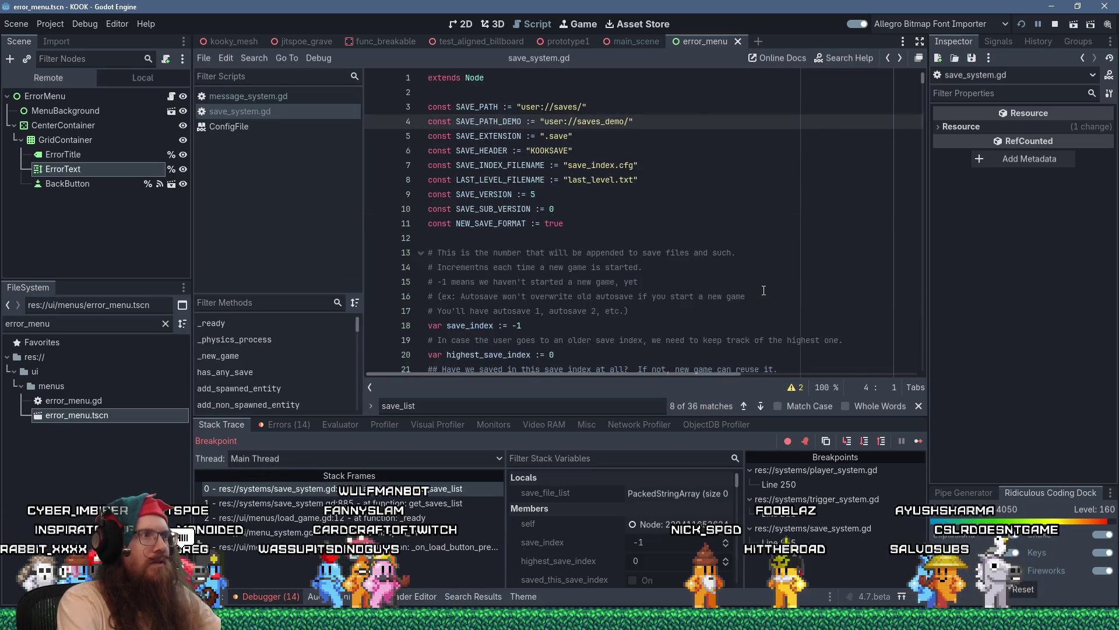
pyautogui.hotkey('alt', 'Left')
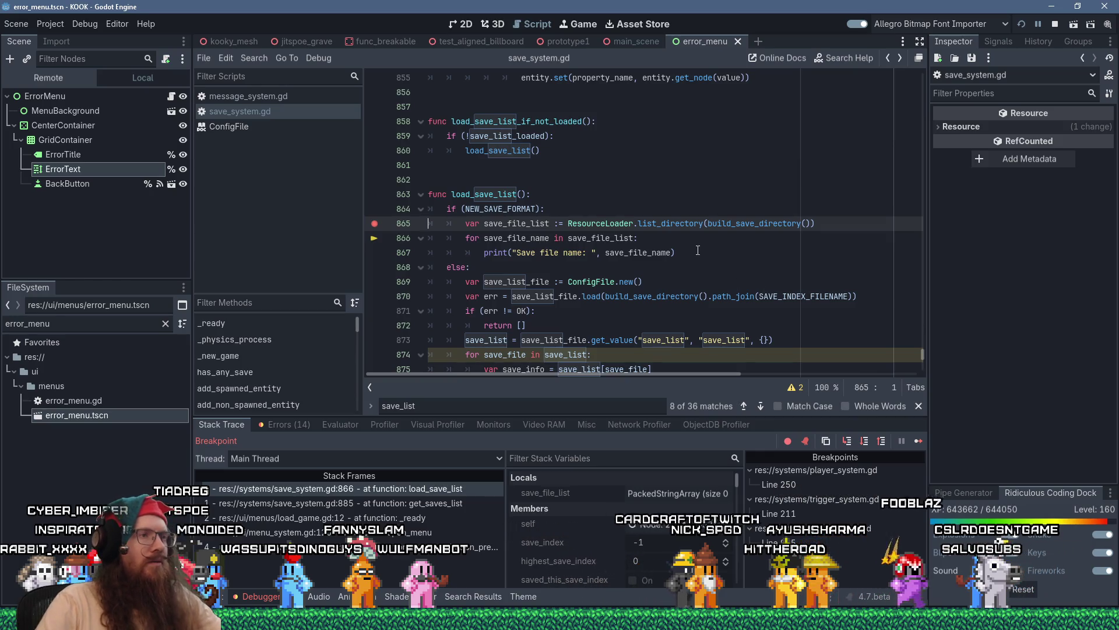
pyautogui.click(617, 213)
# - Add var dir := DirAccess.open(build_save_directory()) under the NEW_SAVE_FORMAT check, consulting the DirAccess docs
pyautogui.press('Return')
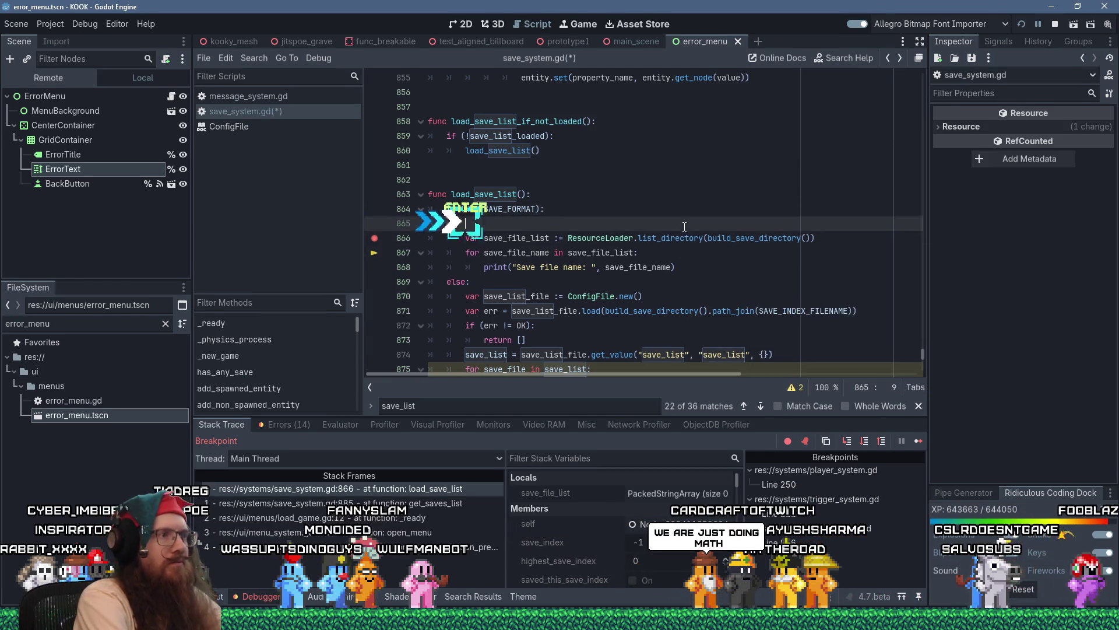
pyautogui.write('var dir := DirA')
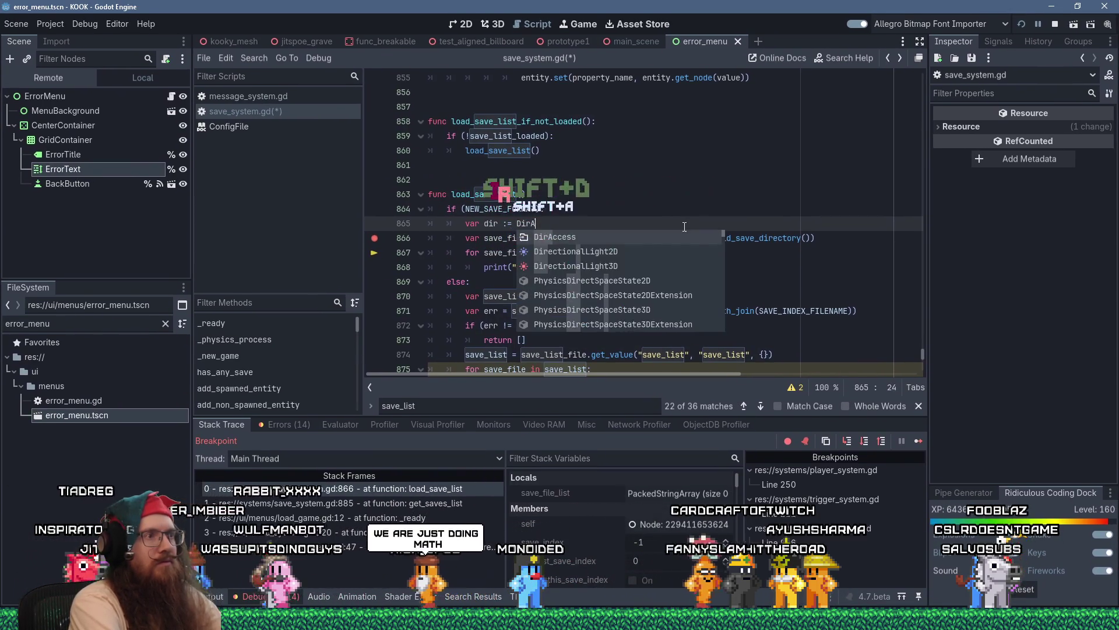
pyautogui.write('ccess')
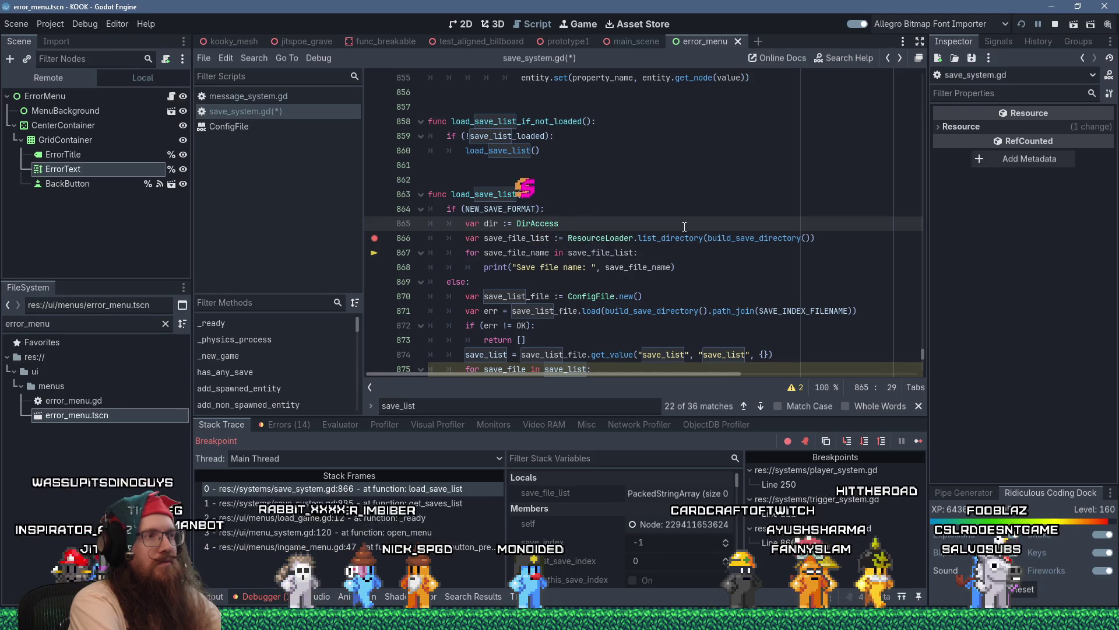
pyautogui.write('.')
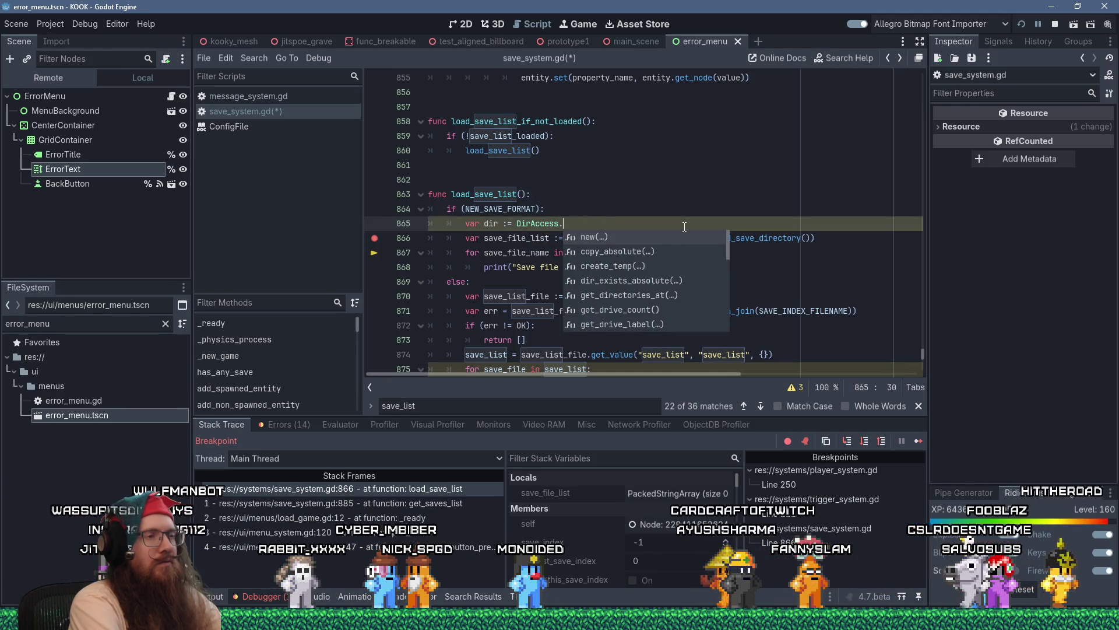
pyautogui.write('new(')
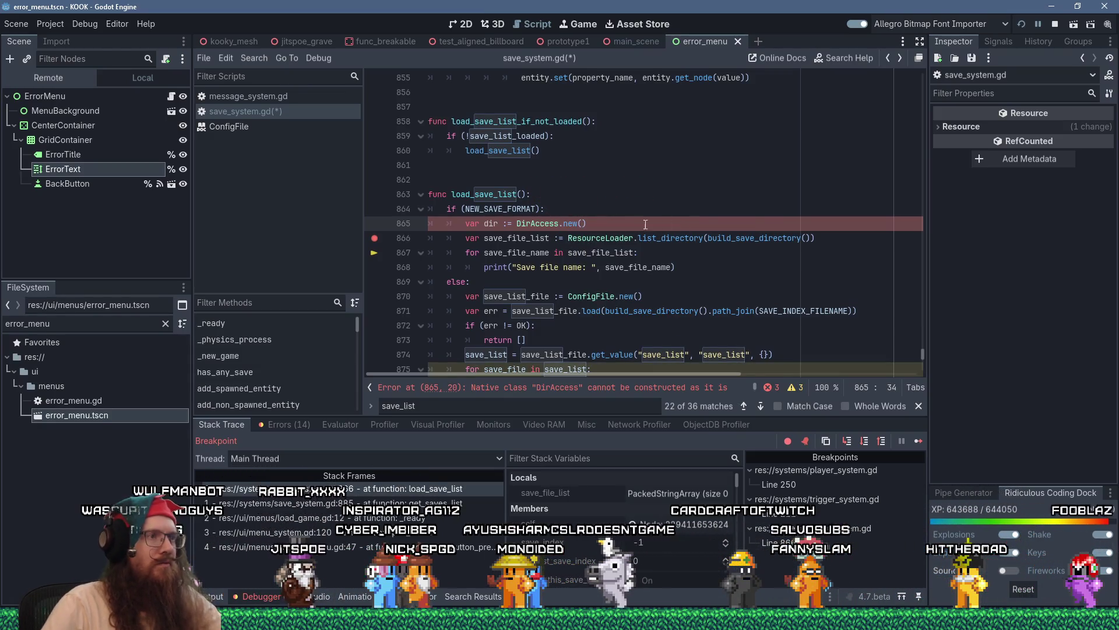
pyautogui.keyDown('ctrl'); pyautogui.click(540, 229); pyautogui.keyUp('ctrl')
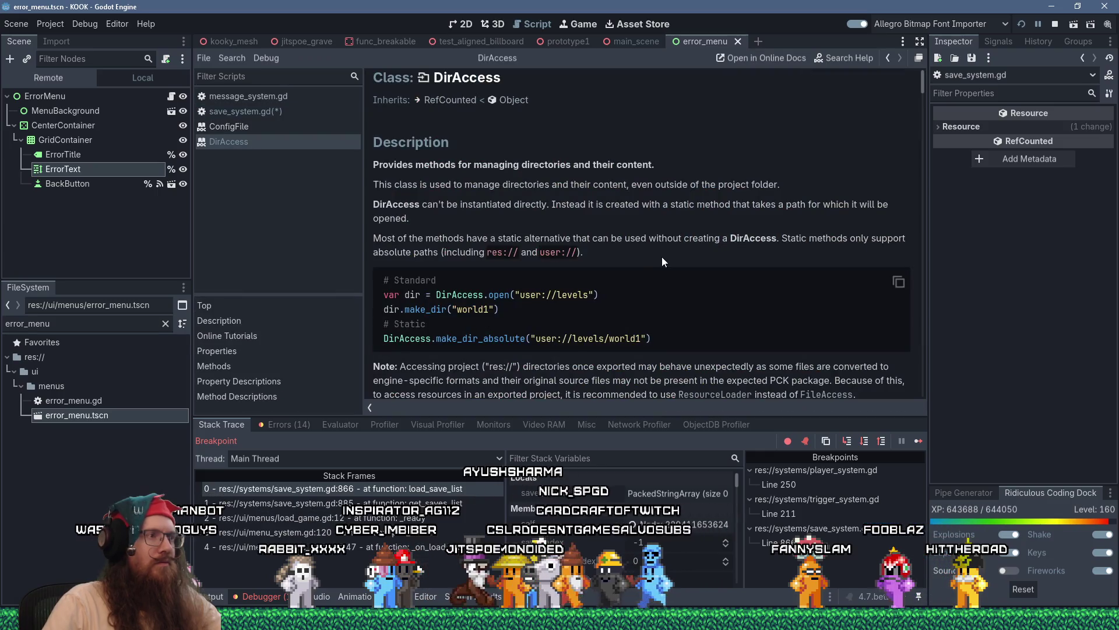
pyautogui.scroll(-1, 662, 259)
pyautogui.scroll(-1, 663, 259)
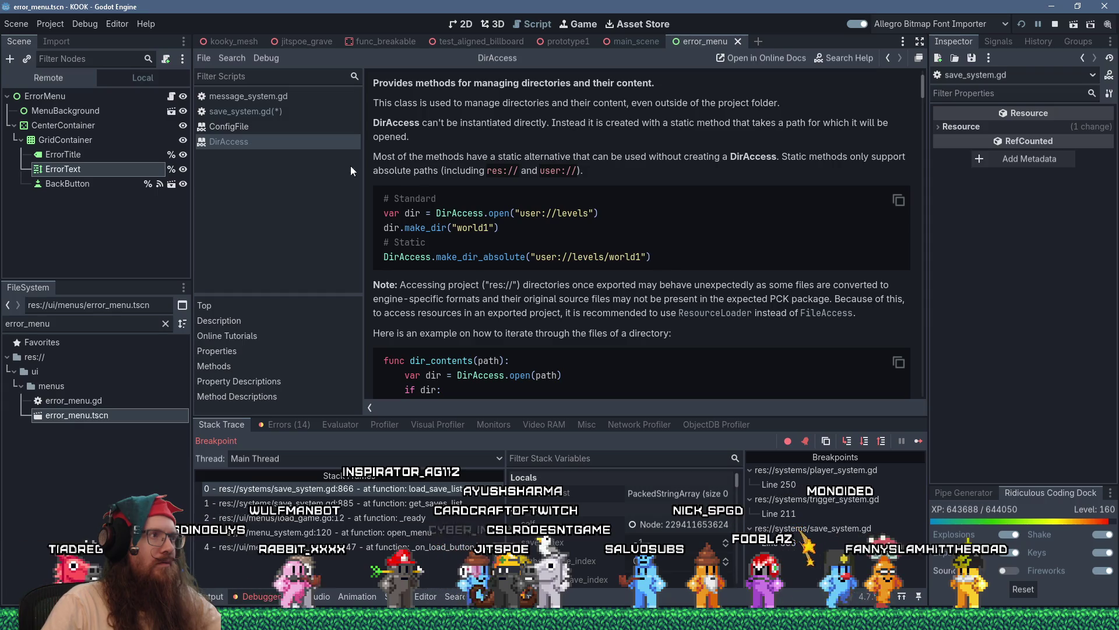
pyautogui.click(285, 111)
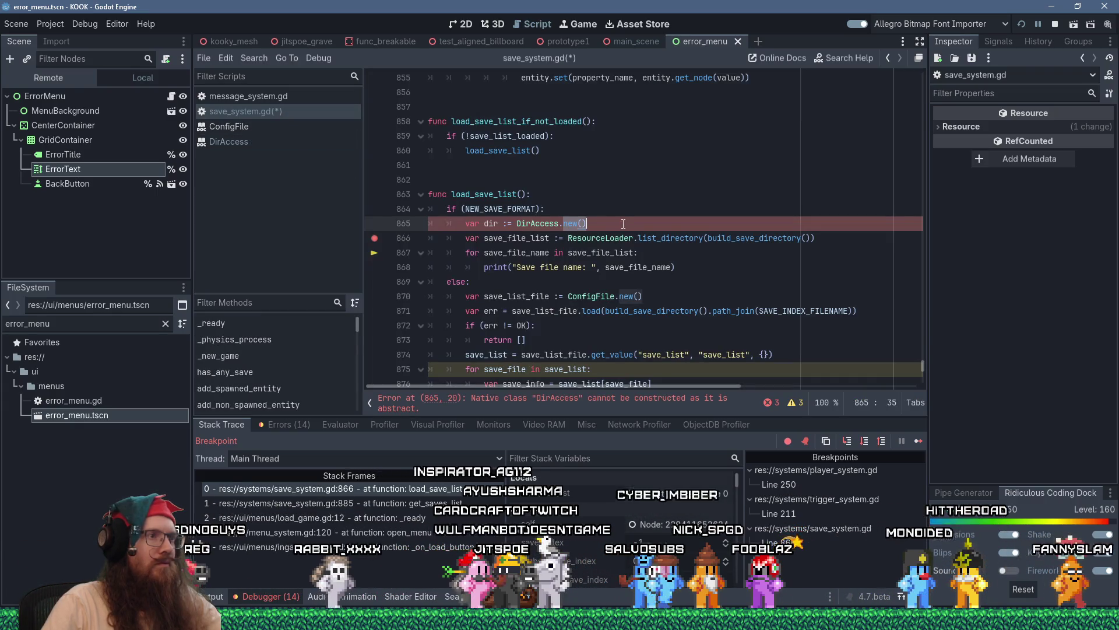
pyautogui.write('open(buil')
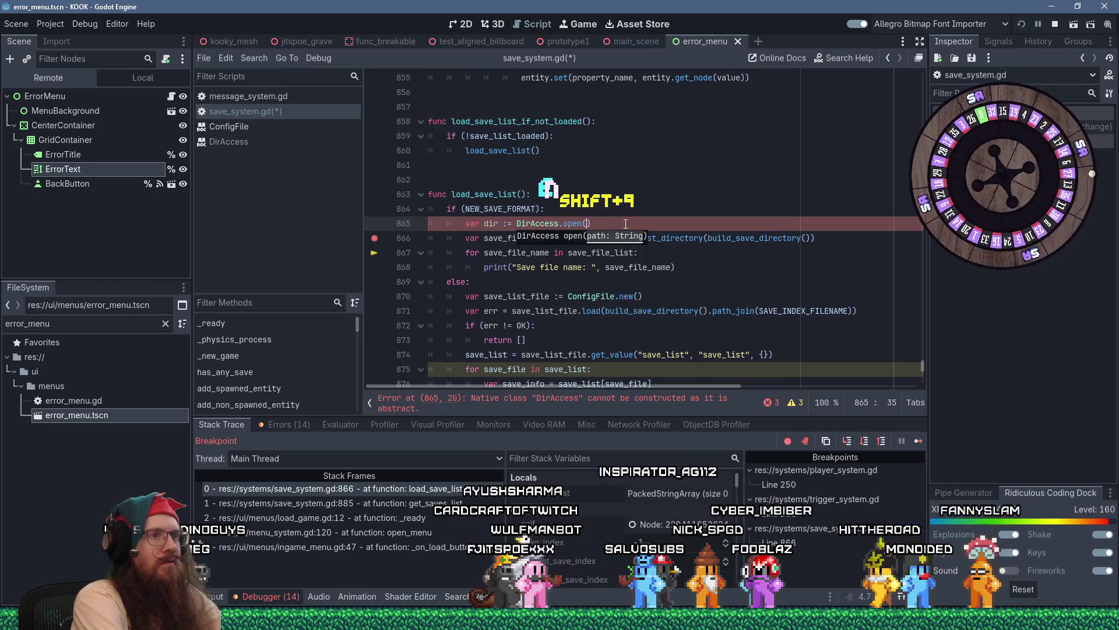
pyautogui.write('d_save_di')
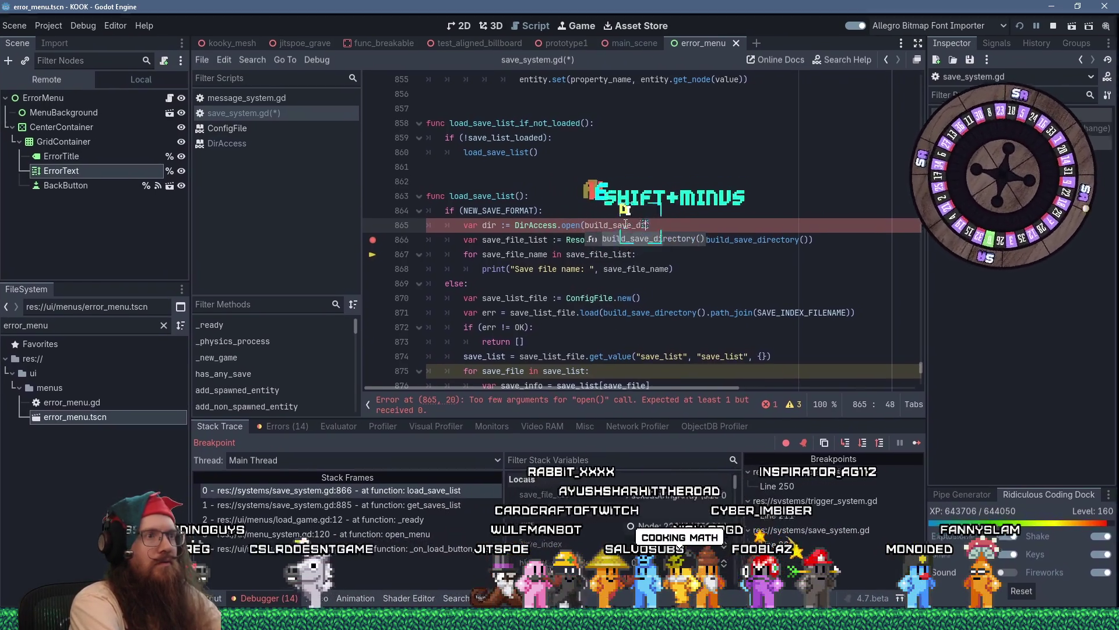
pyautogui.press('Return')
pyautogui.write(')')
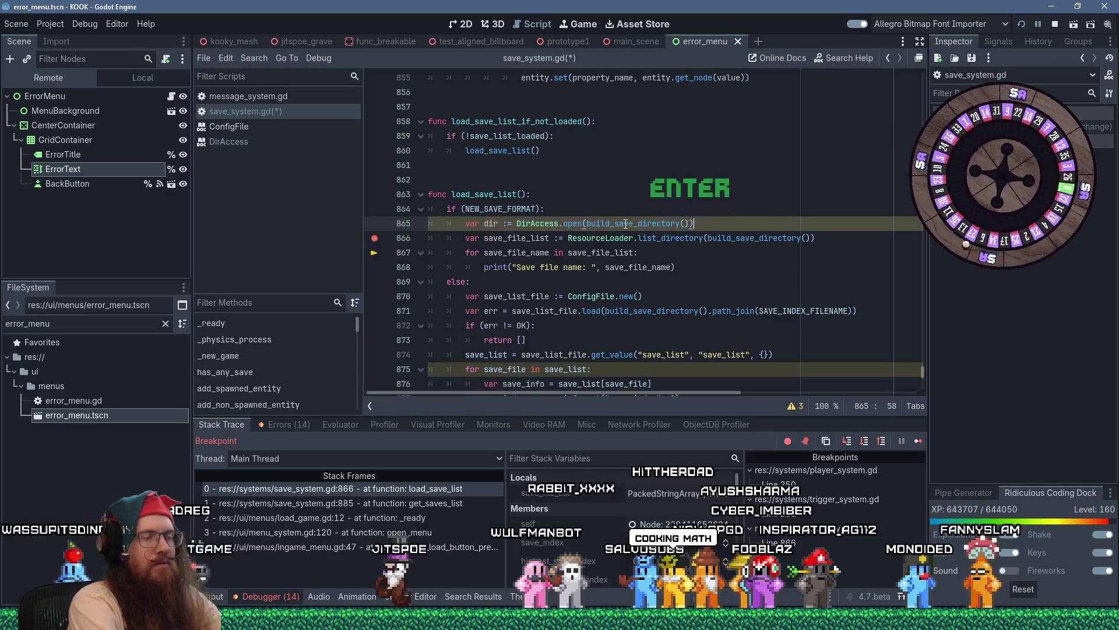
pyautogui.press('Return')
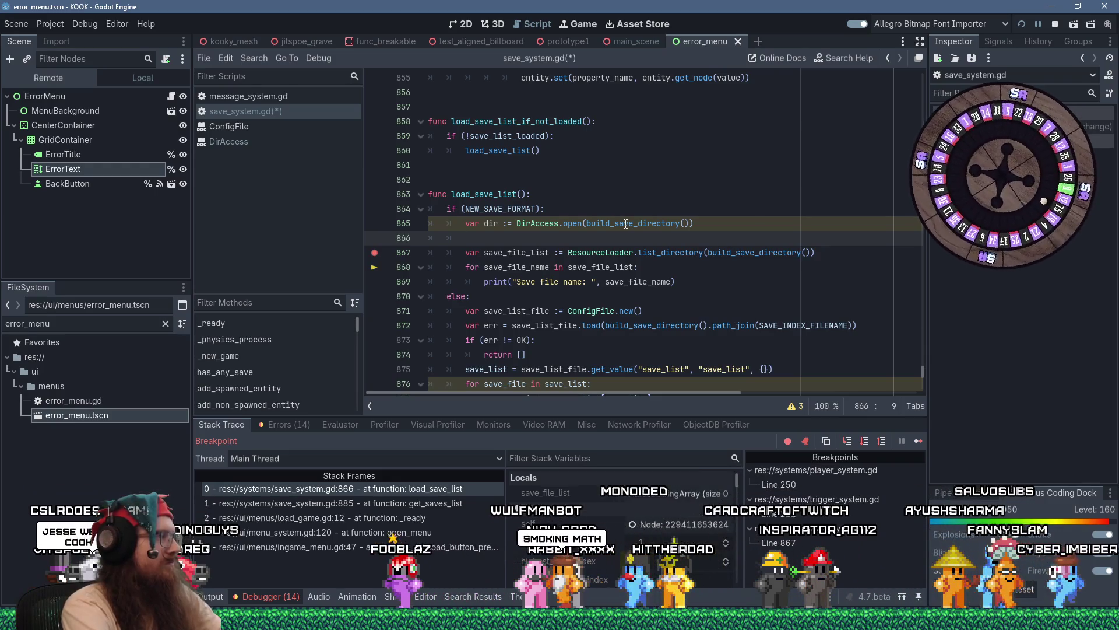
# - Switch to the running KOOK game and back, then stop the debug session
pyautogui.press('F12')
pyautogui.hotkey('alt', 'Tab')
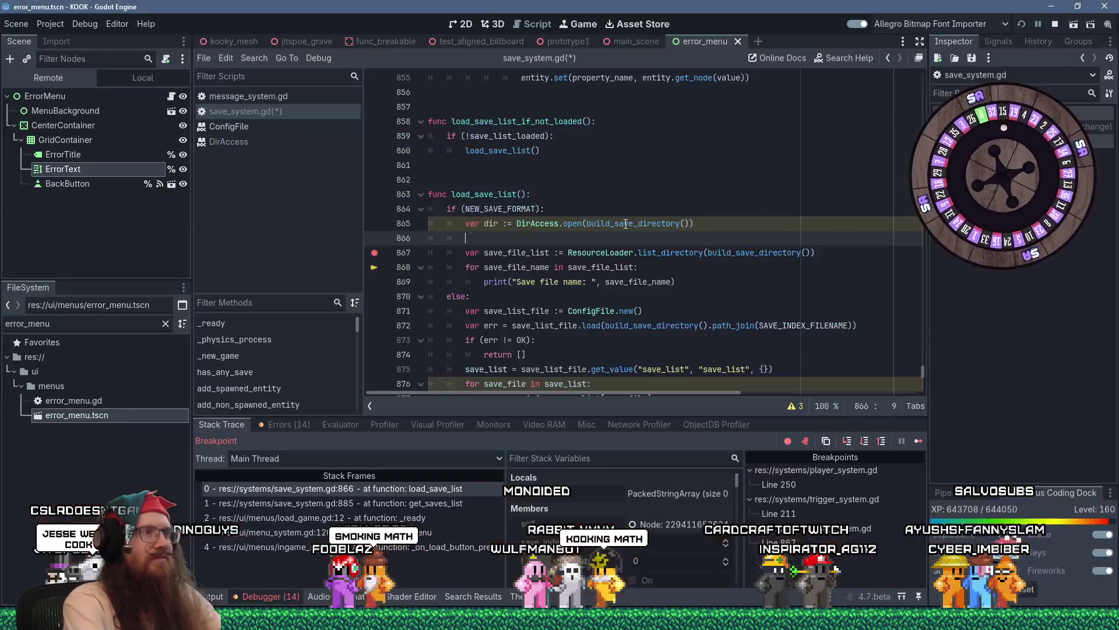
pyautogui.press('F8')
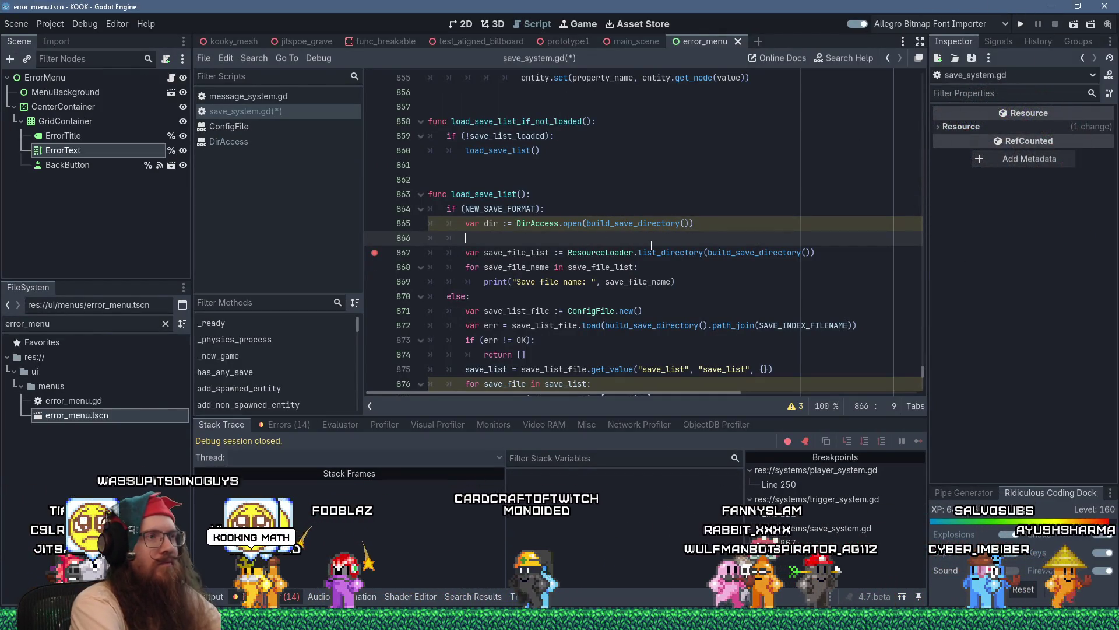
# - Type DirAccess. on line 866 and open the DirAccess class reference
pyautogui.write('DirAccess.')
pyautogui.press('BackSpace')
pyautogui.keyDown('ctrl'); pyautogui.click(585, 225); pyautogui.keyUp('ctrl')
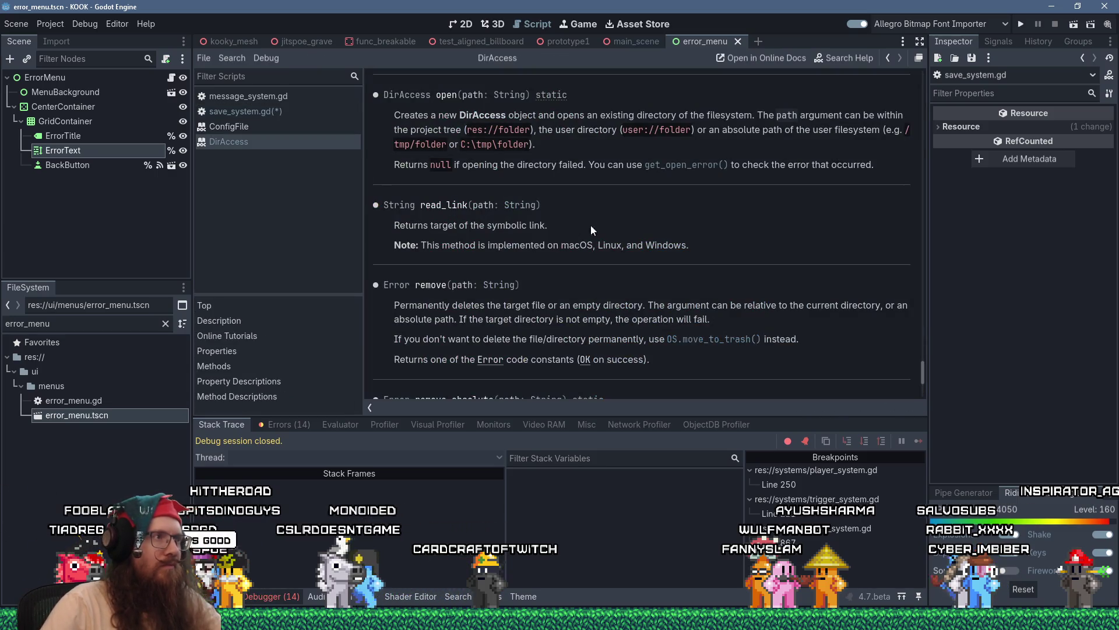
# - Browse the DirAccess method list, read list_dir_begin, and select its name before returning to the script
pyautogui.scroll(-7, 914, 362)
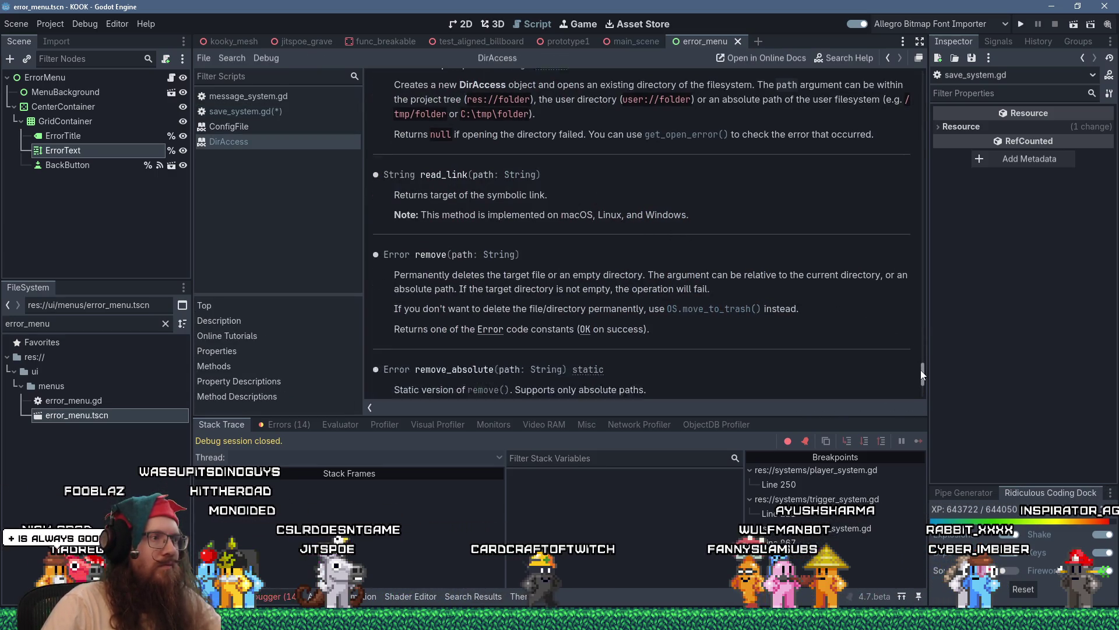
pyautogui.moveTo(915, 386)
pyautogui.mouseDown()
pyautogui.moveTo(908, 100)
pyautogui.moveTo(908, 127)
pyautogui.mouseUp()
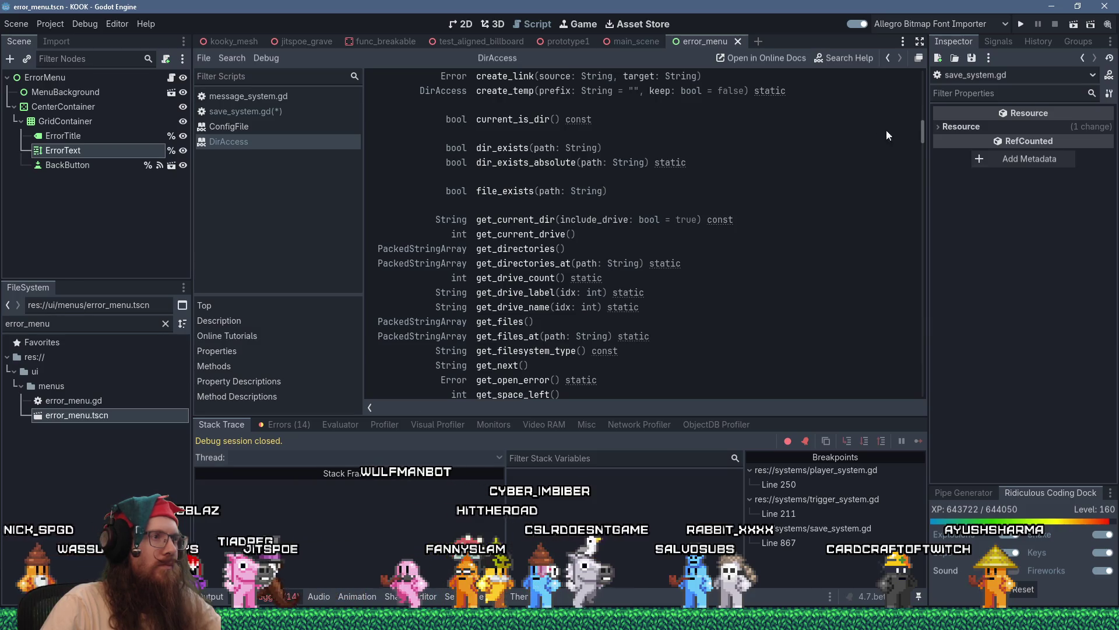
pyautogui.scroll(-1, 732, 251)
pyautogui.scroll(-4, 733, 252)
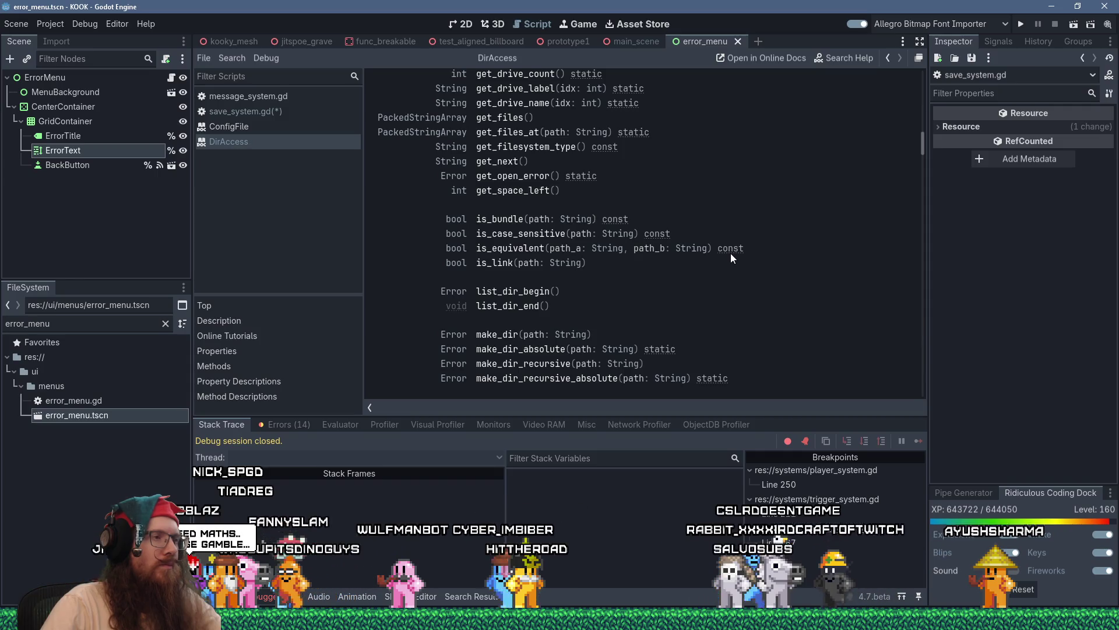
pyautogui.scroll(-1, 730, 253)
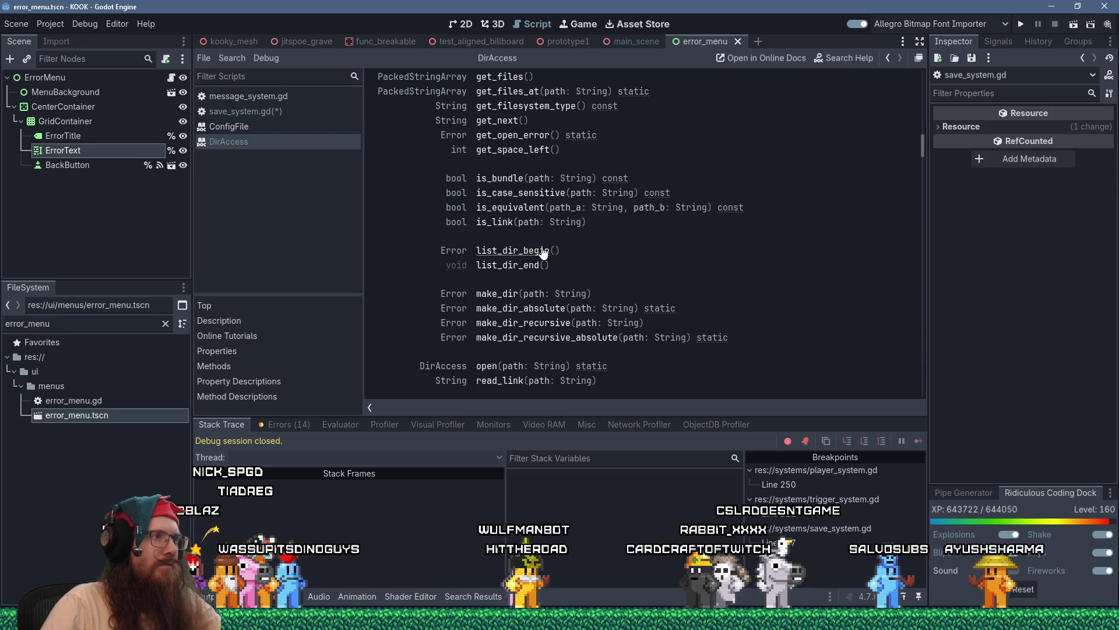
pyautogui.scroll(-4, 583, 269)
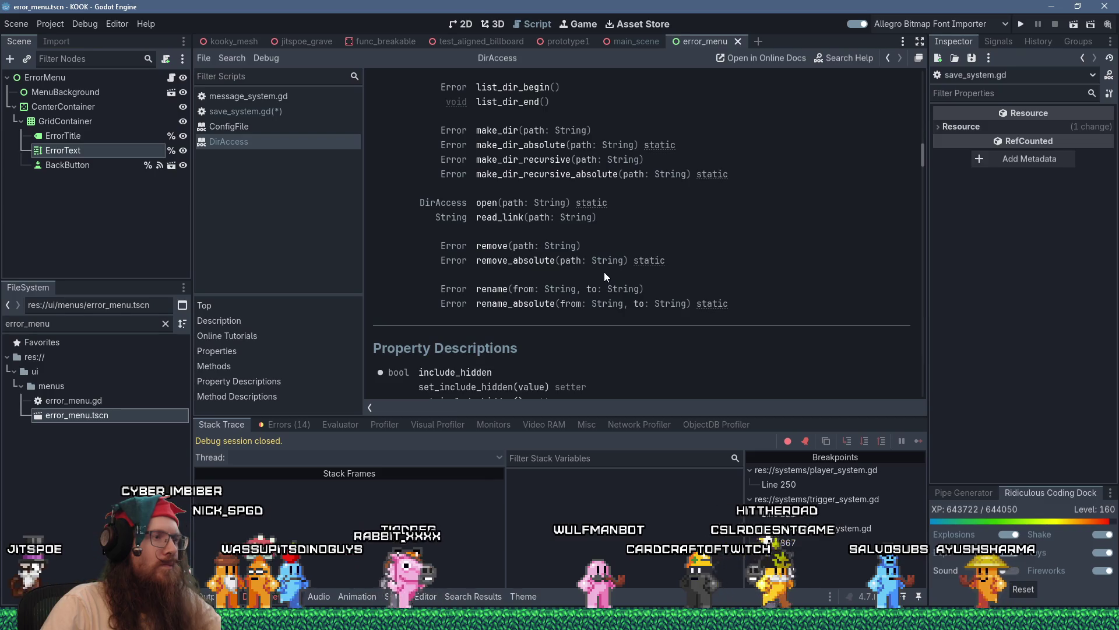
pyautogui.scroll(12, 605, 274)
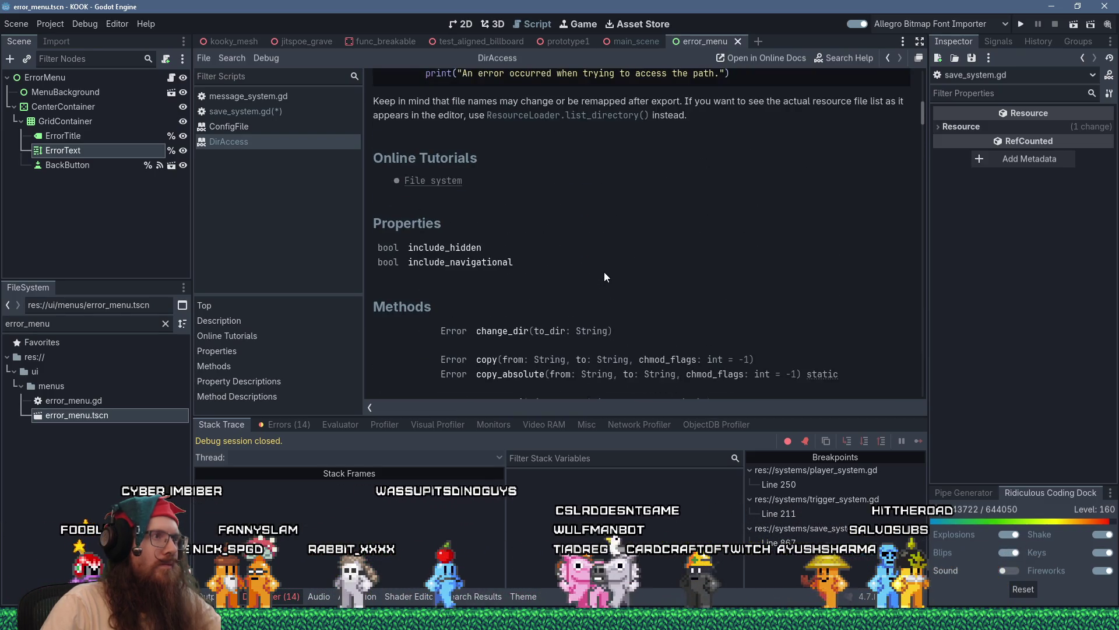
pyautogui.scroll(6, 604, 273)
pyautogui.scroll(2, 604, 272)
pyautogui.scroll(-5, 605, 272)
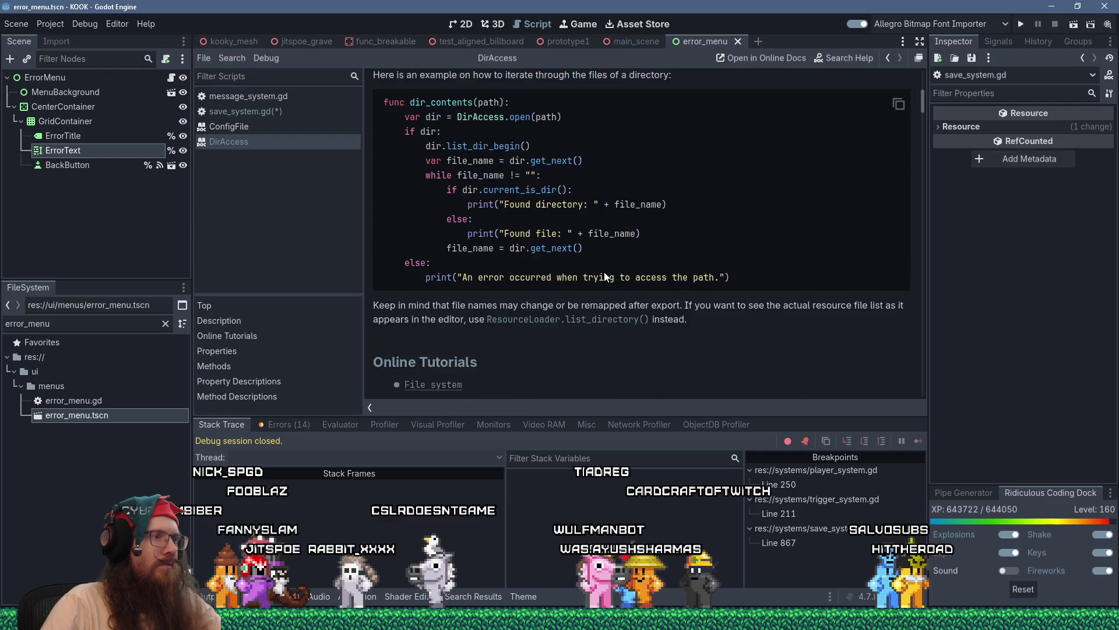
pyautogui.scroll(-8, 604, 271)
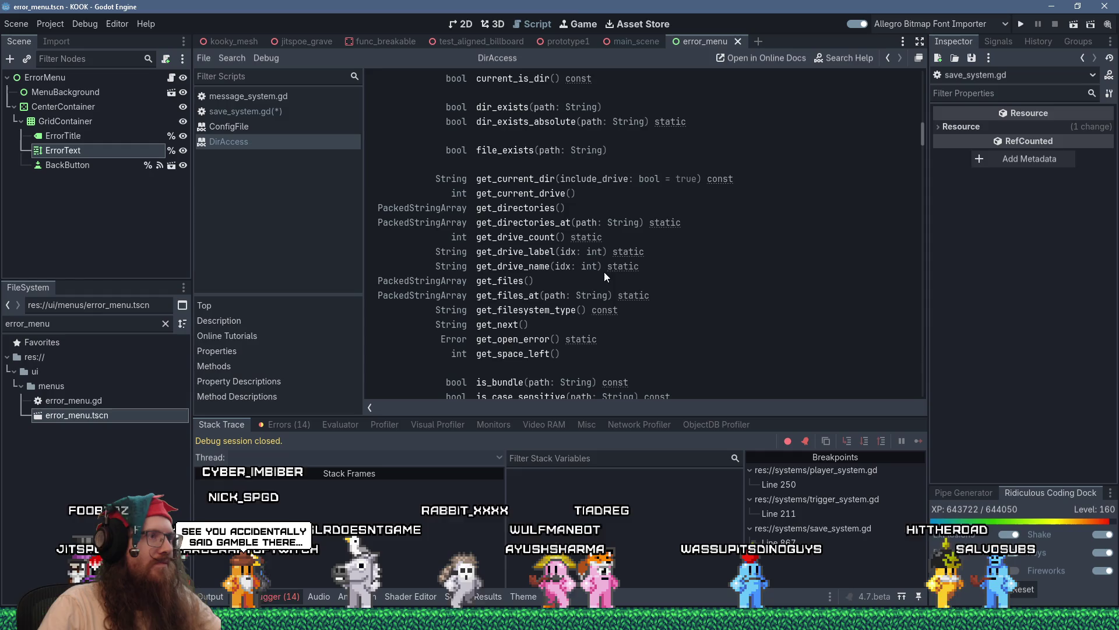
pyautogui.scroll(3, 604, 272)
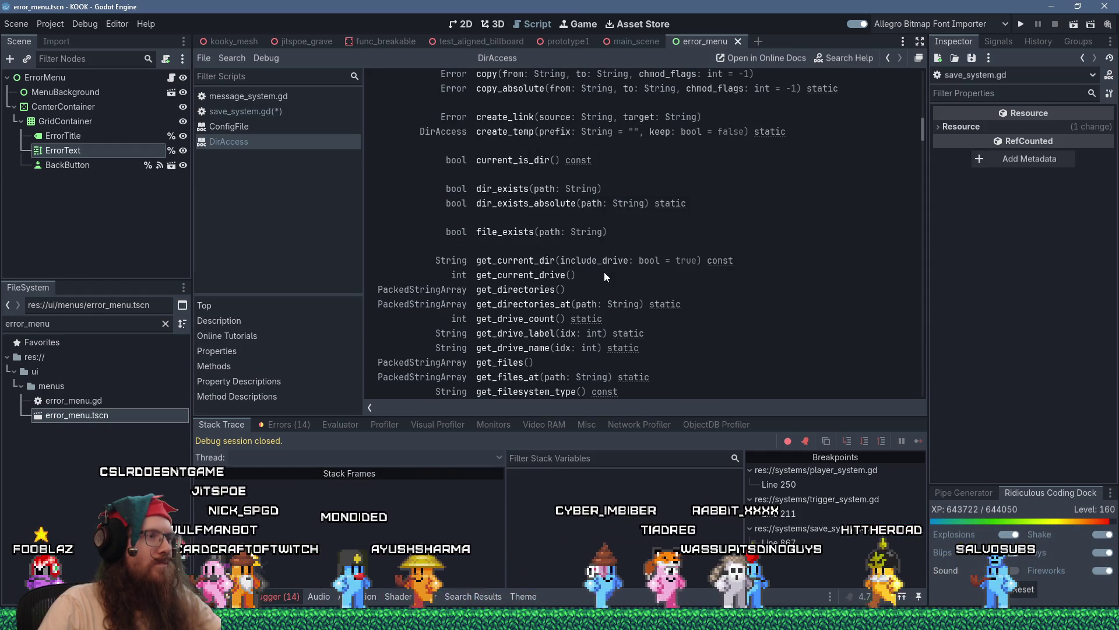
pyautogui.scroll(-2, 604, 271)
pyautogui.scroll(5, 604, 271)
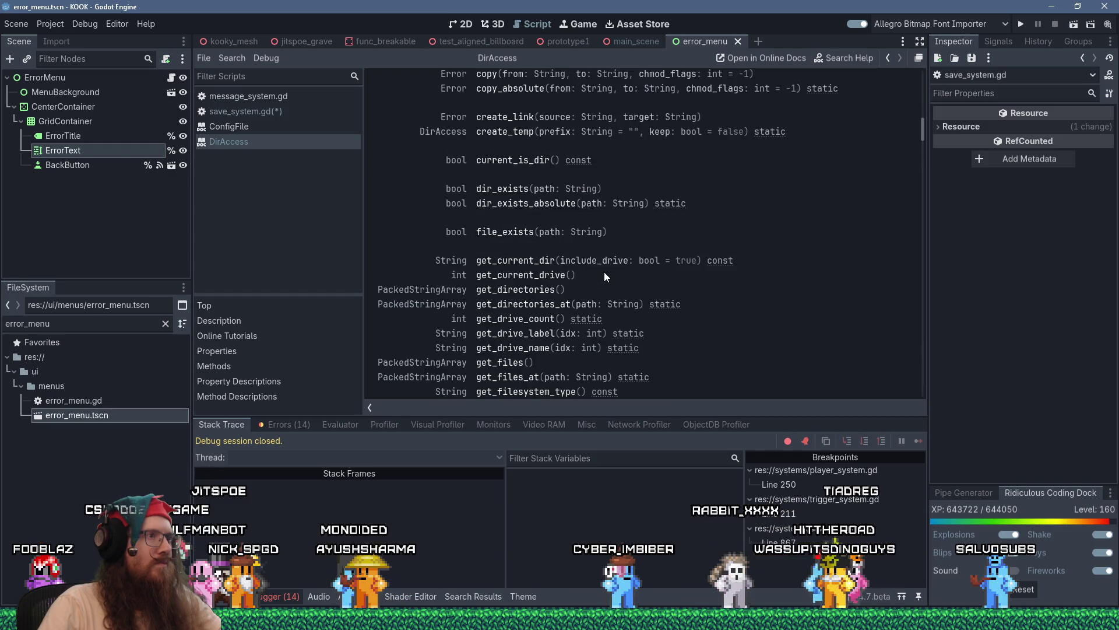
pyautogui.scroll(-5, 605, 275)
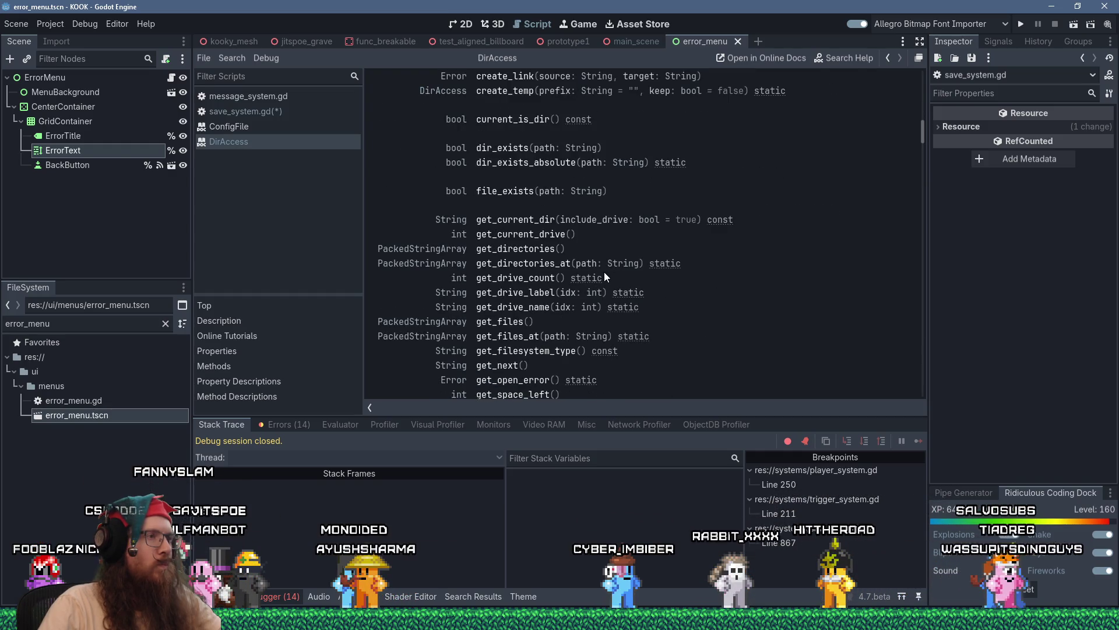
pyautogui.scroll(-5, 604, 272)
pyautogui.scroll(-4, 604, 271)
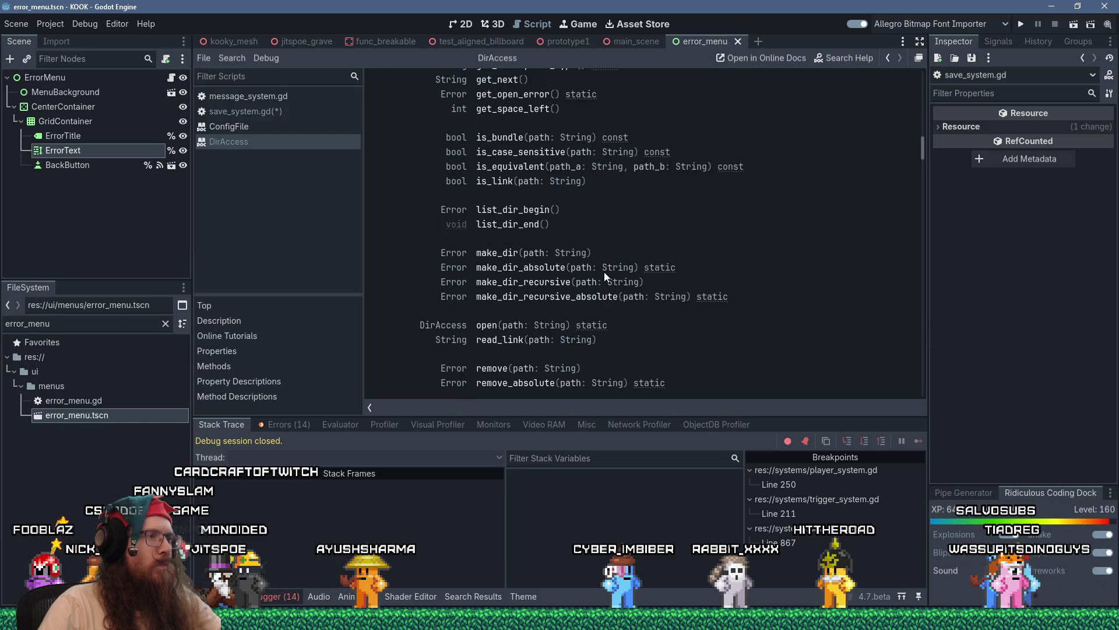
pyautogui.click(529, 214)
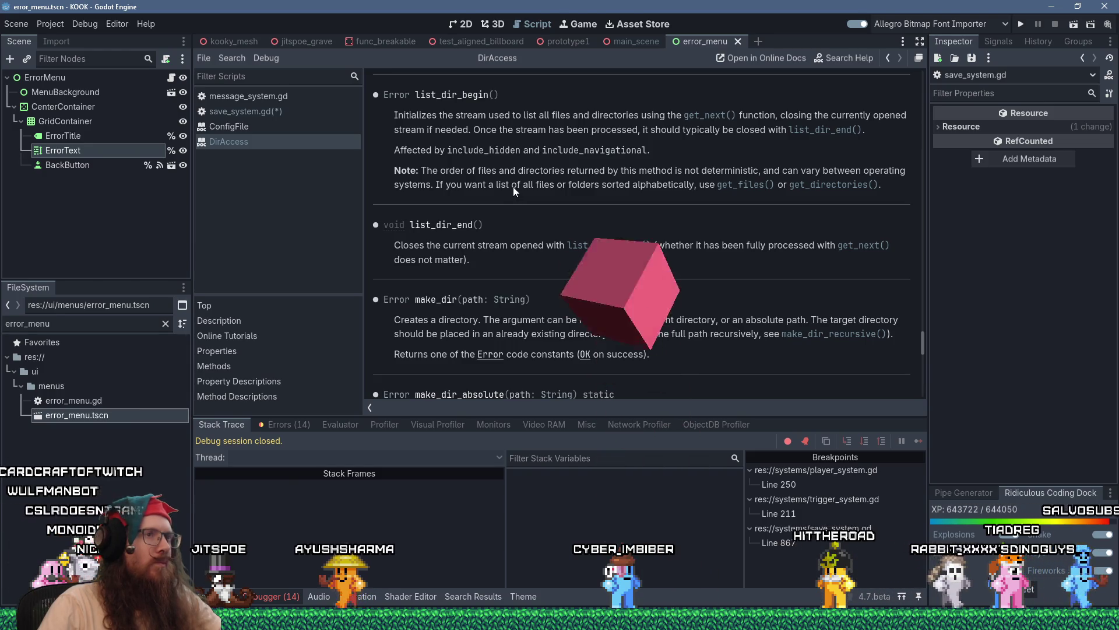
pyautogui.doubleClick(457, 95)
pyautogui.hotkey('ctrl', 'c')
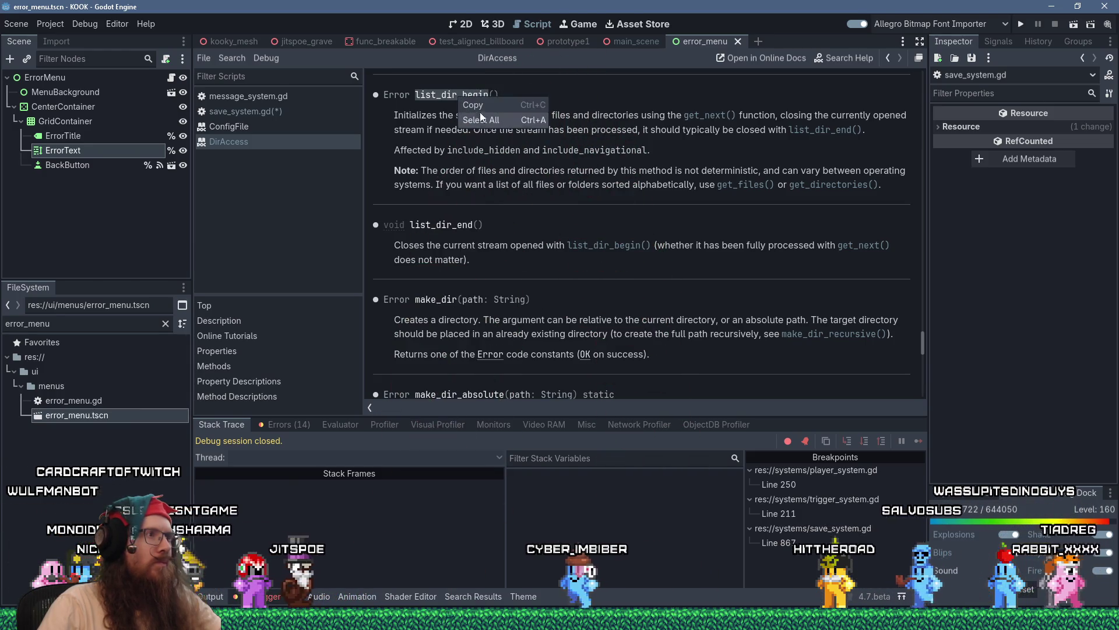
pyautogui.click(298, 110)
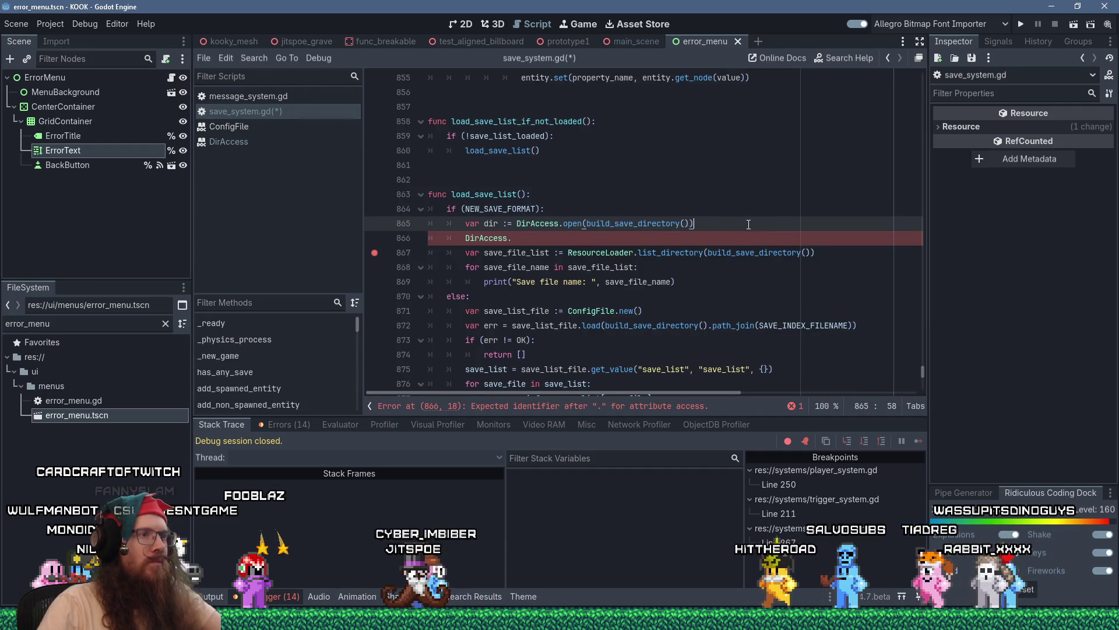
# - Add a dir.list_dir_begin() call on a new line after line 865
pyautogui.click(770, 227)
pyautogui.press('Return')
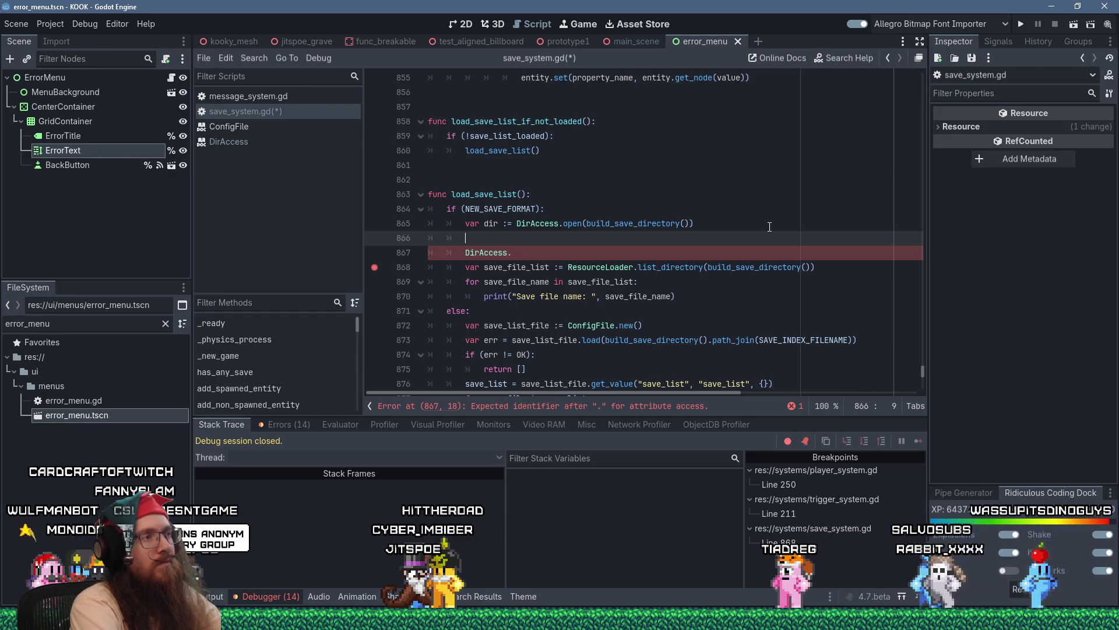
pyautogui.write('dir.')
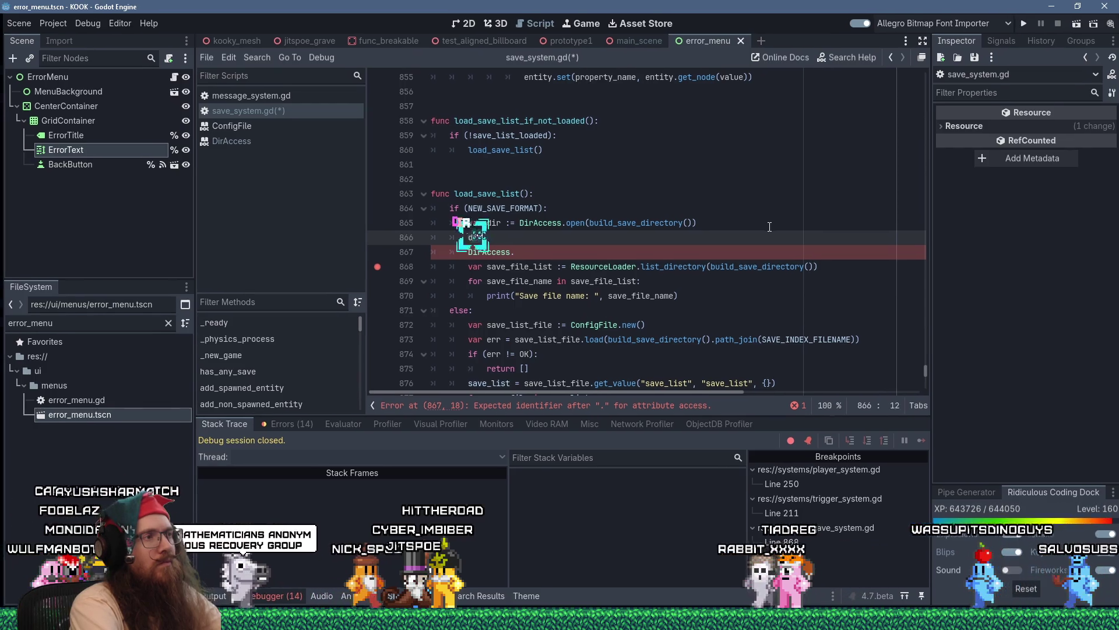
pyautogui.hotkey('ctrl', 'v')
pyautogui.write('()')
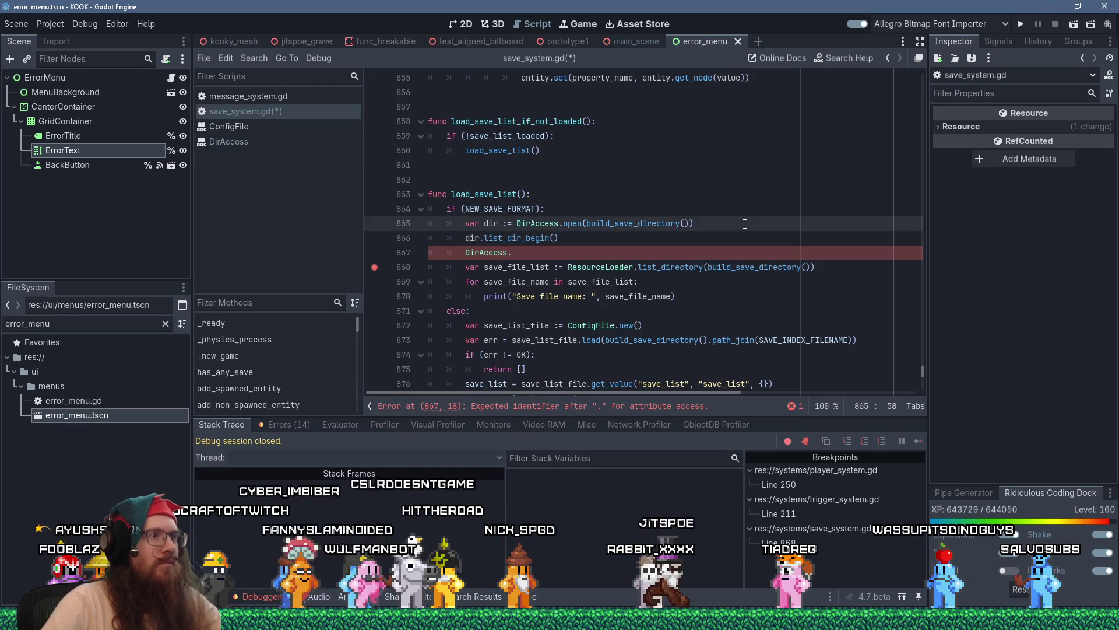
# - Insert an if (!dir): guard above it containing breakpoint and return, then fix indentation and a stray character
pyautogui.hotkey('ctrl', 'shift', 'Return')
pyautogui.write('if (!dir):')
pyautogui.press('Return')
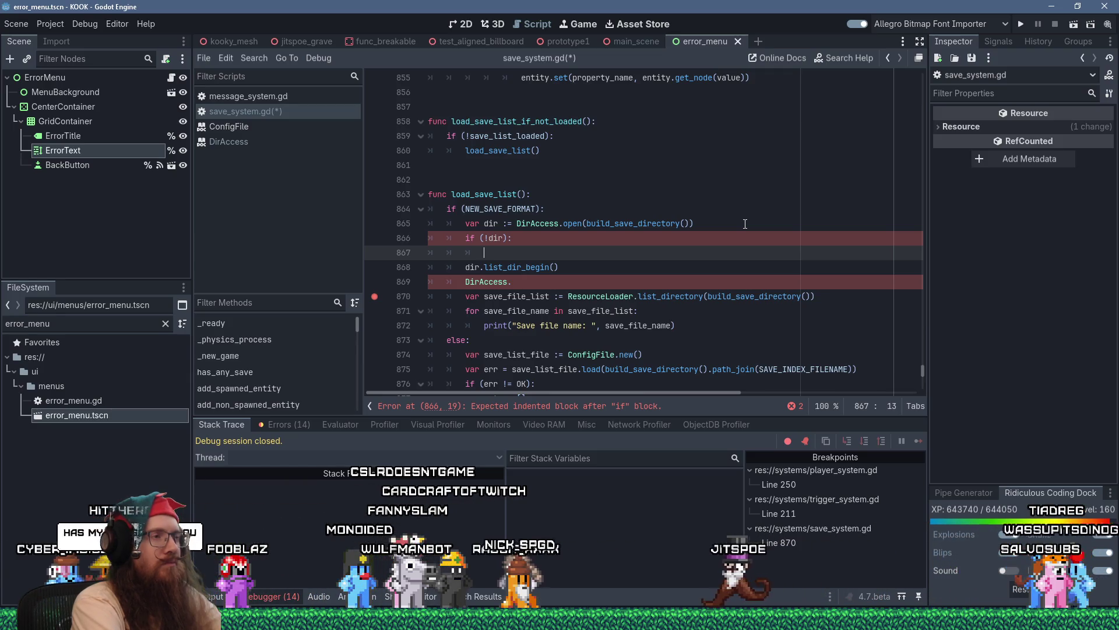
pyautogui.write('breakpoint')
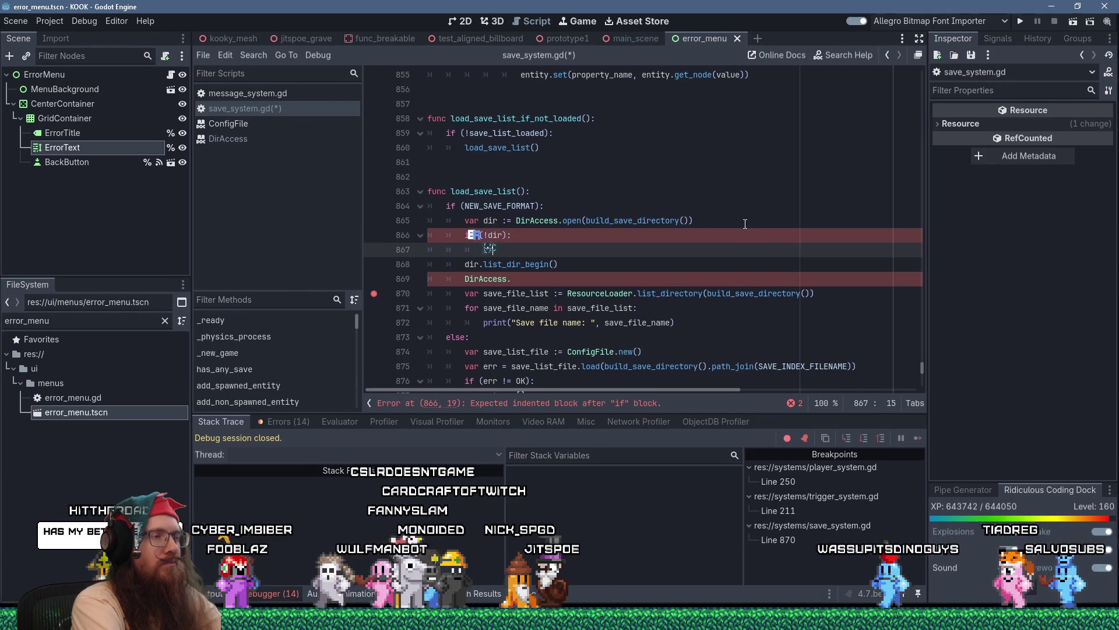
pyautogui.press('Return')
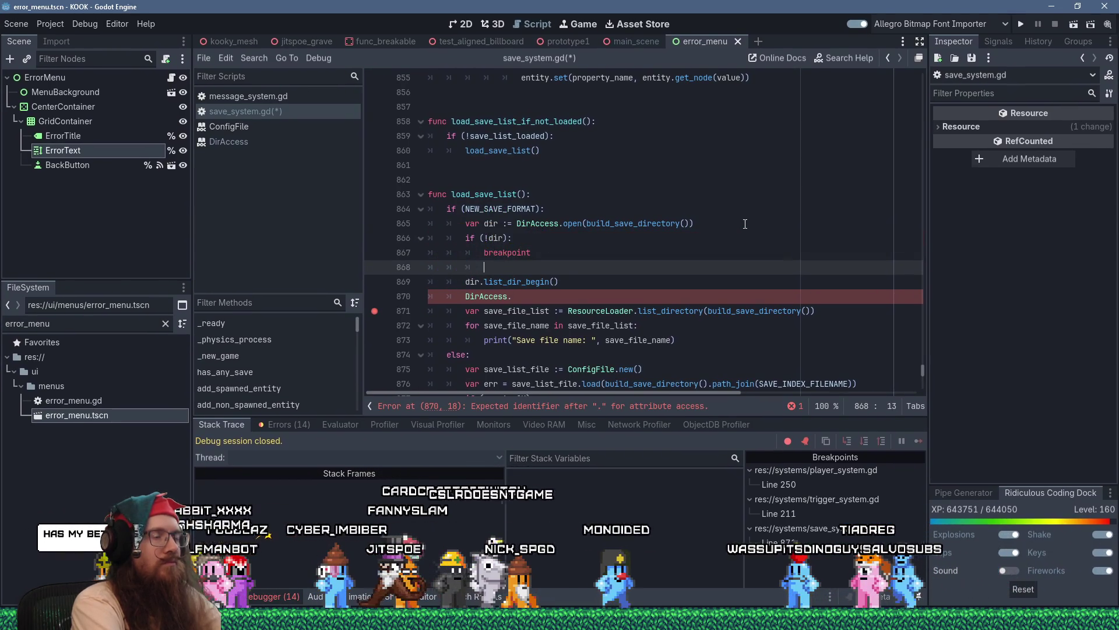
pyautogui.write('return')
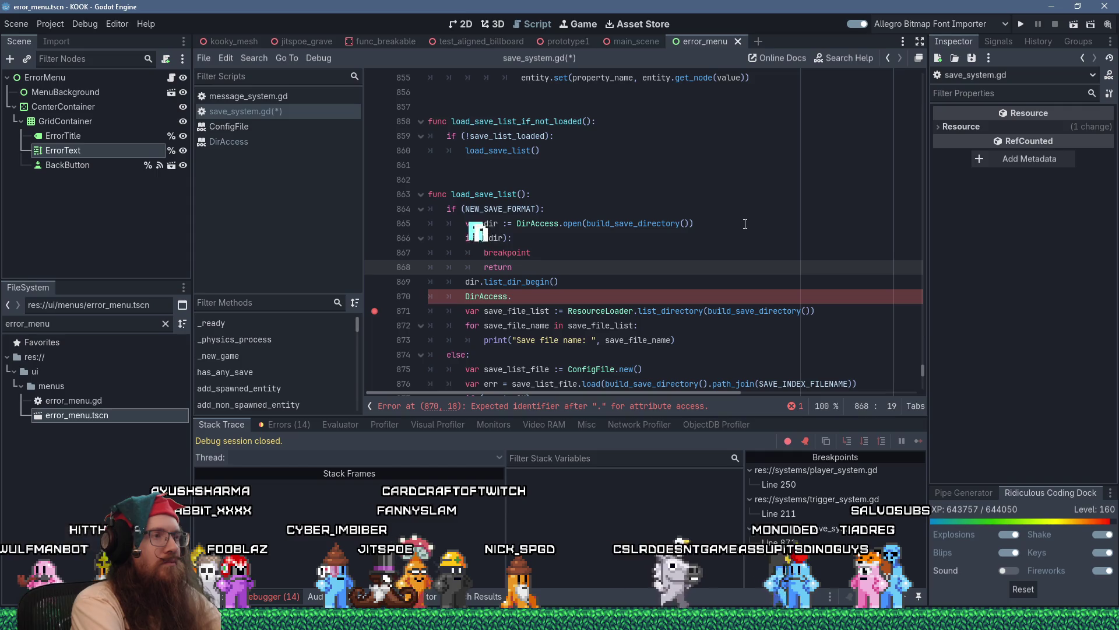
pyautogui.press('Return')
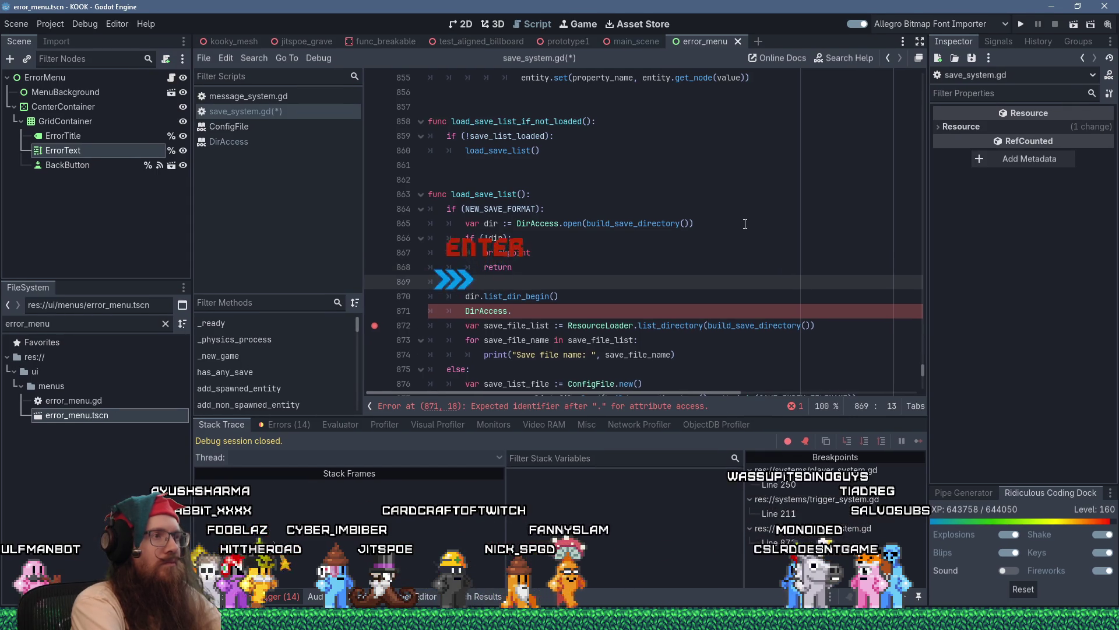
pyautogui.press('Up')
pyautogui.press('Up')
pyautogui.press('Up')
pyautogui.press('Down')
pyautogui.press('Down')
pyautogui.press('Down')
pyautogui.press('BackSpace')
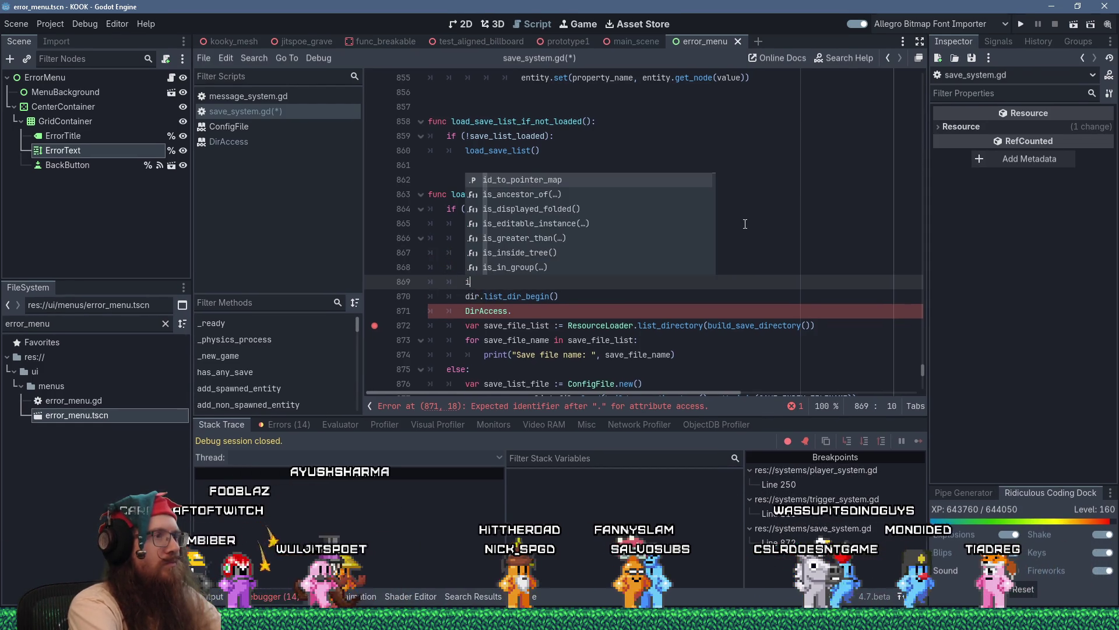
pyautogui.press('Escape')
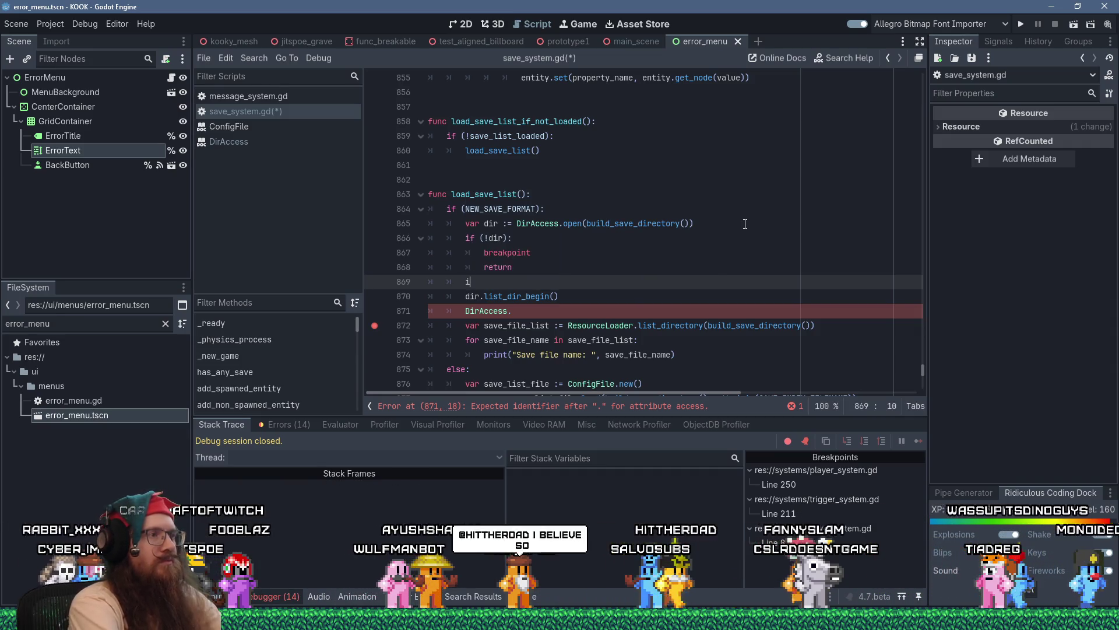
pyautogui.press('Right')
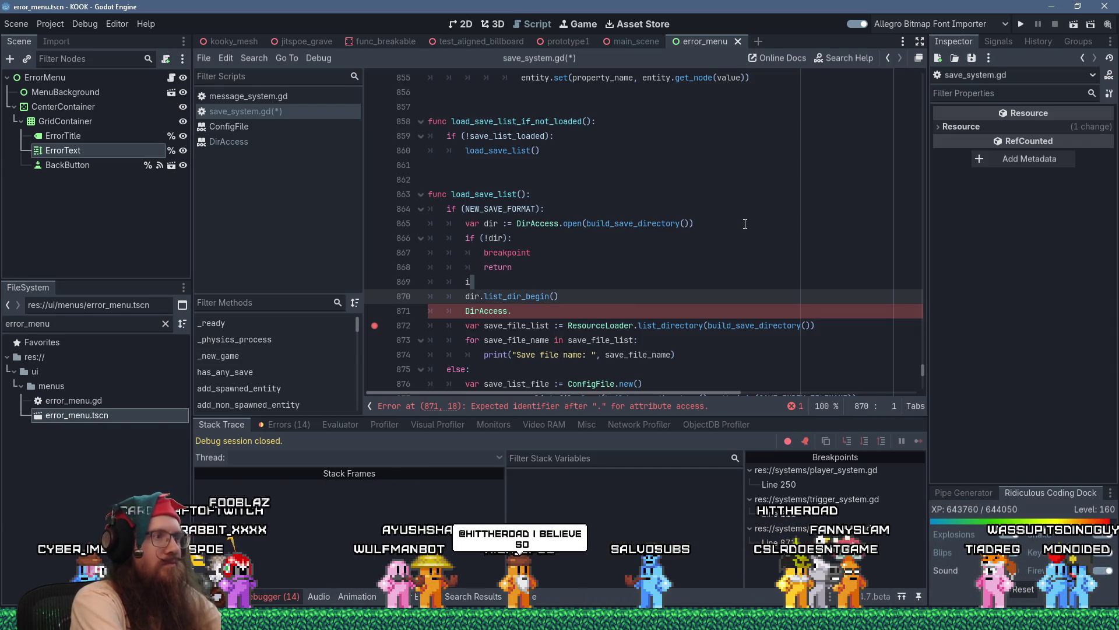
pyautogui.press('Left')
pyautogui.press('BackSpace')
# - Assign dir.list_dir_begin() to var err and add an if (err != OK): check
pyautogui.write('var err :=')
pyautogui.press('Delete')
pyautogui.press('Delete')
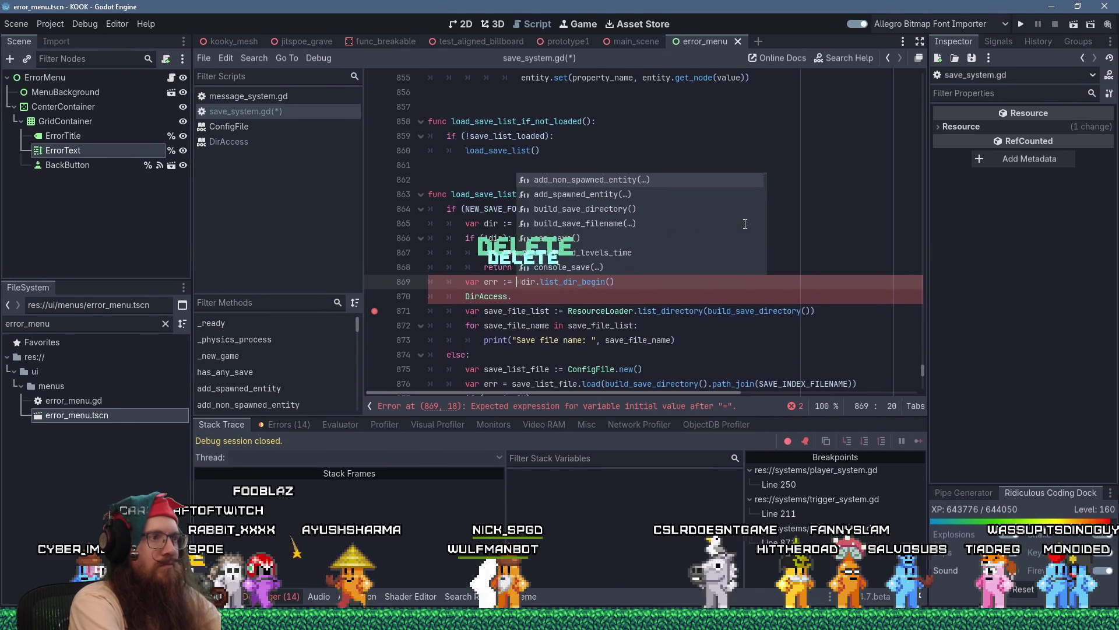
pyautogui.press('End')
pyautogui.press('Return')
pyautogui.write('if (err != ')
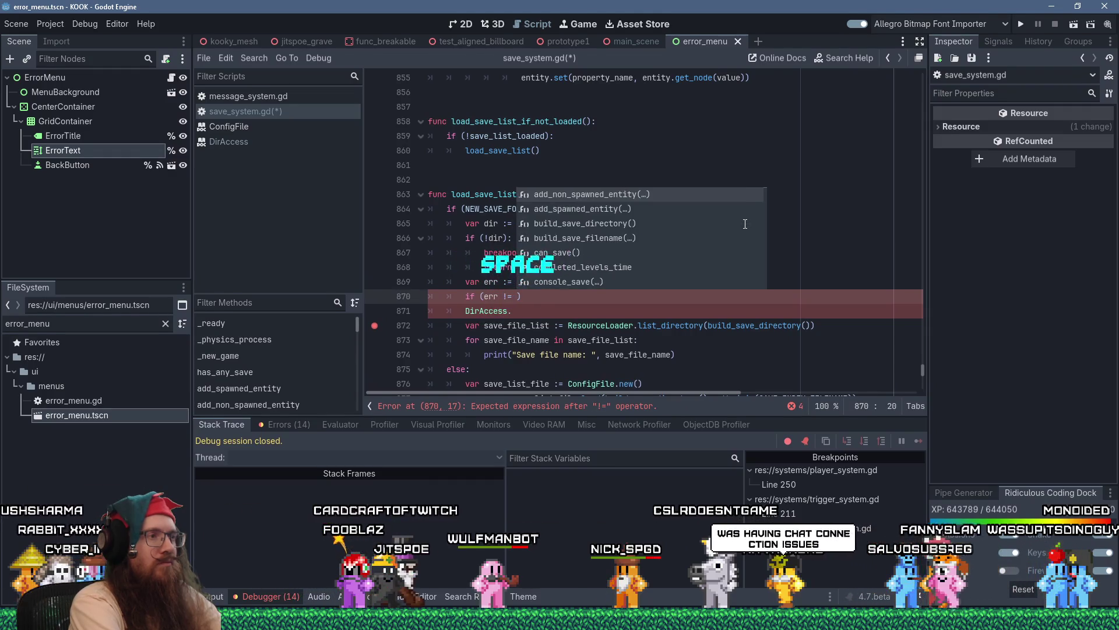
pyautogui.write('OK):')
pyautogui.press('Return')
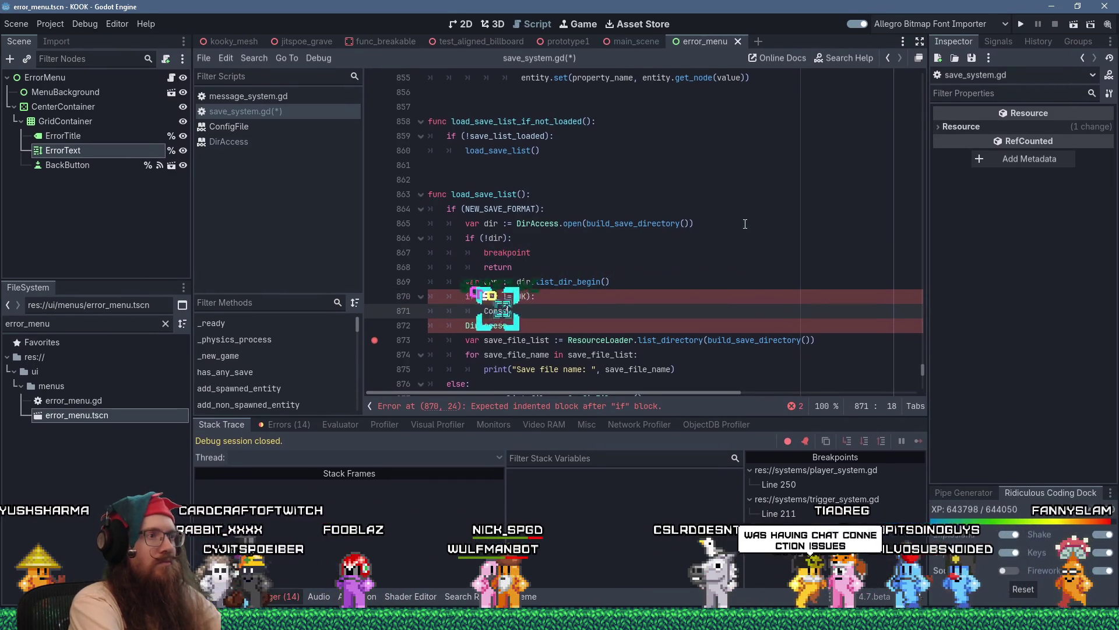
# - Call Console.print_error(str("Failed to get directory listing for save list, code ", err), true) in the branch
pyautogui.write('Console.print')
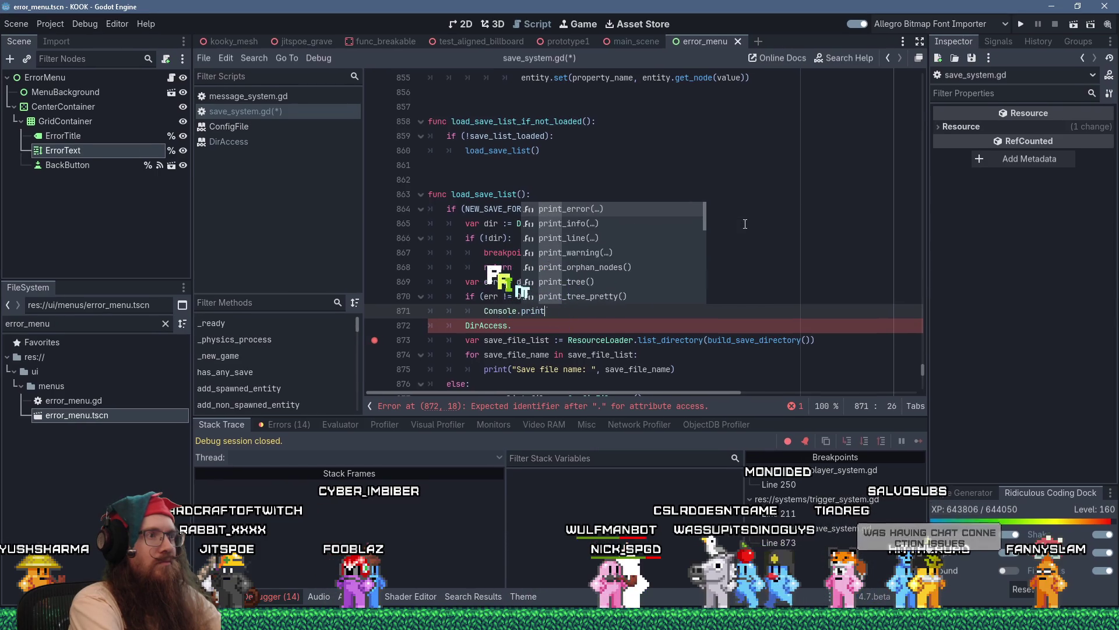
pyautogui.press('Return')
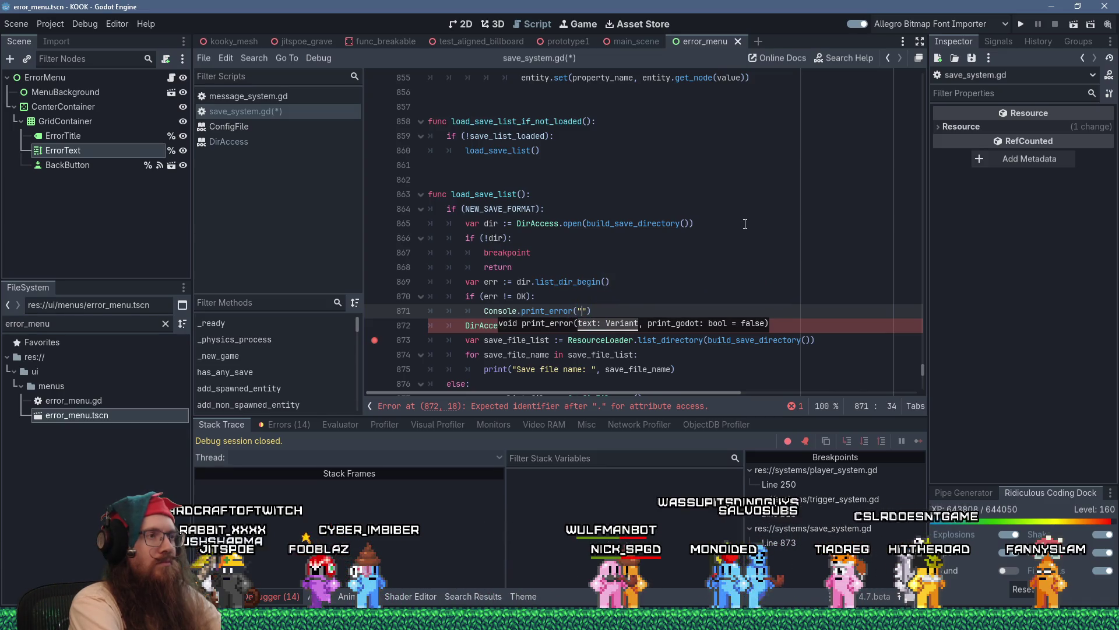
pyautogui.write('Failed to get direc')
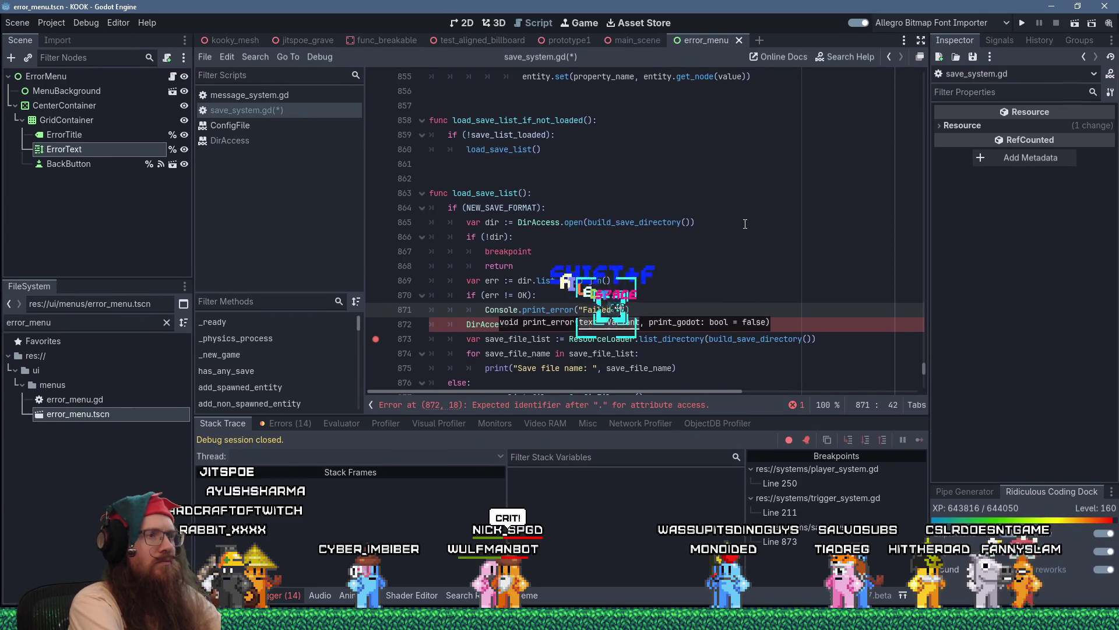
pyautogui.write('tory listing fgor s')
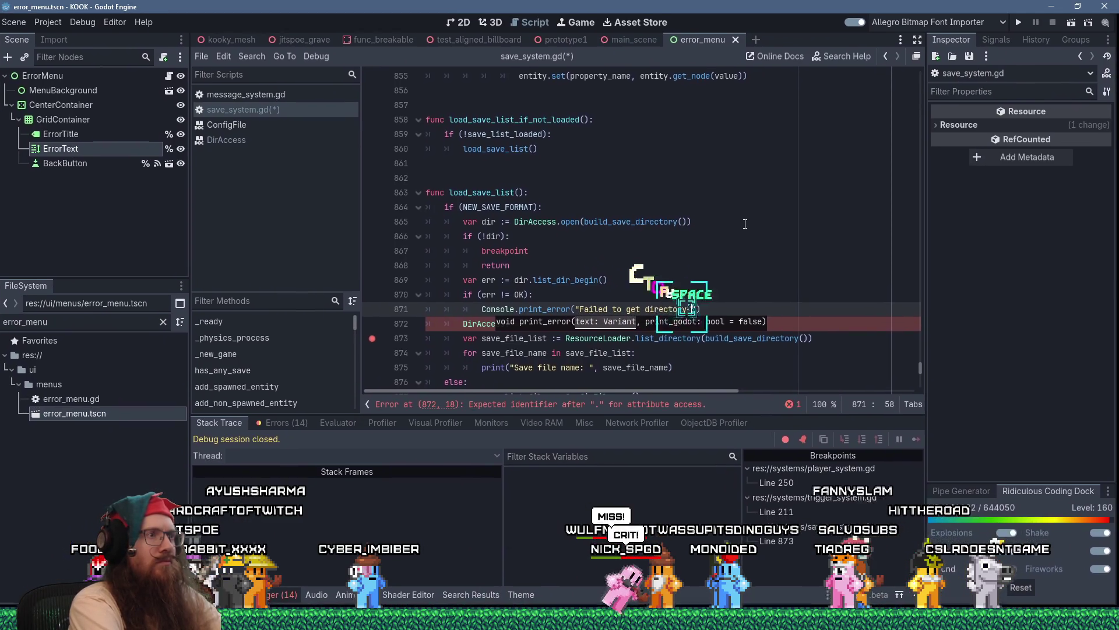
pyautogui.press('BackSpace')
pyautogui.press('BackSpace')
pyautogui.press('BackSpace')
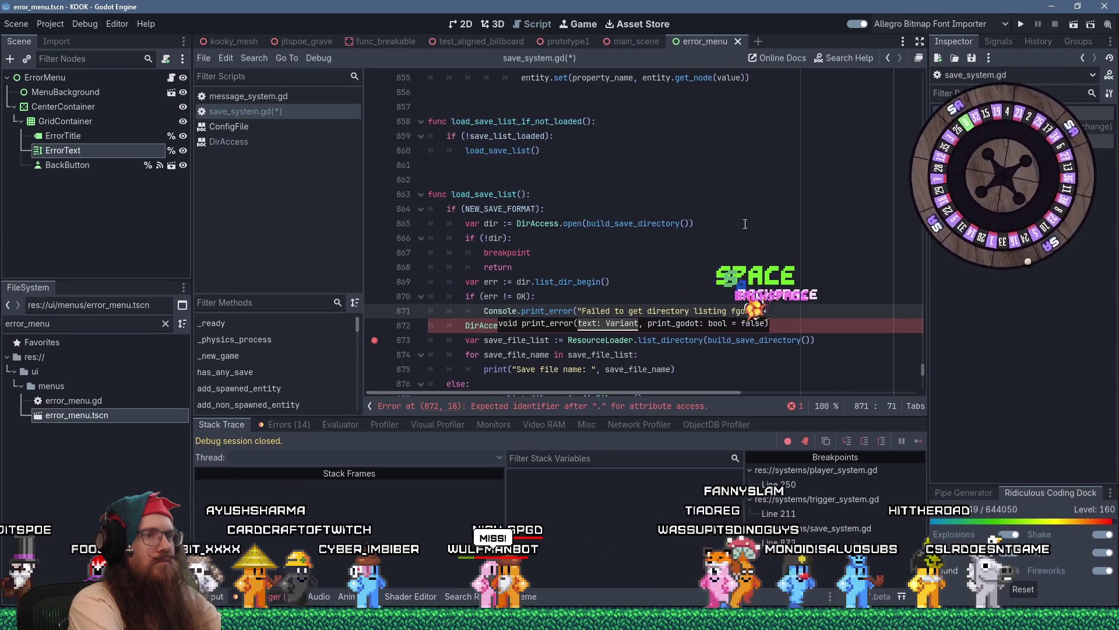
pyautogui.write('or save list')
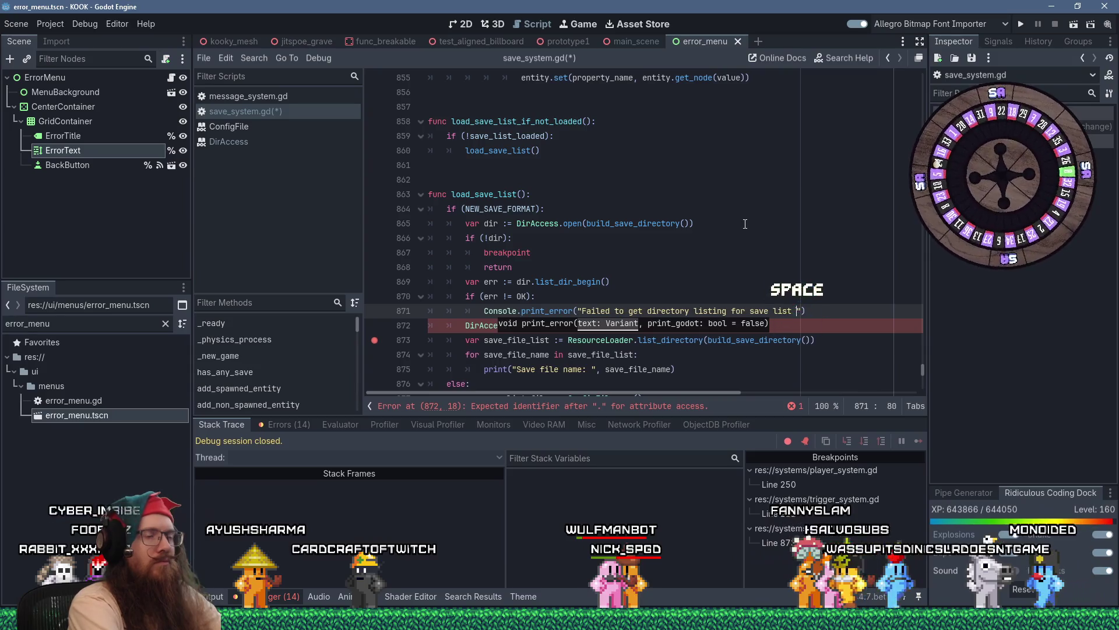
pyautogui.press('Home')
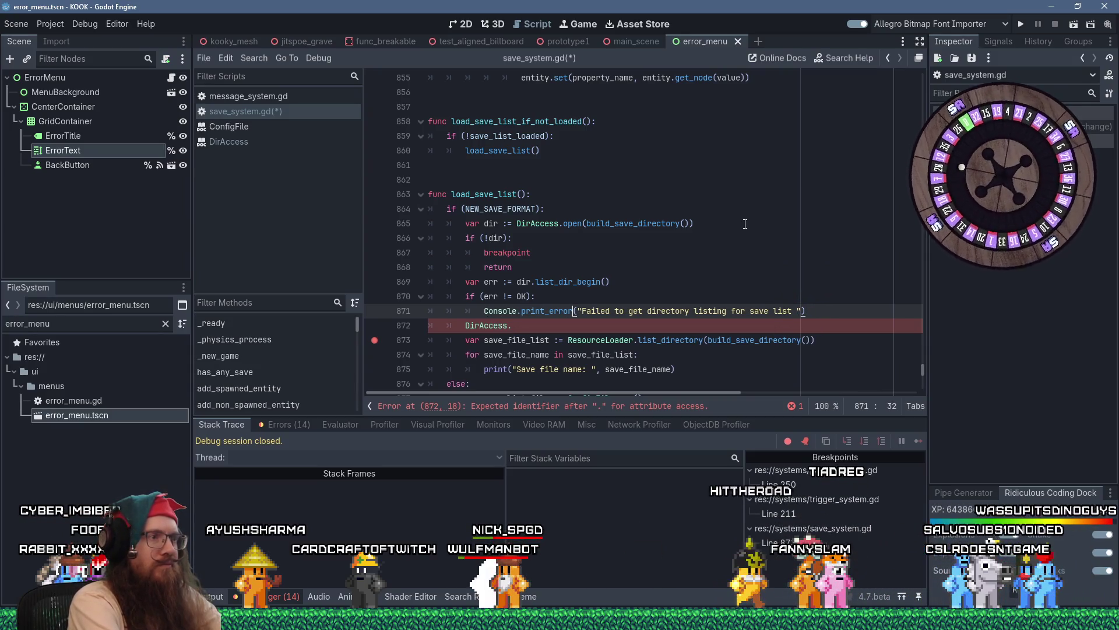
pyautogui.write('str(')
pyautogui.press('BackSpace')
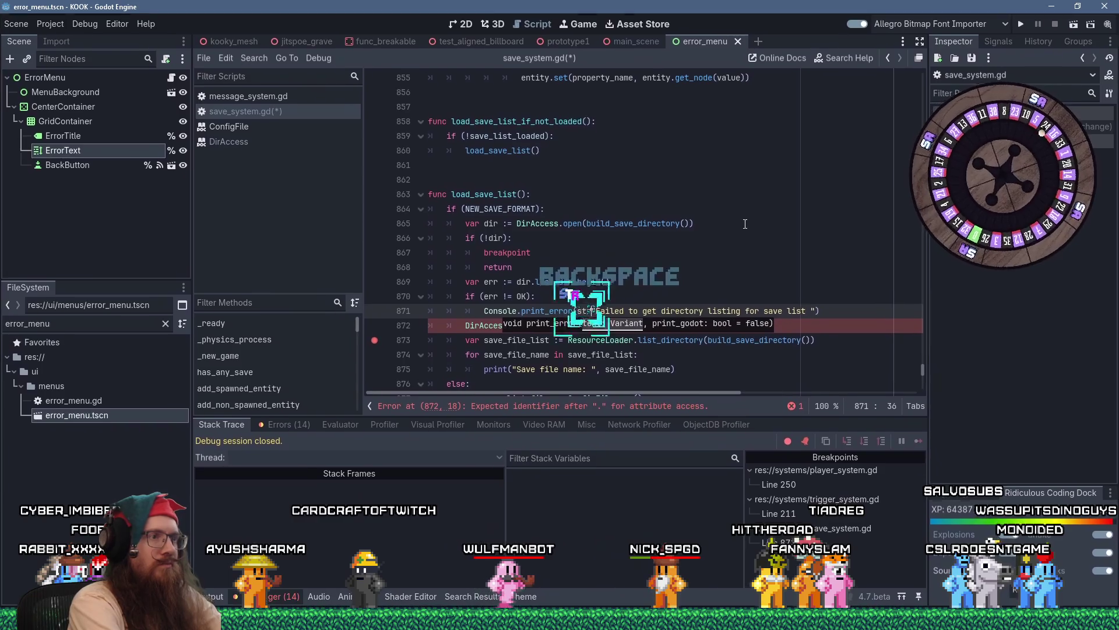
pyautogui.write('(')
pyautogui.press('Delete')
pyautogui.press('End')
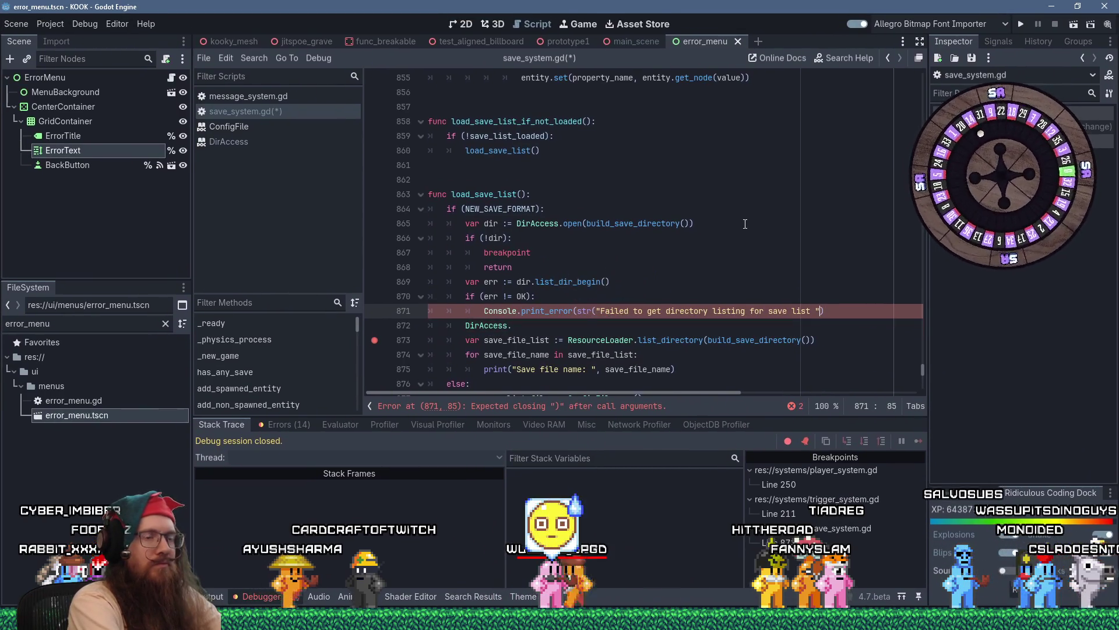
pyautogui.press('BackSpace')
pyautogui.press('BackSpace')
pyautogui.write(', code:')
pyautogui.press('BackSpace')
pyautogui.write(')')
pyautogui.press('Left')
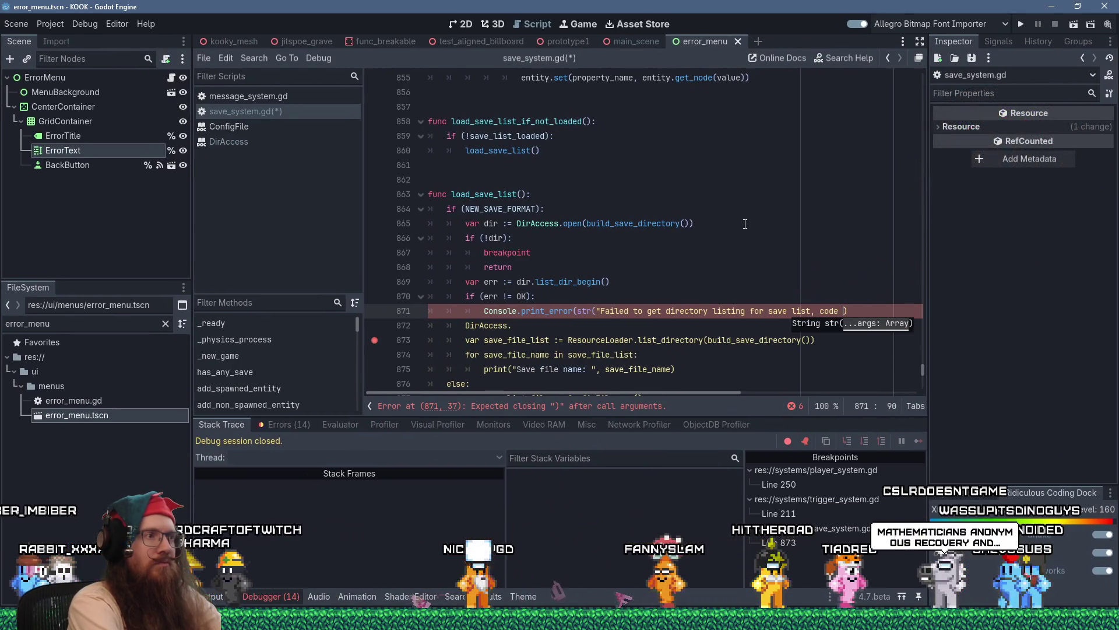
pyautogui.write('", err)')
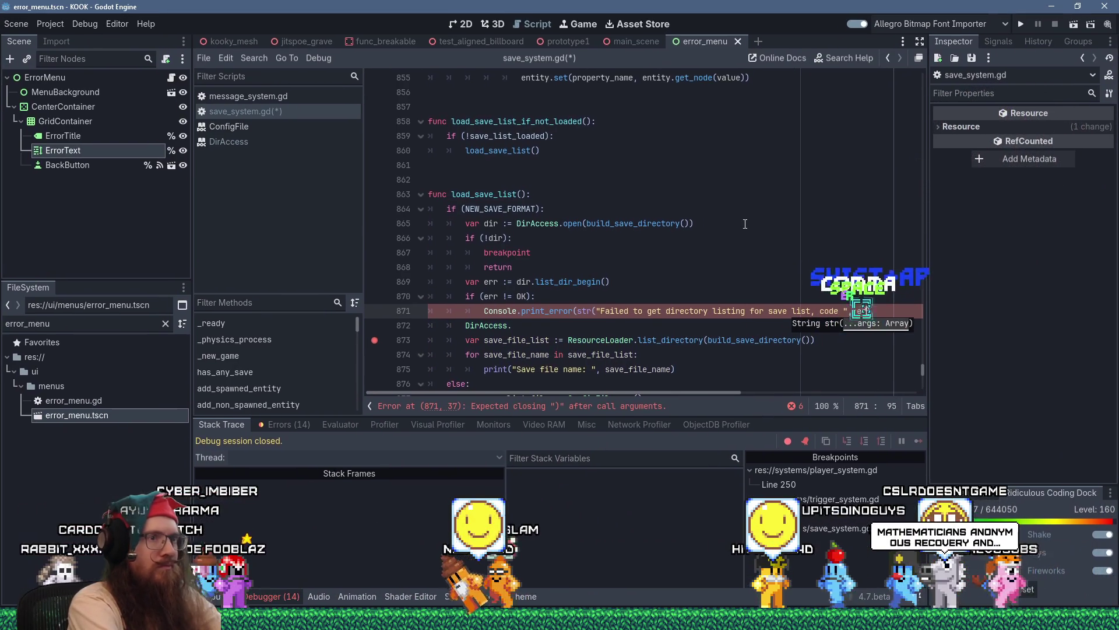
pyautogui.write(',')
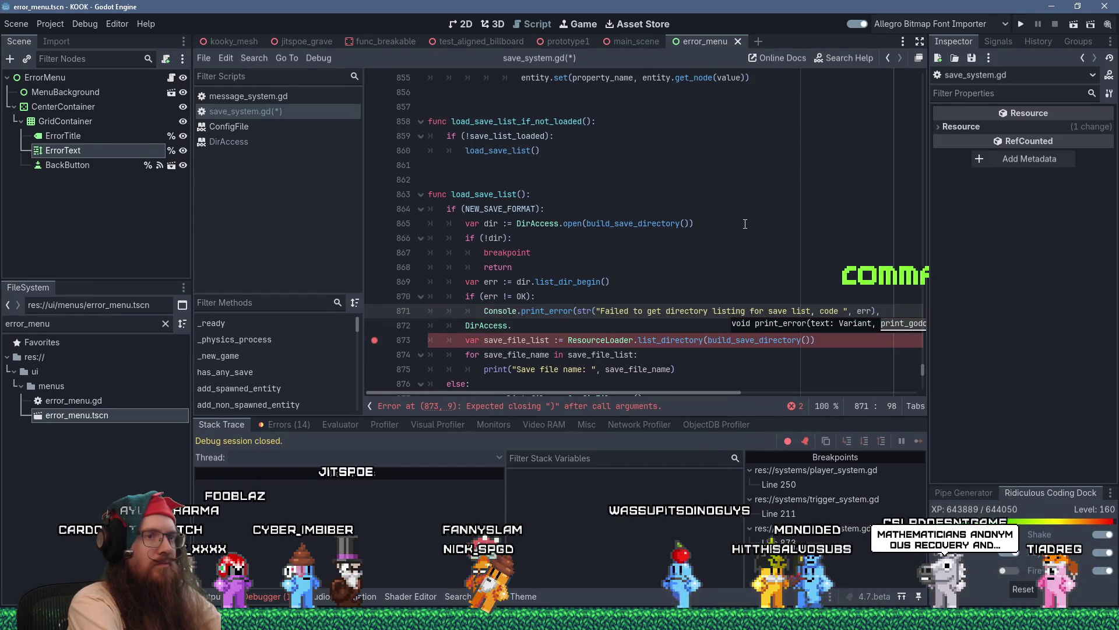
pyautogui.write(' true)')
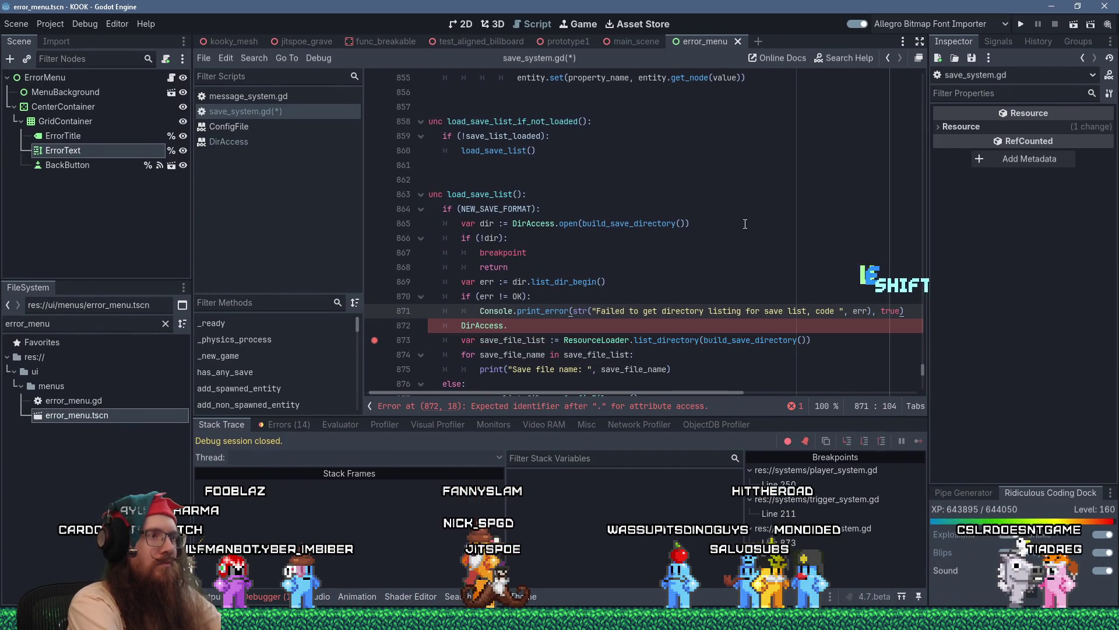
pyautogui.press('Return')
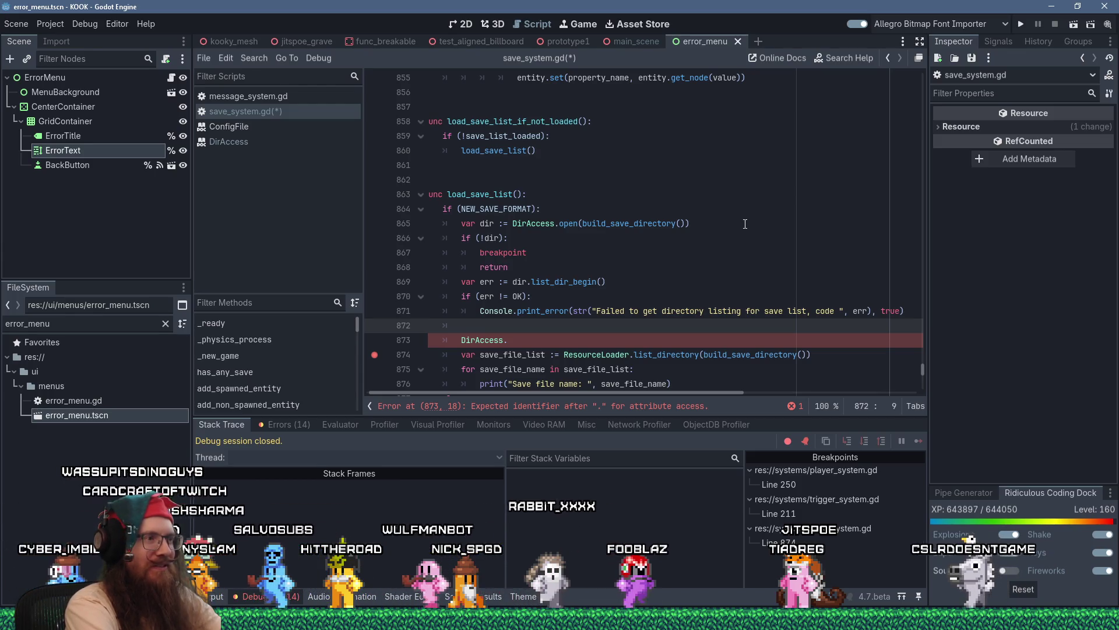
# - Delete the incomplete 'DirAccess.' line and the stray characters on line 872 in load_save_list
pyautogui.press('Down')
pyautogui.hotkey('shift', 'Down')
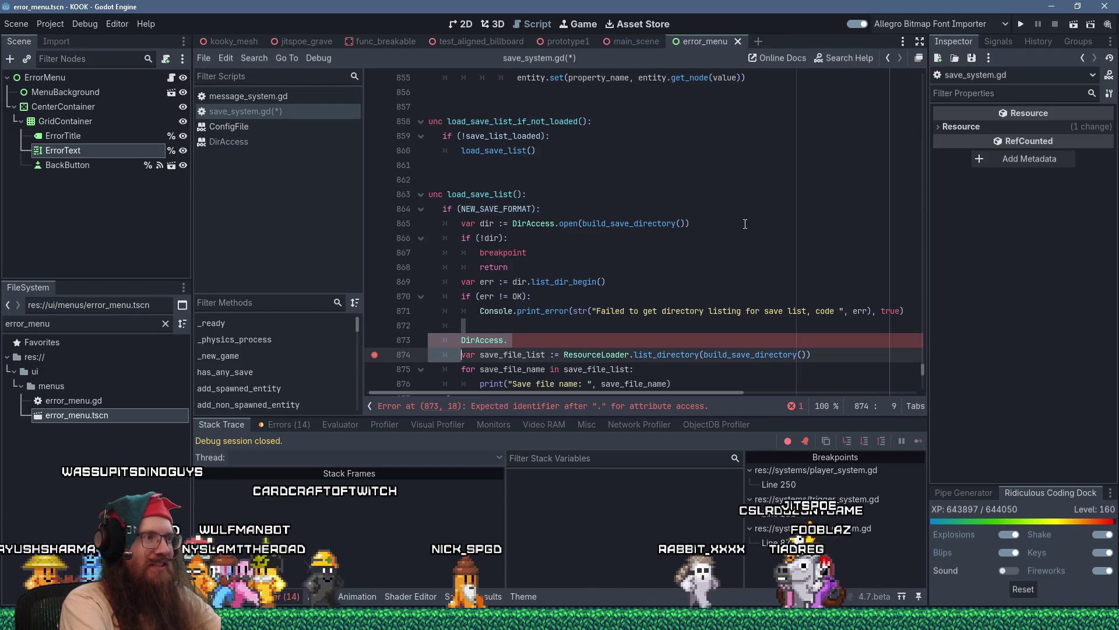
pyautogui.press('BackSpace')
pyautogui.press('Up')
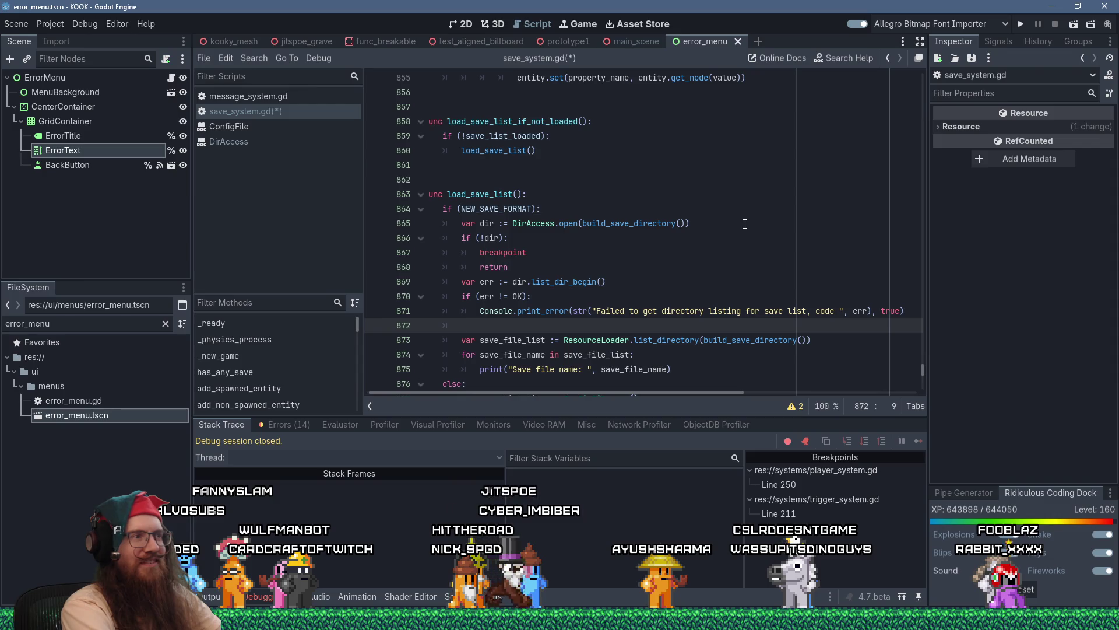
pyautogui.hotkey('shift', 'Home')
pyautogui.press('Delete')
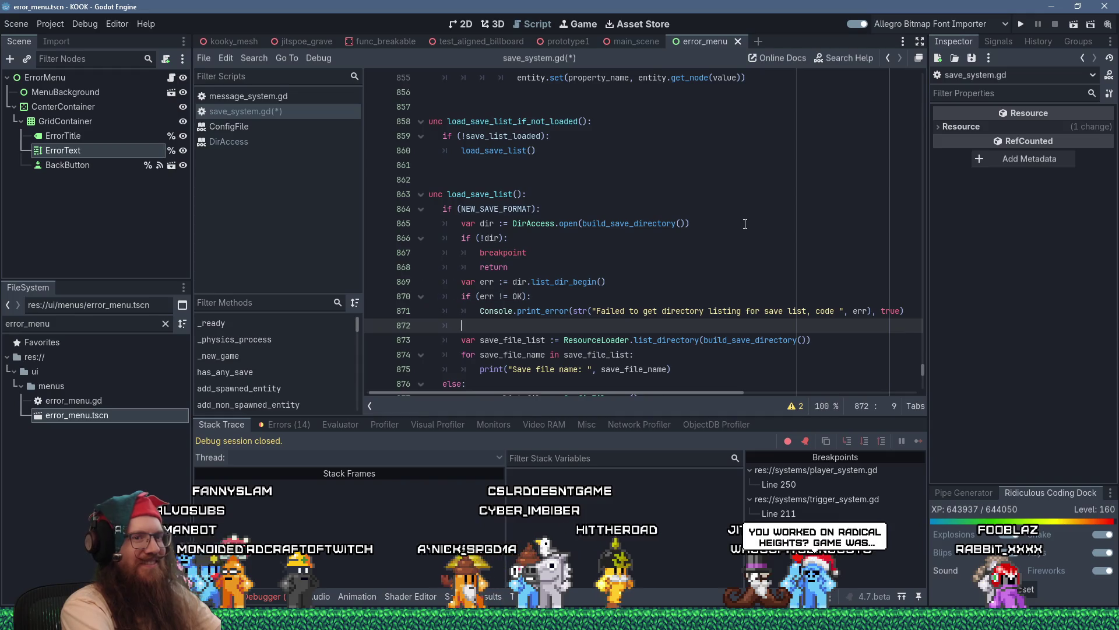
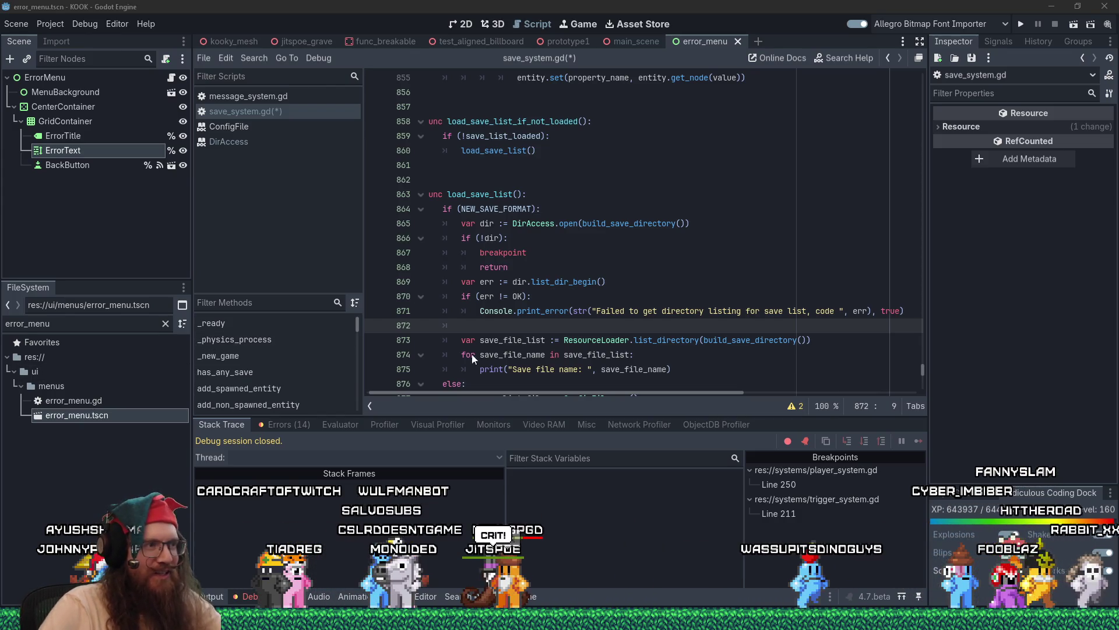
# - Insert a 'breakpoint' line above Console.print_error in the failed directory-listing branch
pyautogui.click(512, 326)
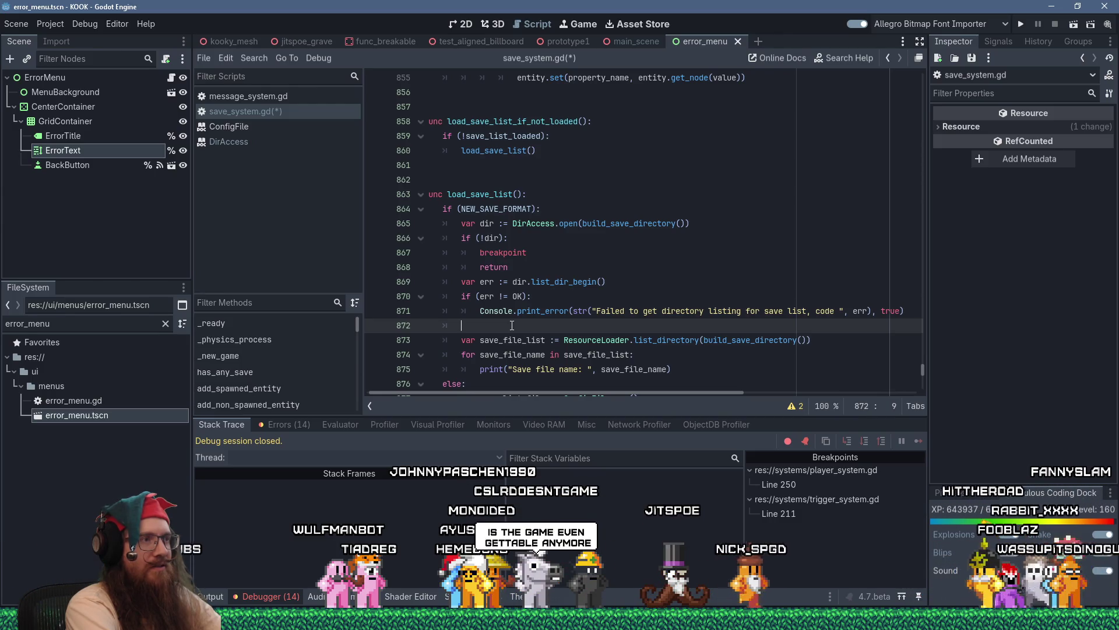
pyautogui.press('Up')
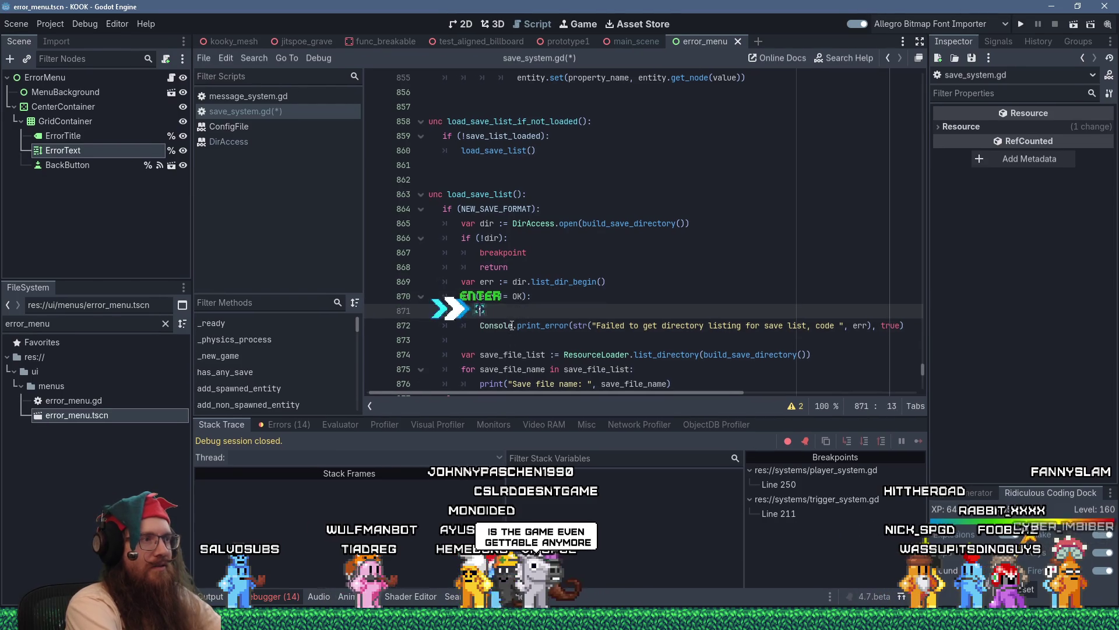
pyautogui.hotkey('ctrl', 'shift', 'Return')
pyautogui.write('breakpoint')
pyautogui.press('Down')
pyautogui.press('Down')
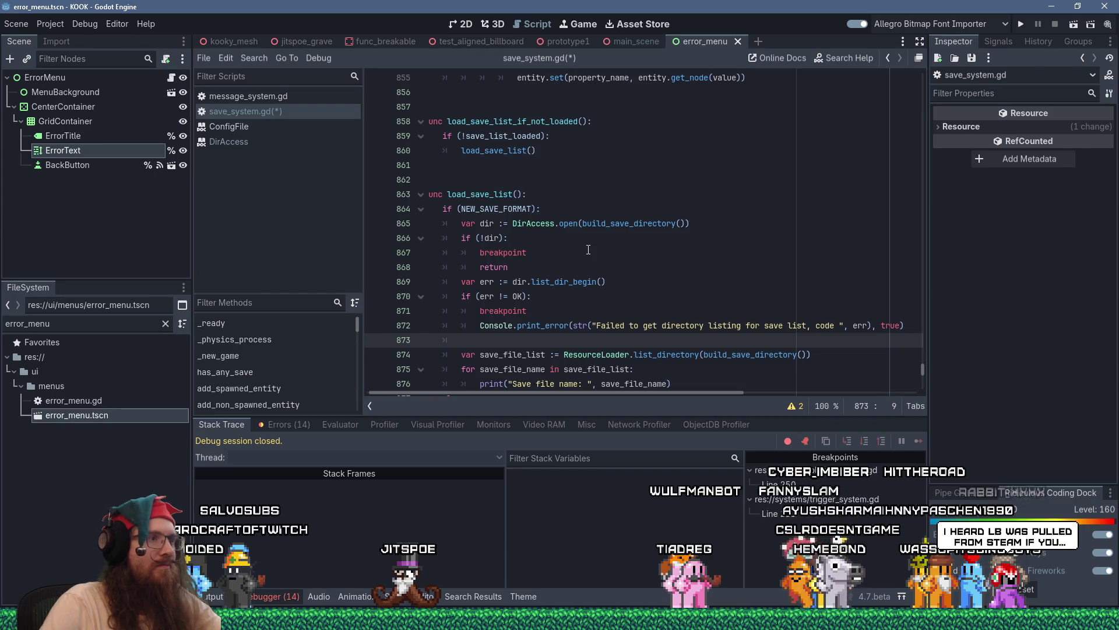
pyautogui.keyDown('ctrl'); pyautogui.click(597, 281); pyautogui.keyUp('ctrl')
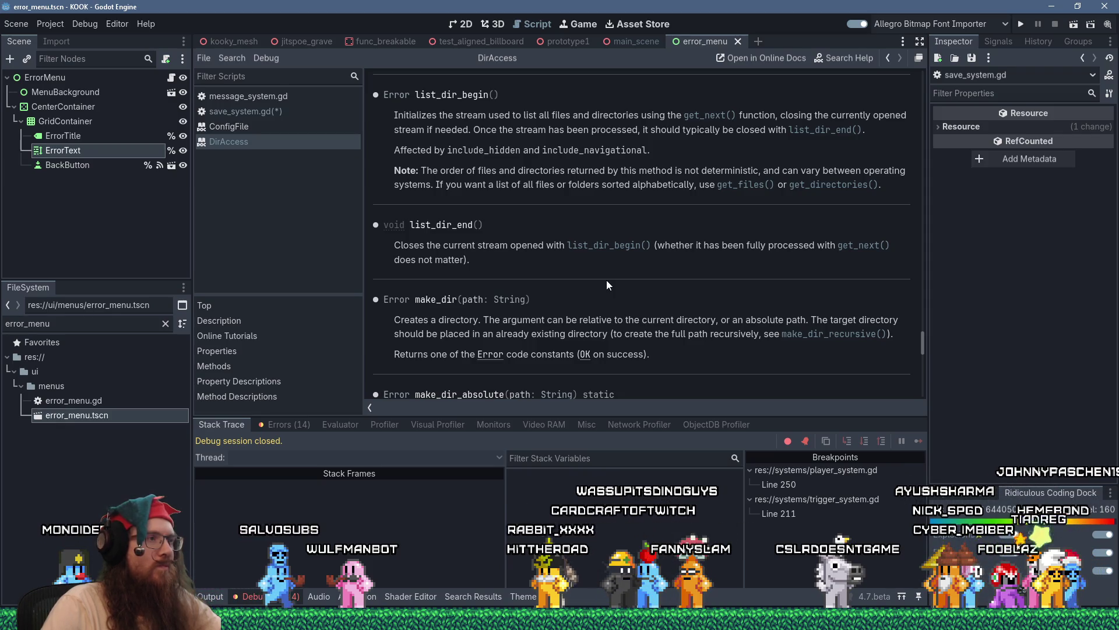
pyautogui.scroll(4, 606, 280)
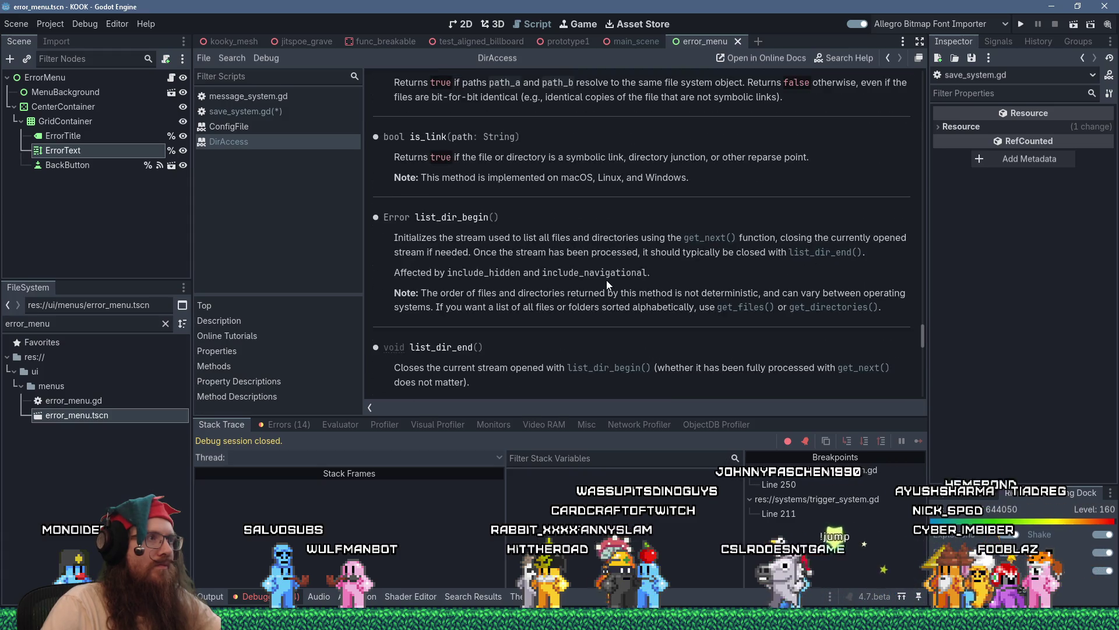
pyautogui.scroll(10, 607, 280)
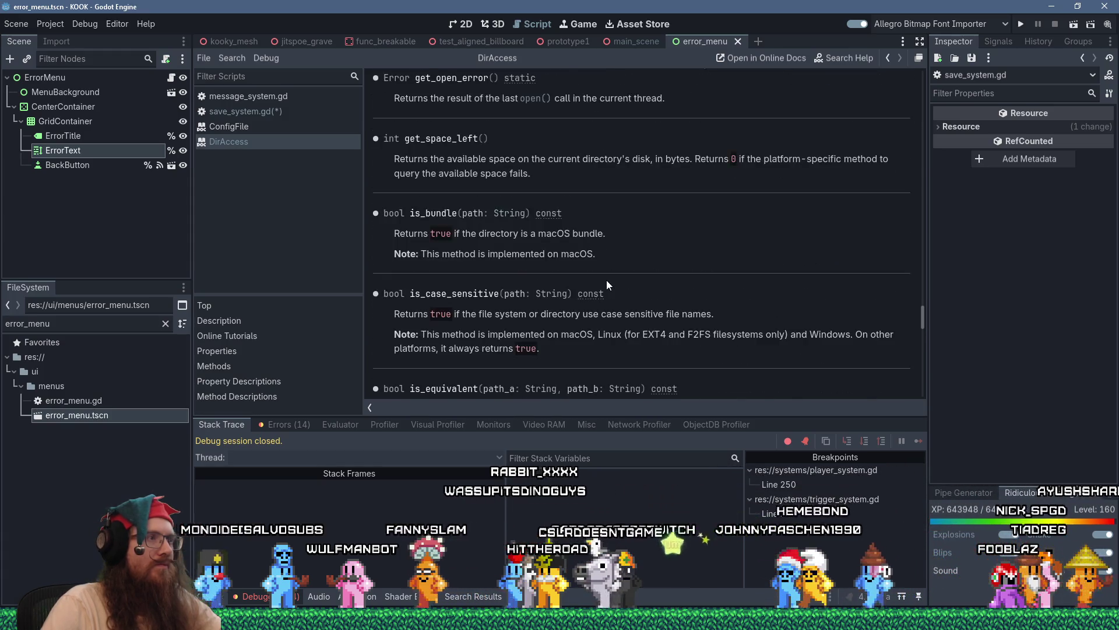
pyautogui.scroll(5, 606, 280)
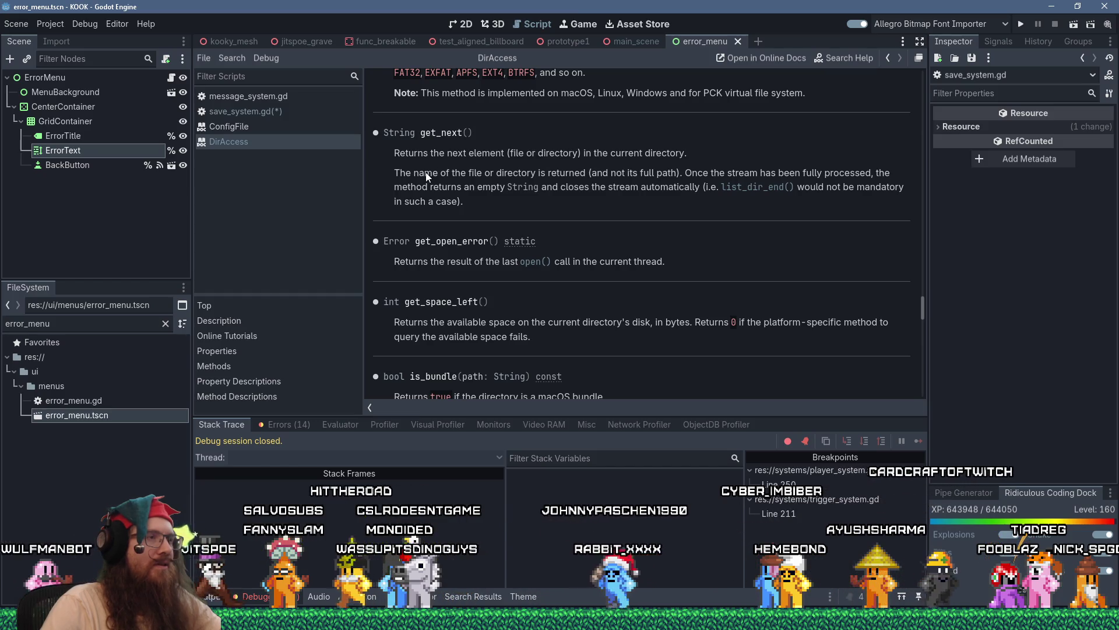
pyautogui.moveTo(425, 173); pyautogui.dragTo(585, 173)
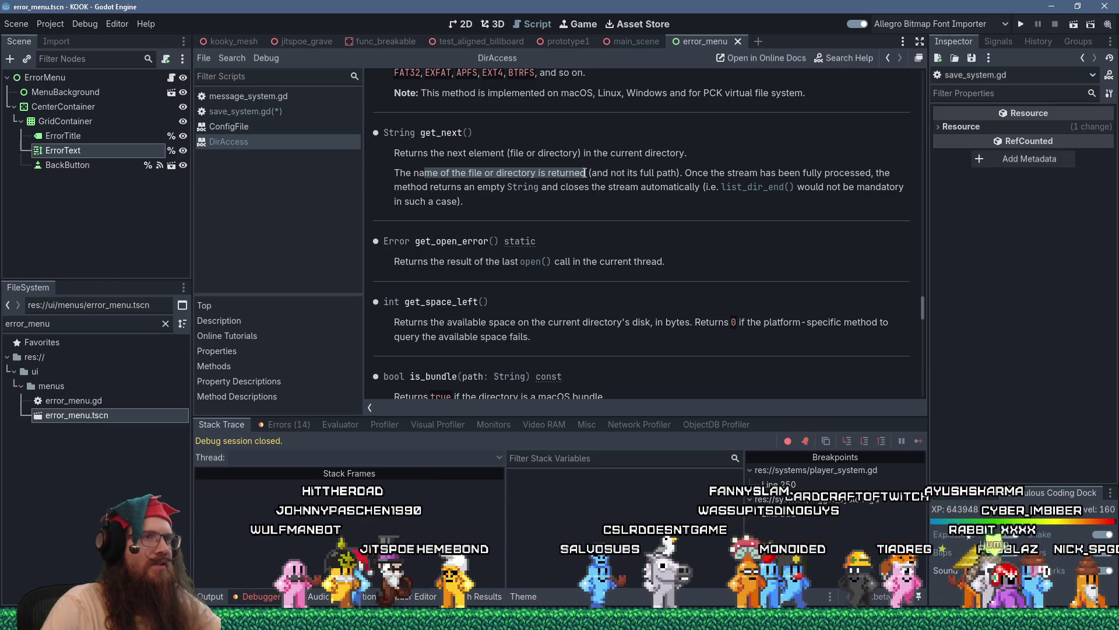
pyautogui.moveTo(584, 173); pyautogui.dragTo(584, 186)
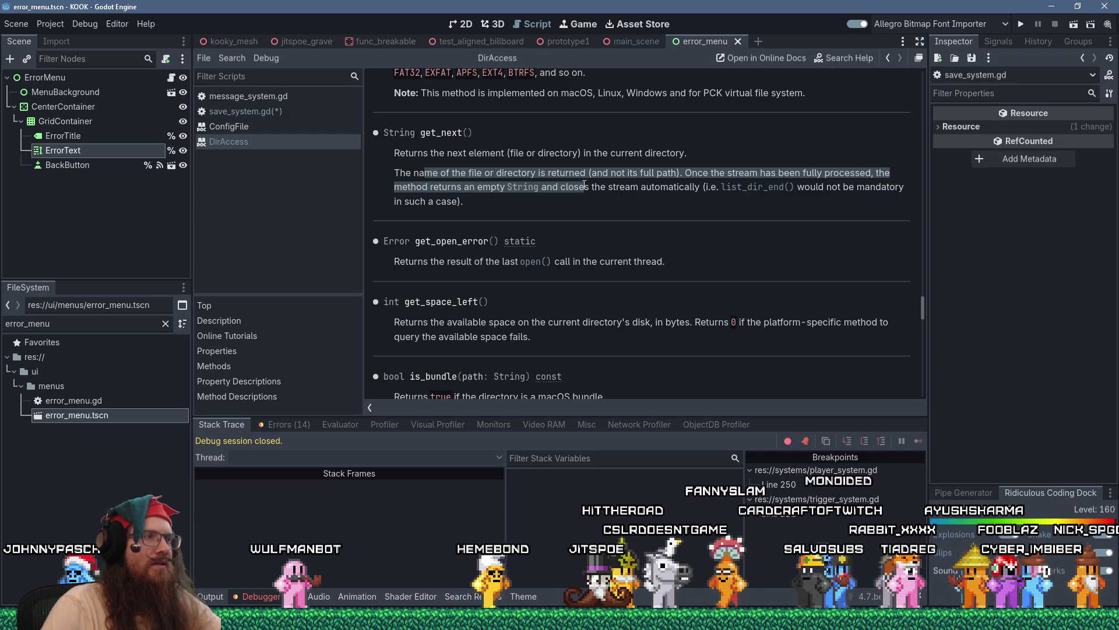
pyautogui.click(270, 116)
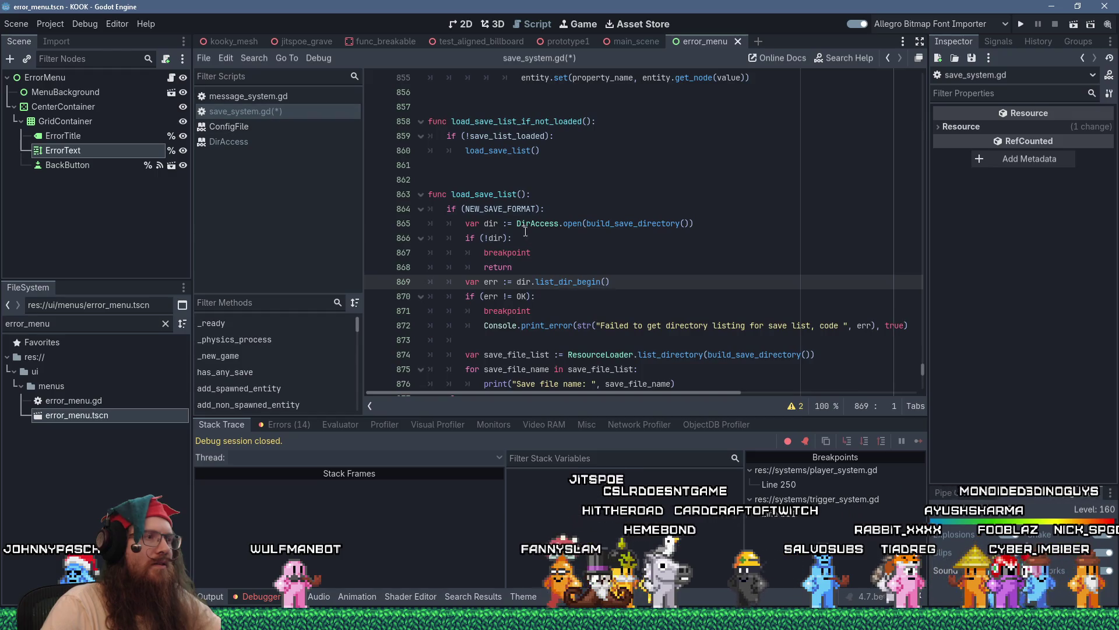
# - Write 'var file_name dir.get_next()' on line 873 using get_next autocomplete
pyautogui.click(644, 339)
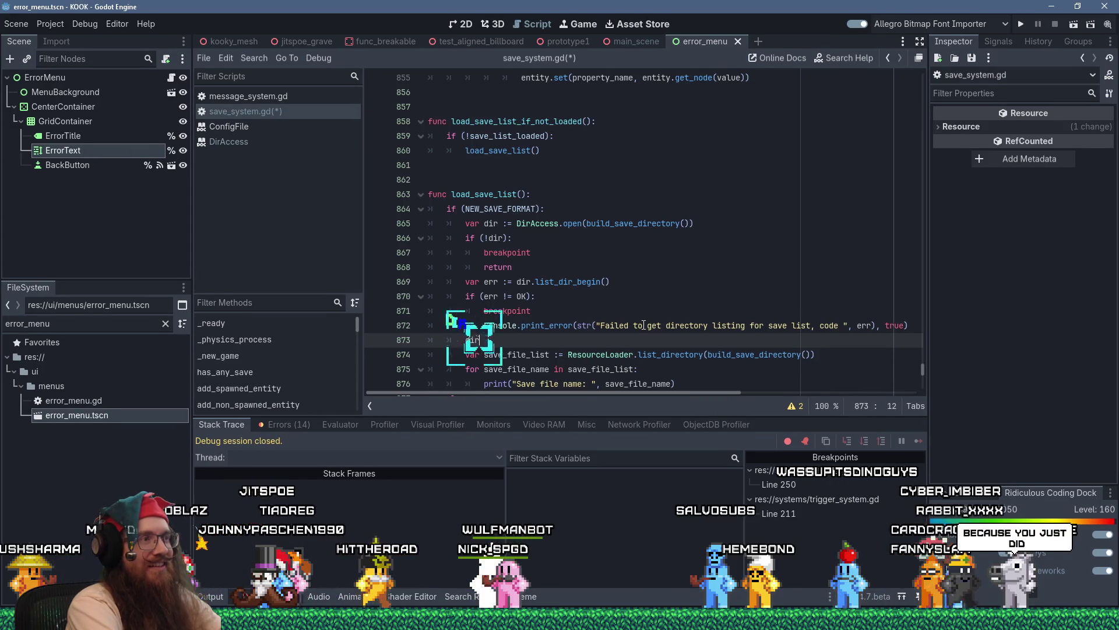
pyautogui.write('dir.get_ne')
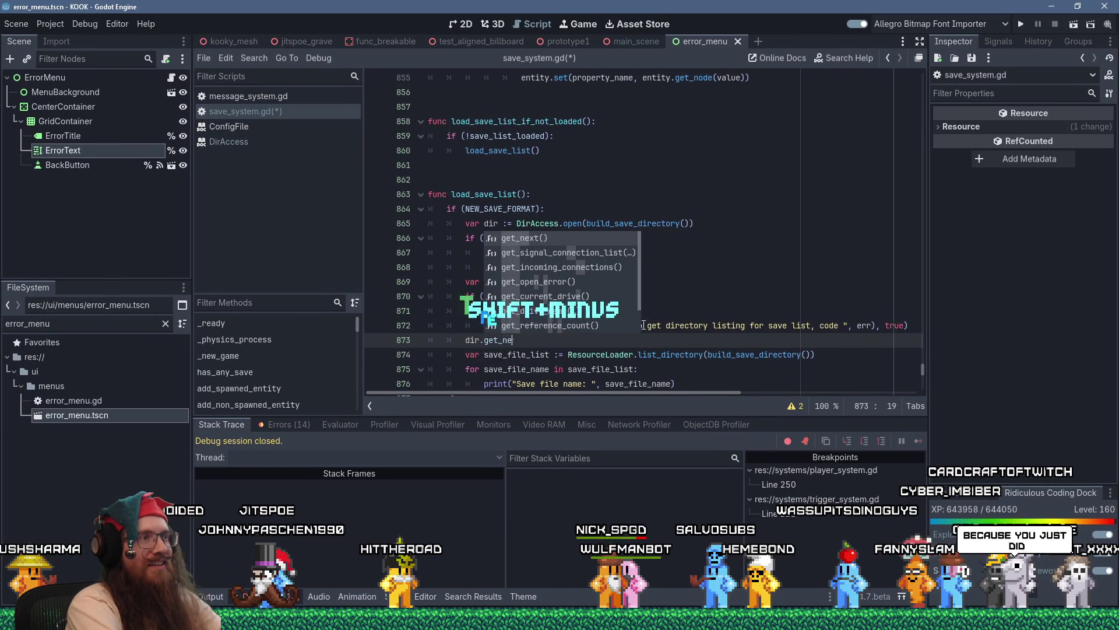
pyautogui.press('Return')
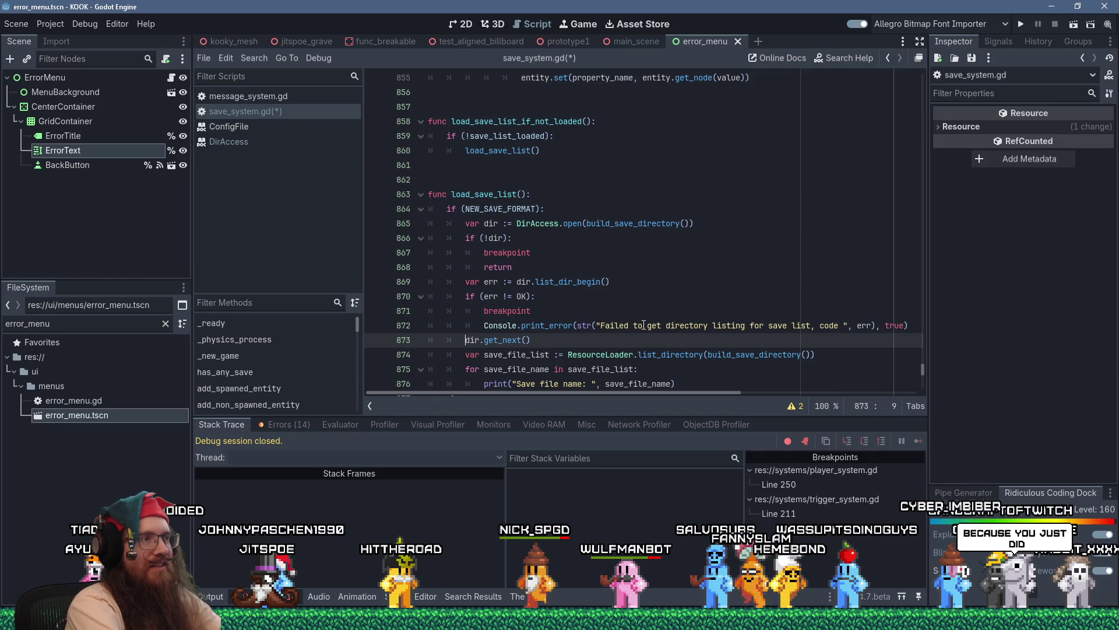
pyautogui.press('Home')
pyautogui.write('var')
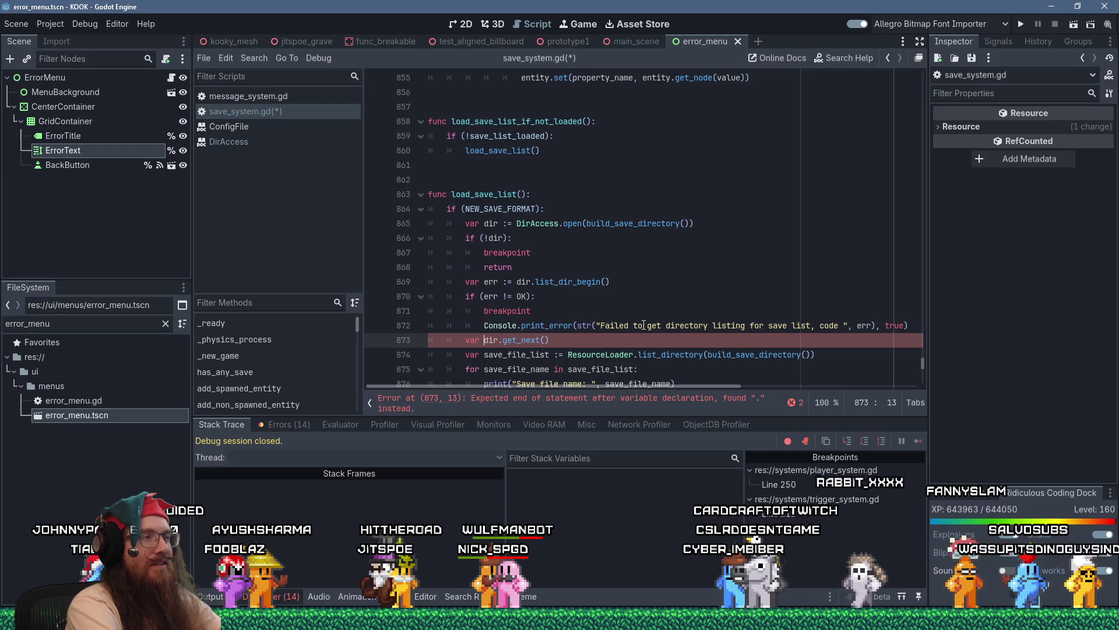
pyautogui.write('file_')
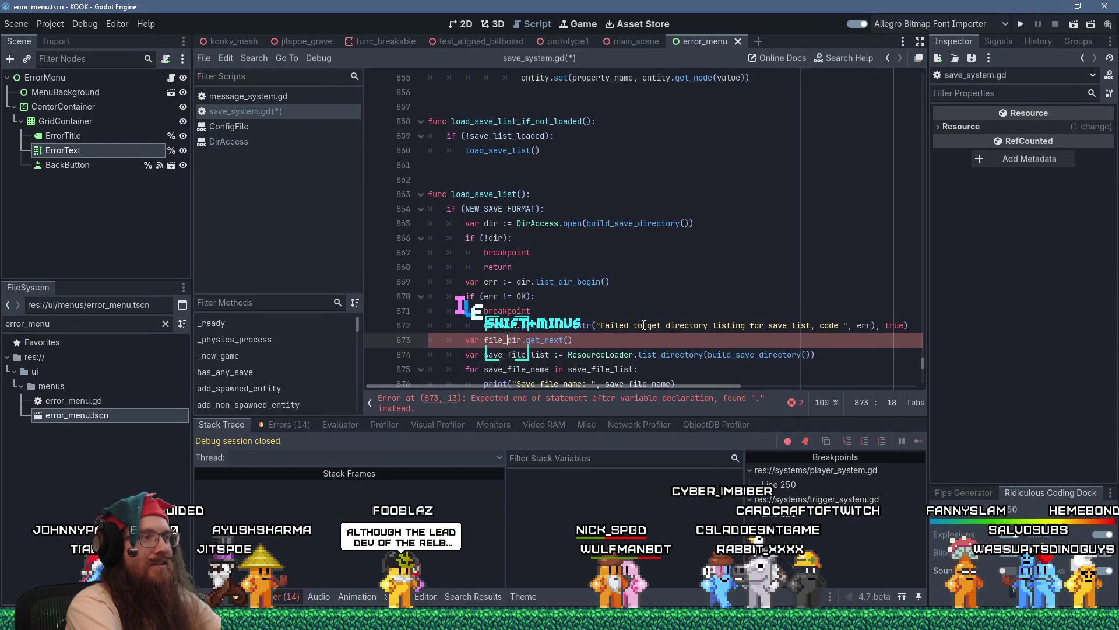
pyautogui.write('name')
# - Add an else branch commented '# Old index file format' below it
pyautogui.press('Down')
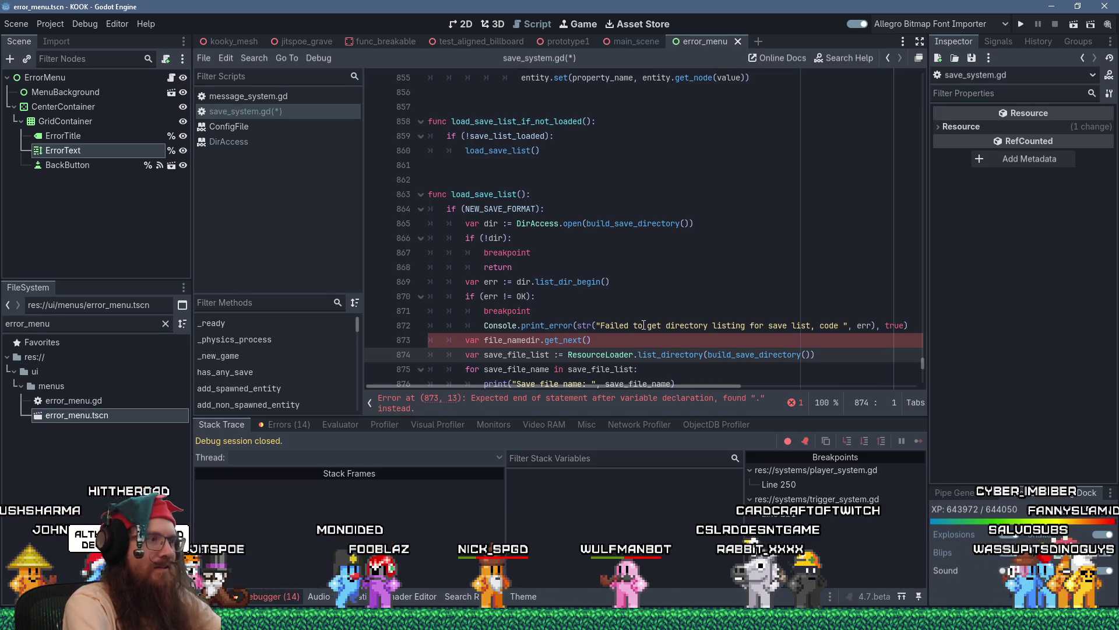
pyautogui.press('Return')
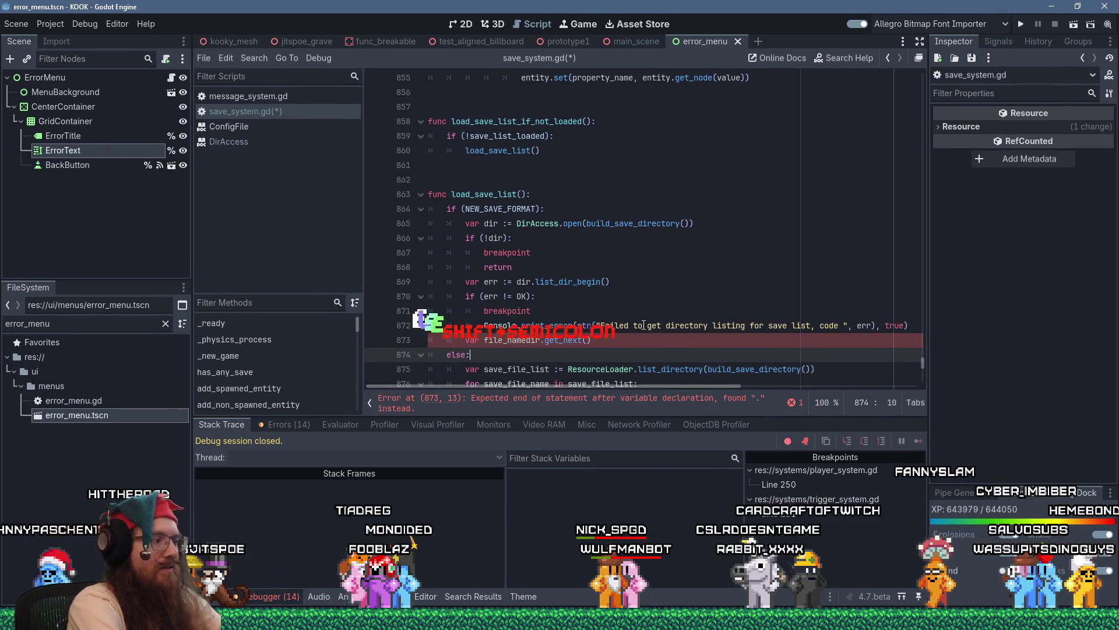
pyautogui.write(' # Old ')
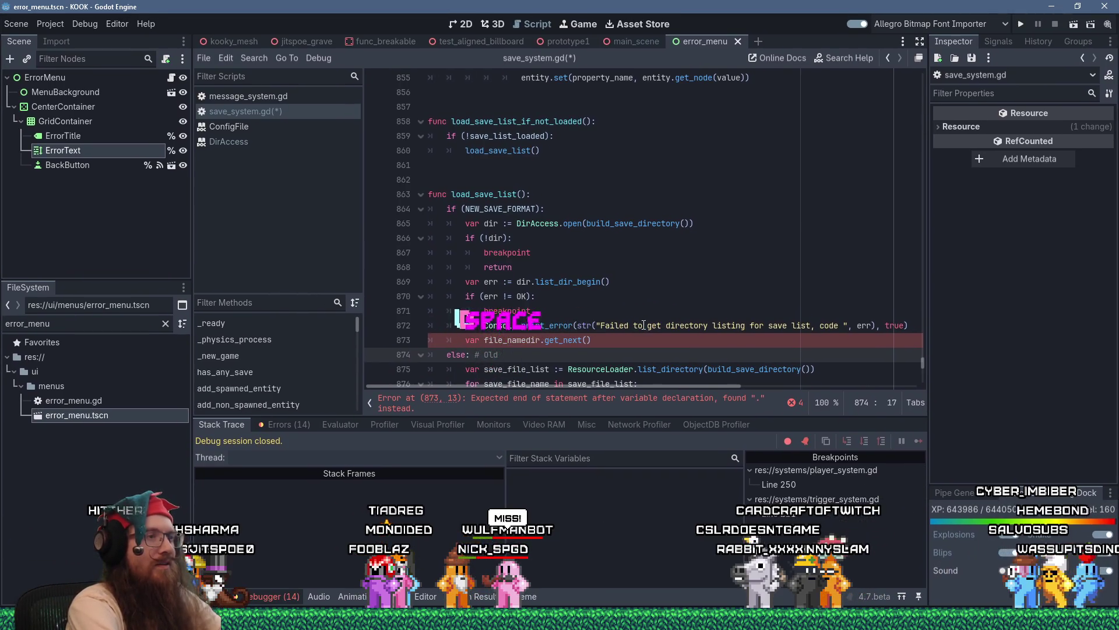
pyautogui.write('index file')
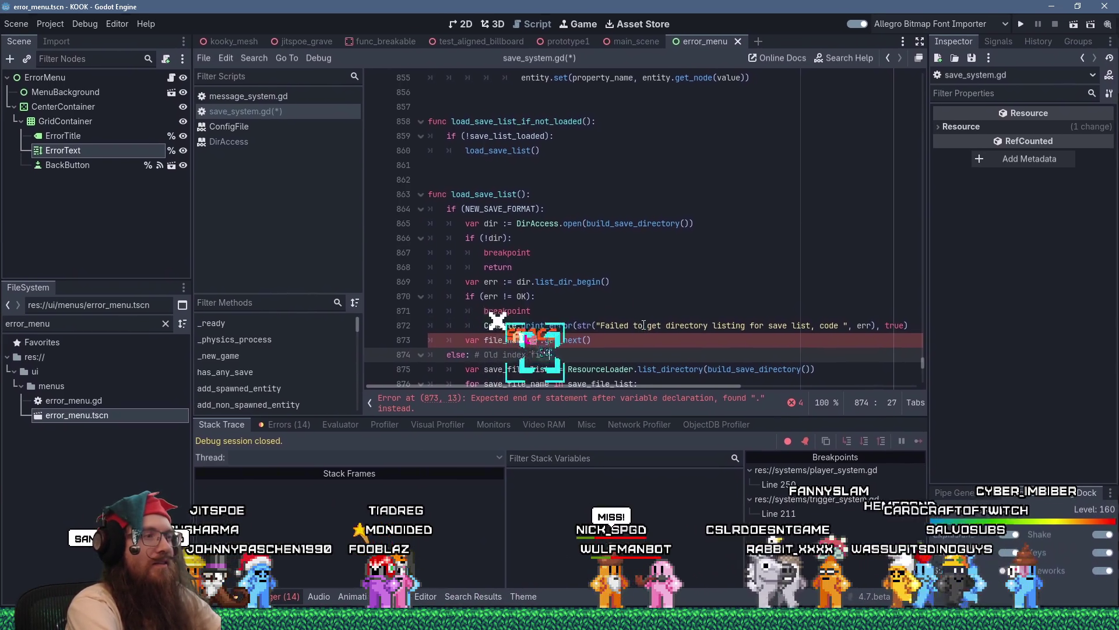
pyautogui.write(' format')
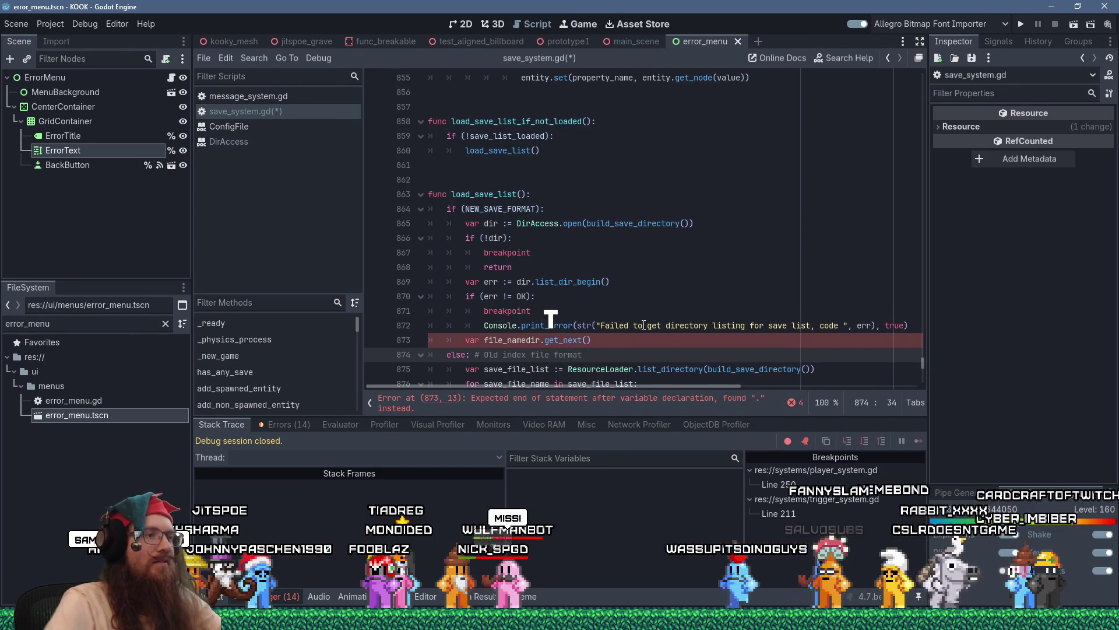
# - Delete lines 874–877, the old index branch that looped over save_file_list printing names
pyautogui.scroll(-2, 551, 318)
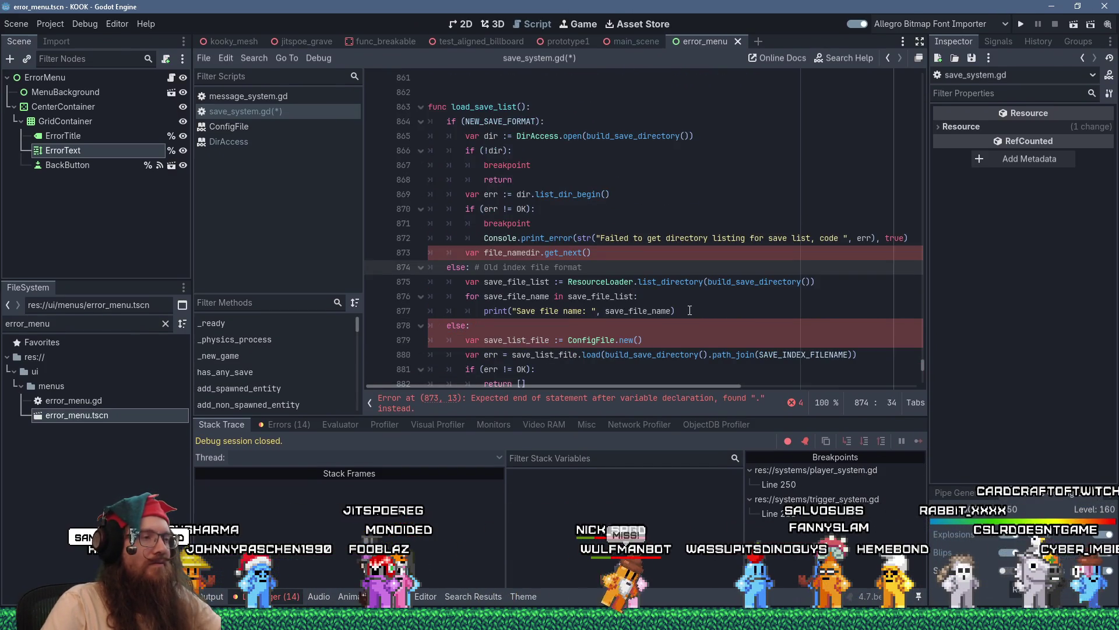
pyautogui.scroll(-1, 690, 310)
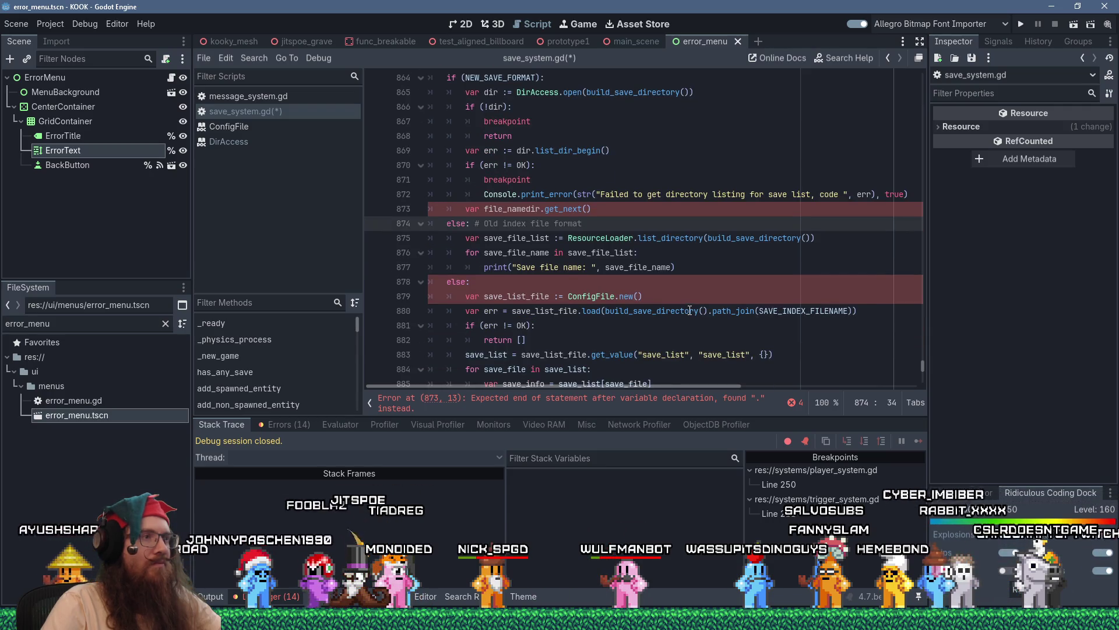
pyautogui.scroll(-2, 689, 310)
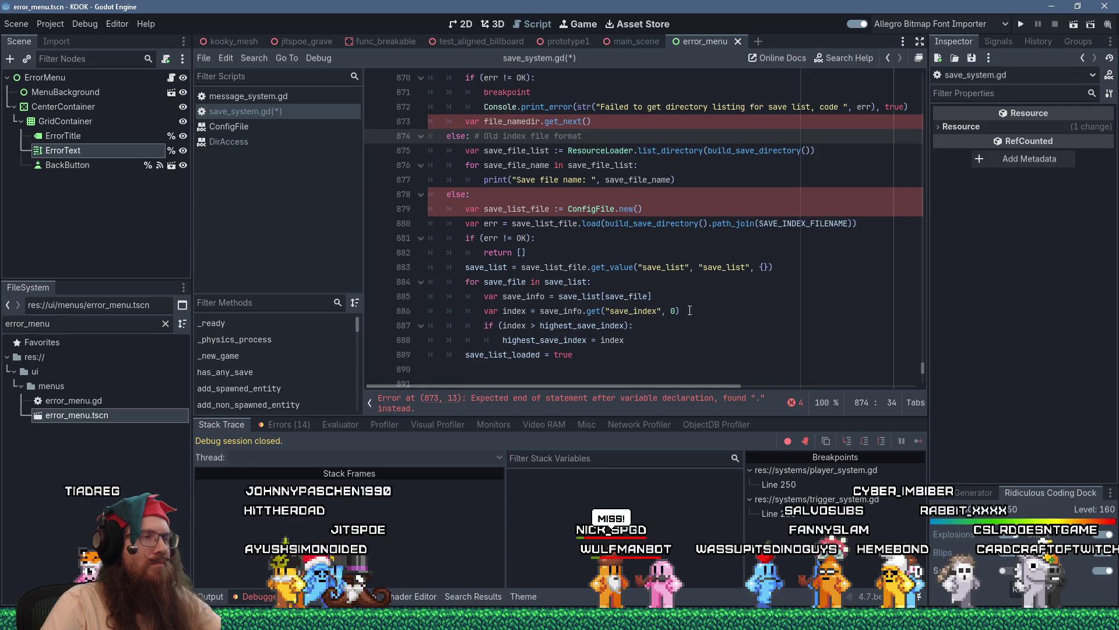
pyautogui.click(704, 169)
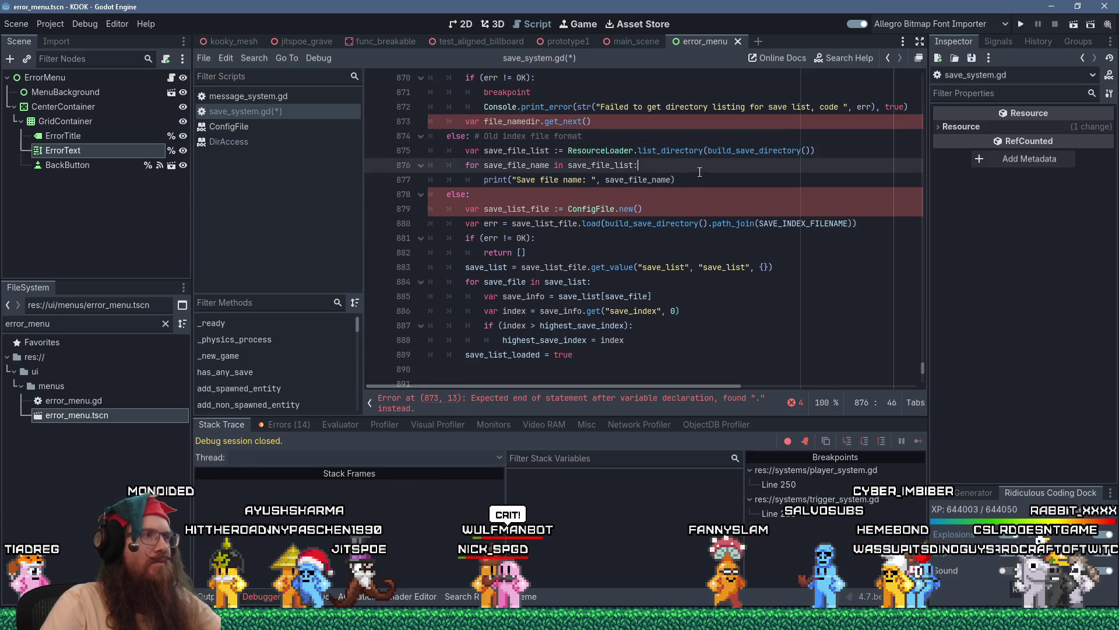
pyautogui.click(711, 181)
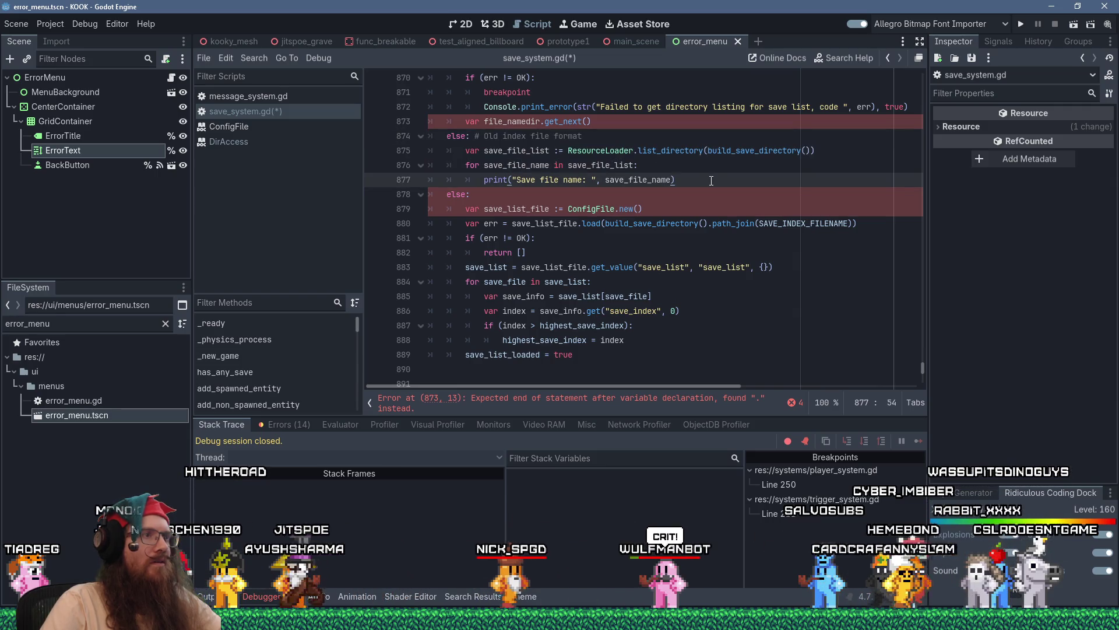
pyautogui.moveTo(711, 180); pyautogui.dragTo(423, 142)
pyautogui.press('Delete')
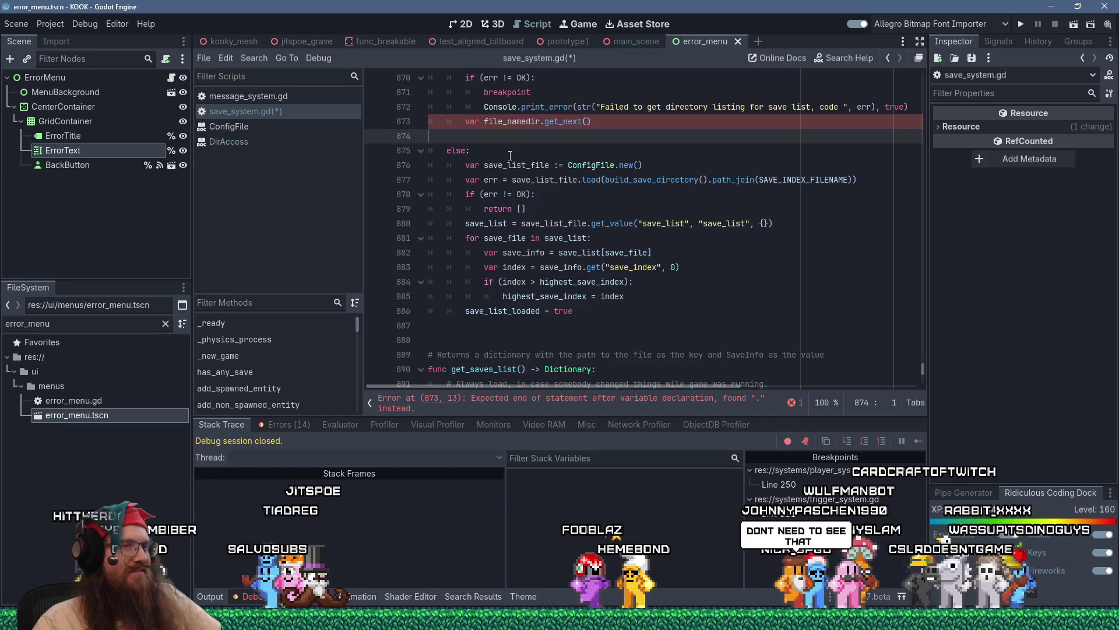
pyautogui.scroll(3, 509, 157)
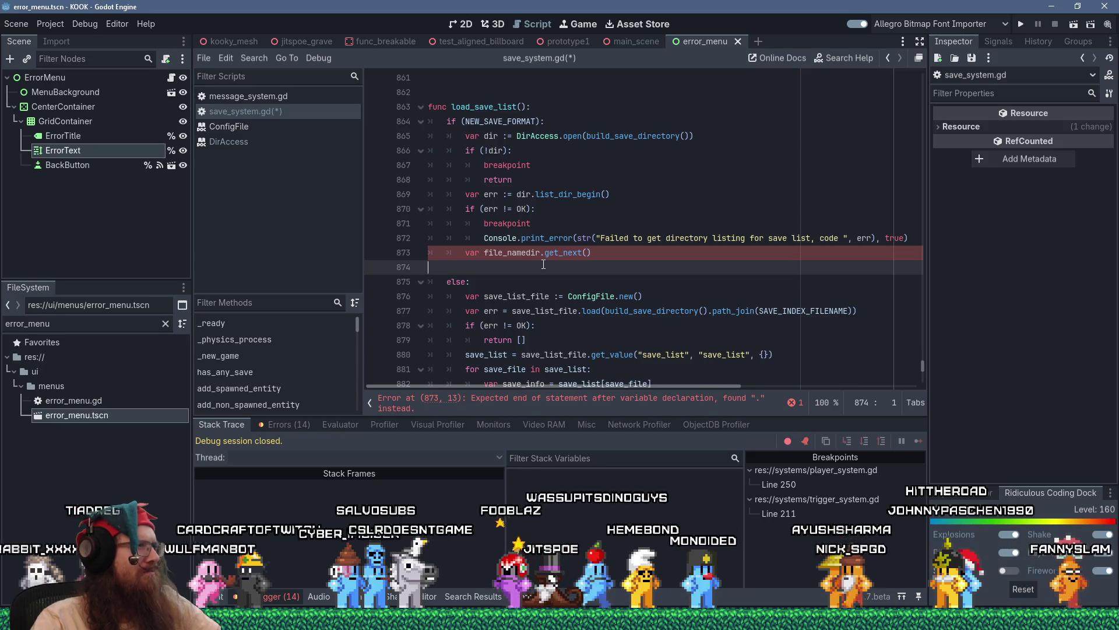
# - Indent the empty line beneath the get_next call on line 873
pyautogui.press('Tab')
pyautogui.press('Tab')
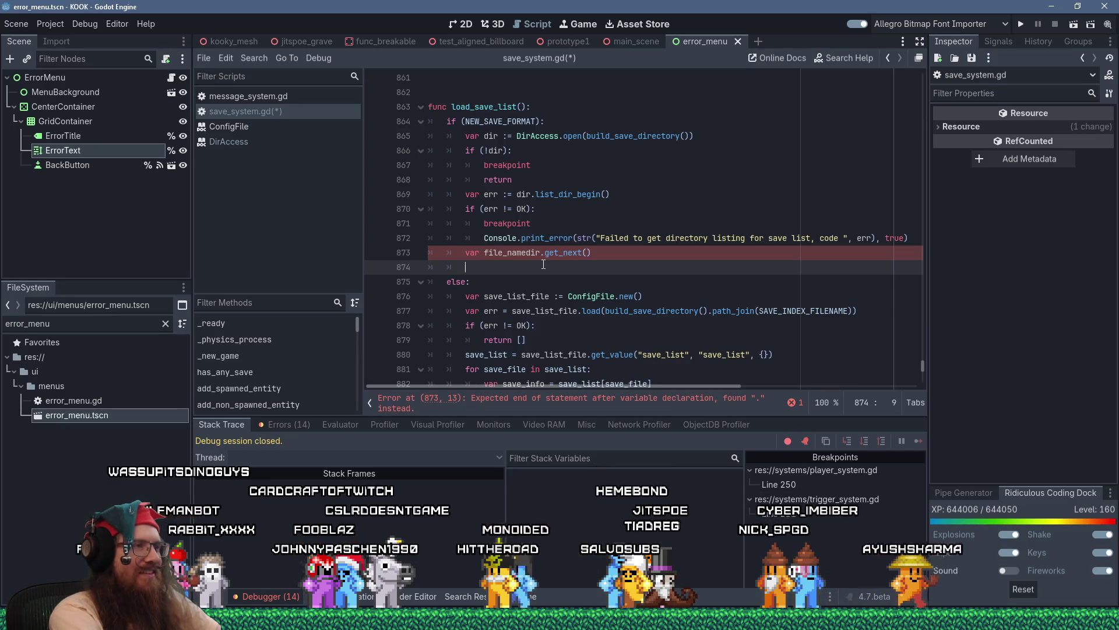
# - Change the declaration to 'var file_name := dir.get_next()' and open a 'while (file_name):' loop
pyautogui.press('BackSpace')
pyautogui.press('BackSpace')
pyautogui.press('Down')
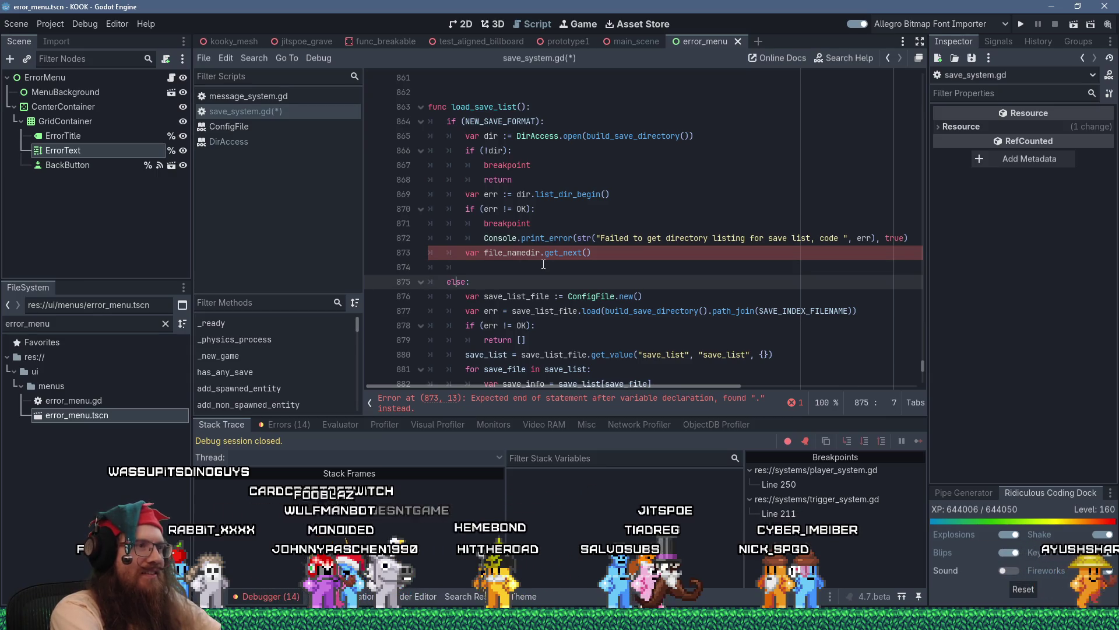
pyautogui.press('Up')
pyautogui.press('Up')
pyautogui.press('Home')
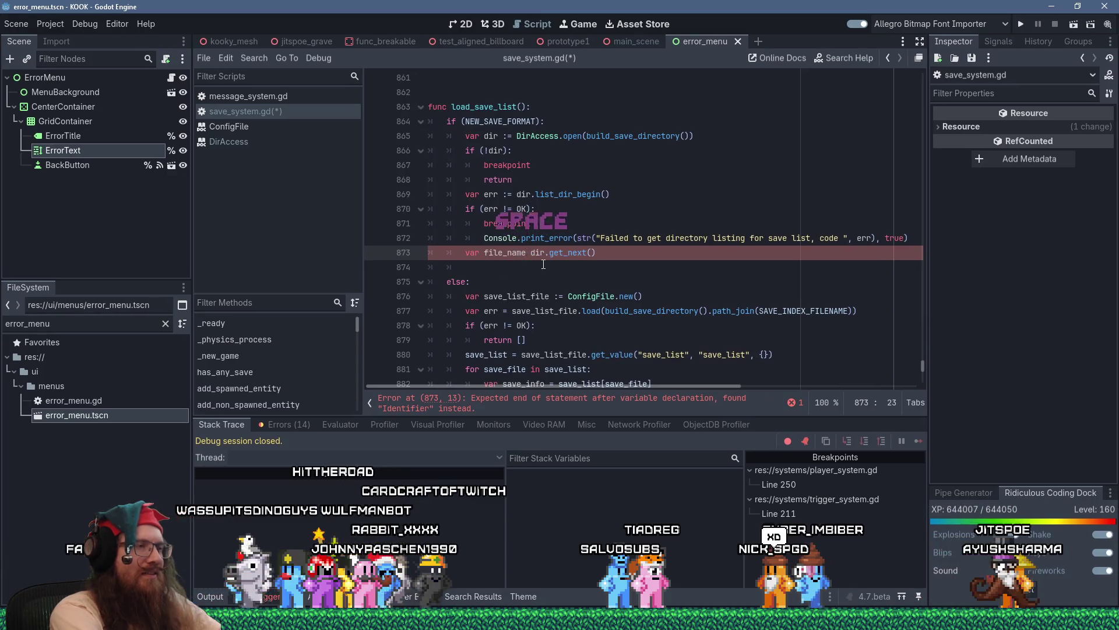
pyautogui.write(':')
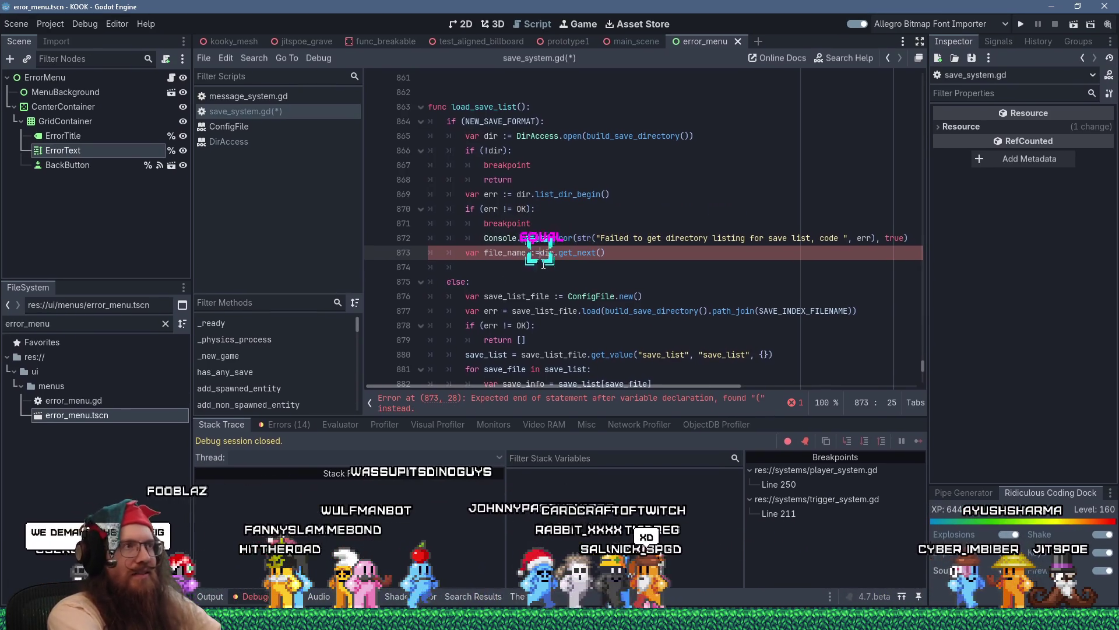
pyautogui.write('=')
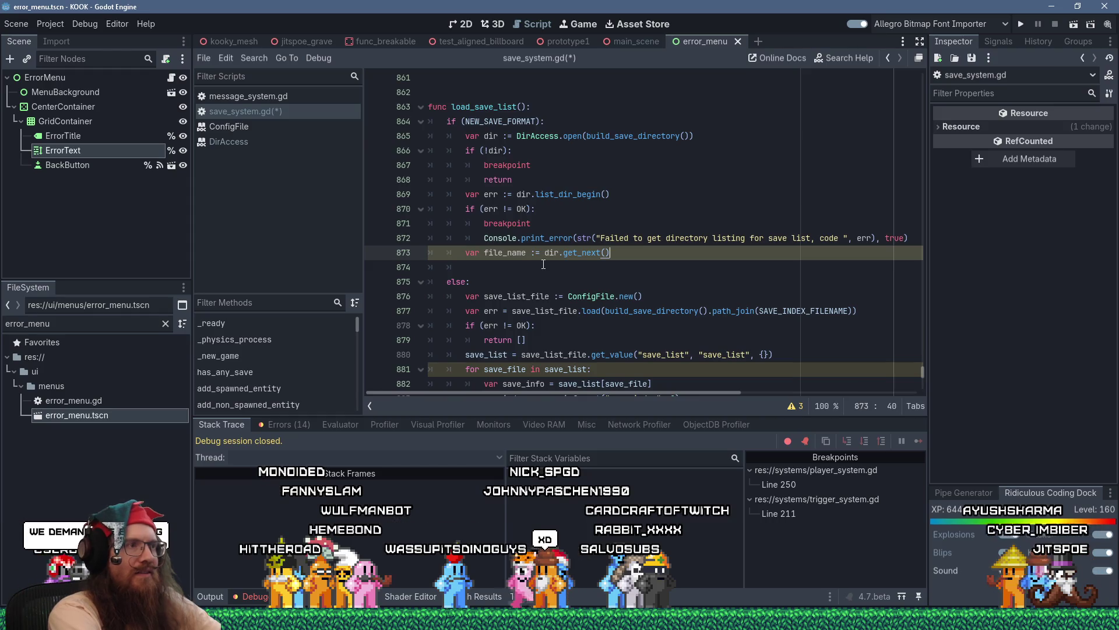
pyautogui.press('Return')
pyautogui.write('while (fil')
pyautogui.write('e_name):')
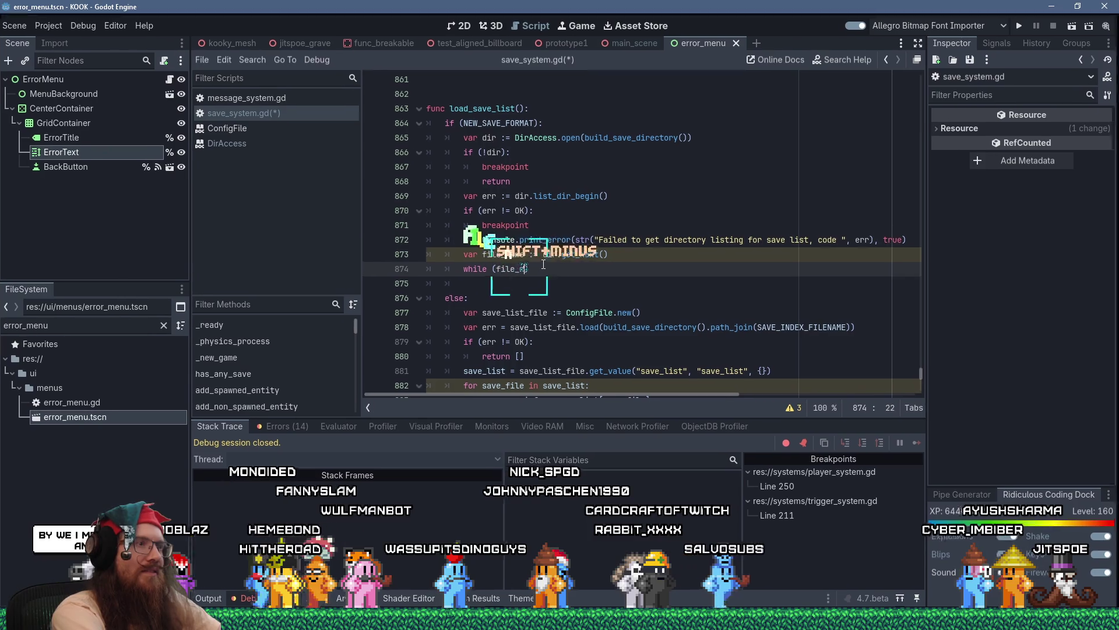
# - Add 'file_name = dir.get_next()' as the loop body, discarding an unfinished if-condition line
pyautogui.press('Return')
pyautogui.write('fole_name ')
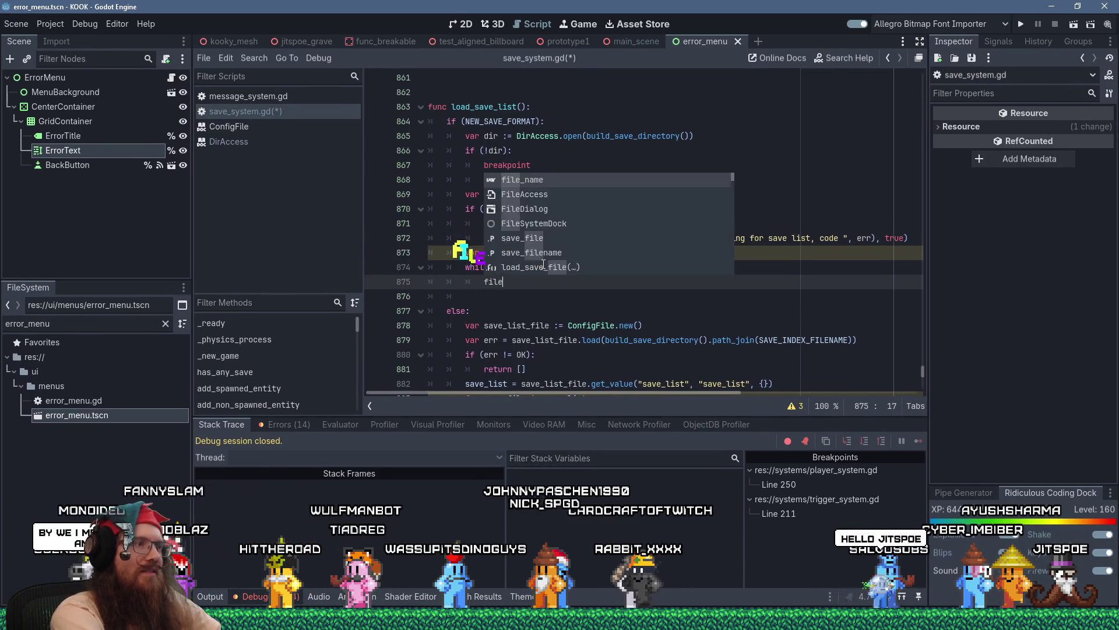
pyautogui.write('ir.get_next()')
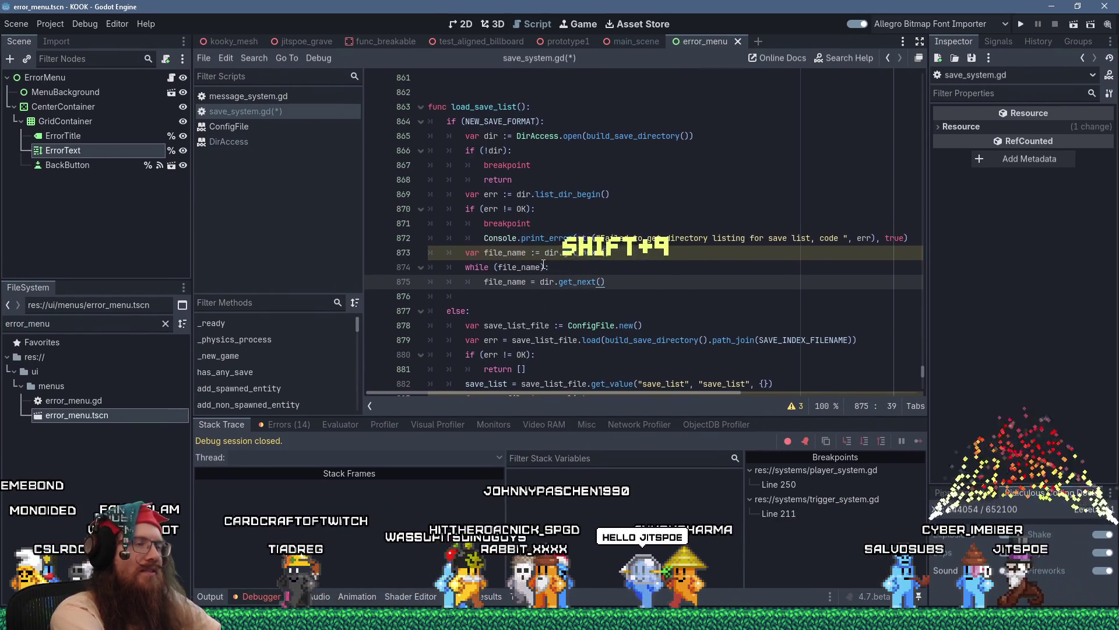
pyautogui.press('Up')
pyautogui.press('Return')
pyautogui.write('#')
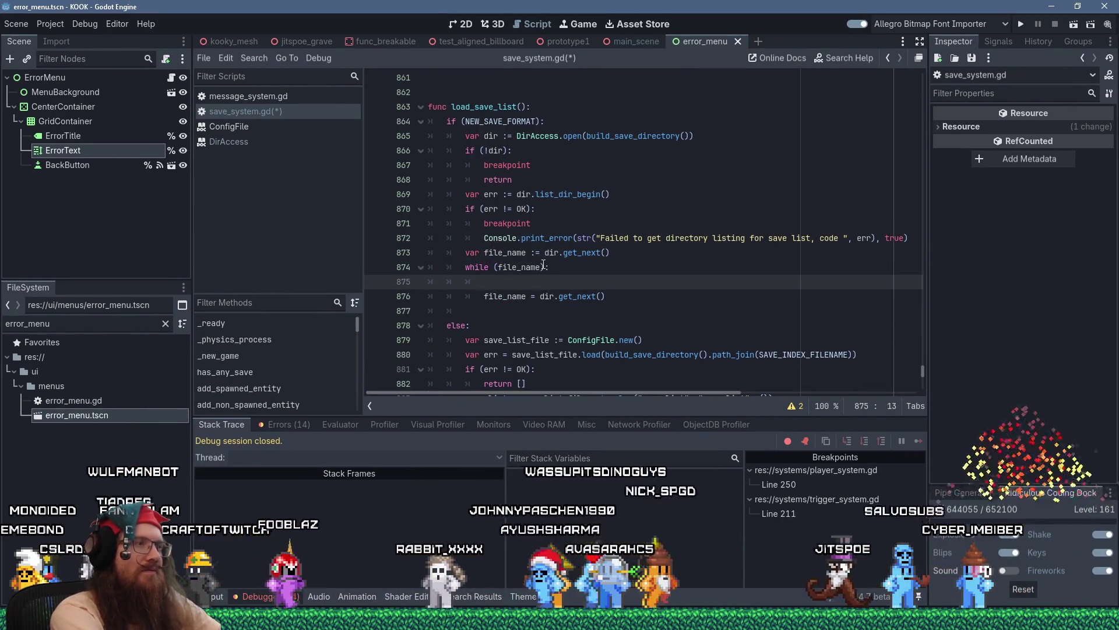
pyautogui.write('f ')
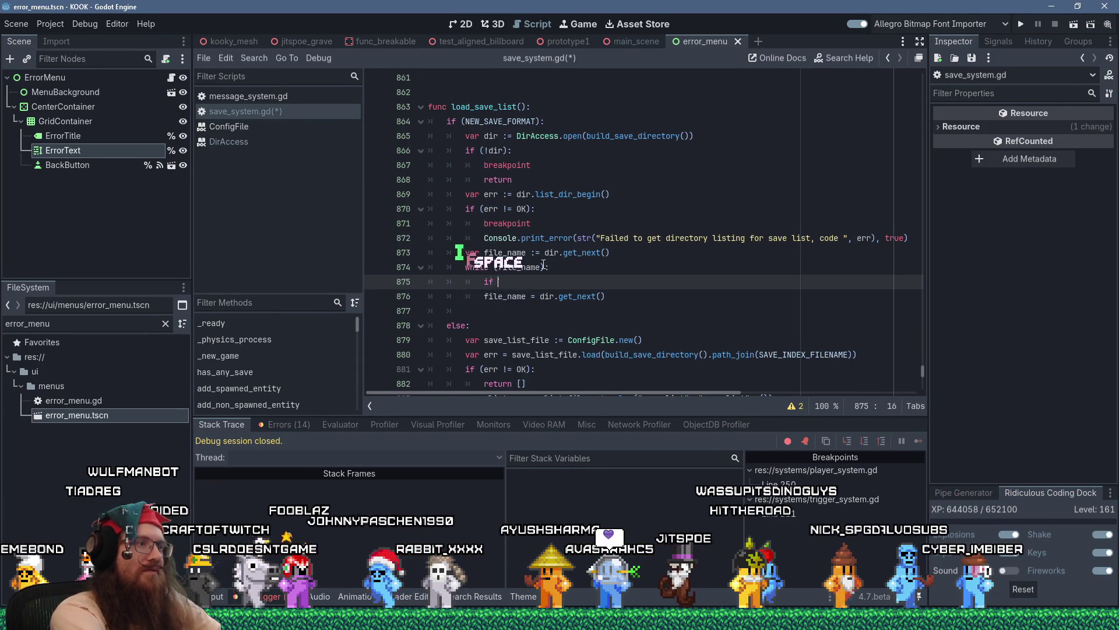
pyautogui.write('file_name.')
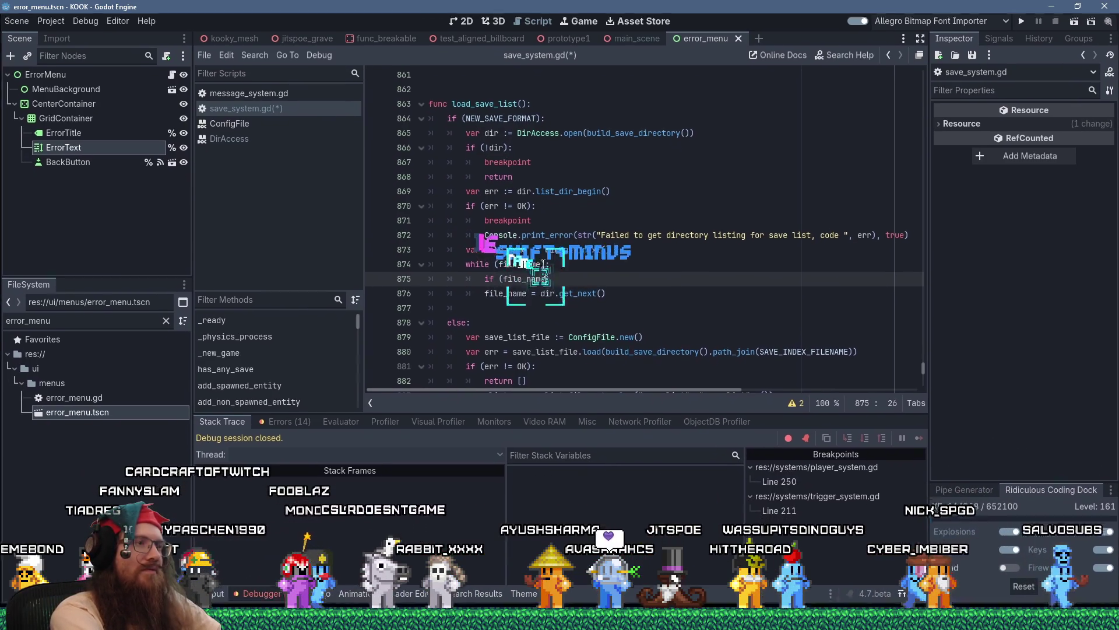
pyautogui.write('e')
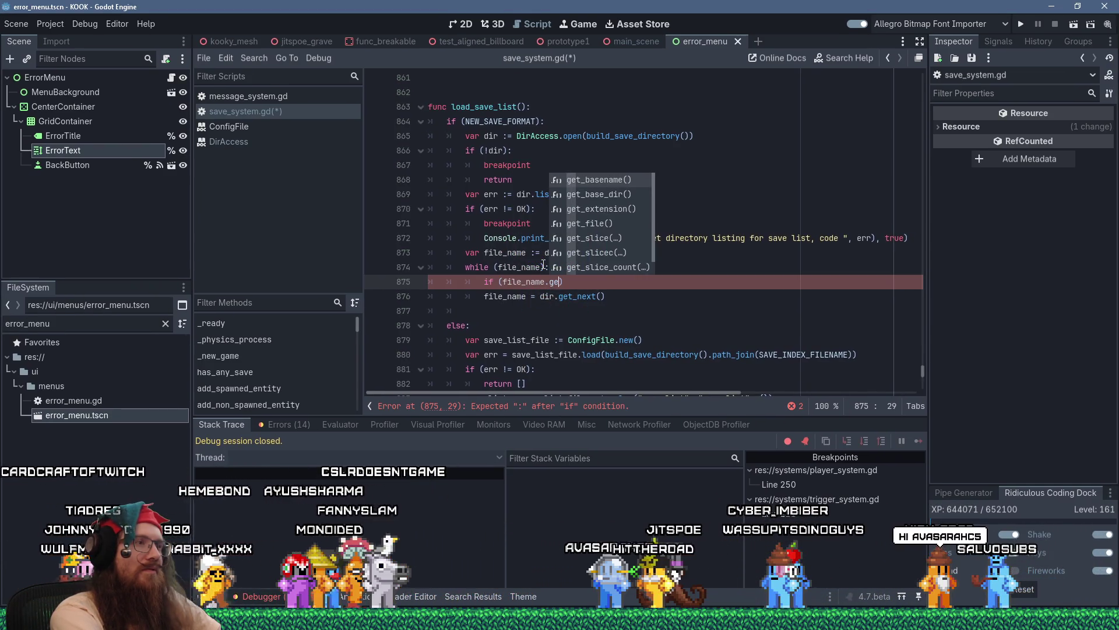
pyautogui.press('Escape')
pyautogui.hotkey('shift', 'Delete')
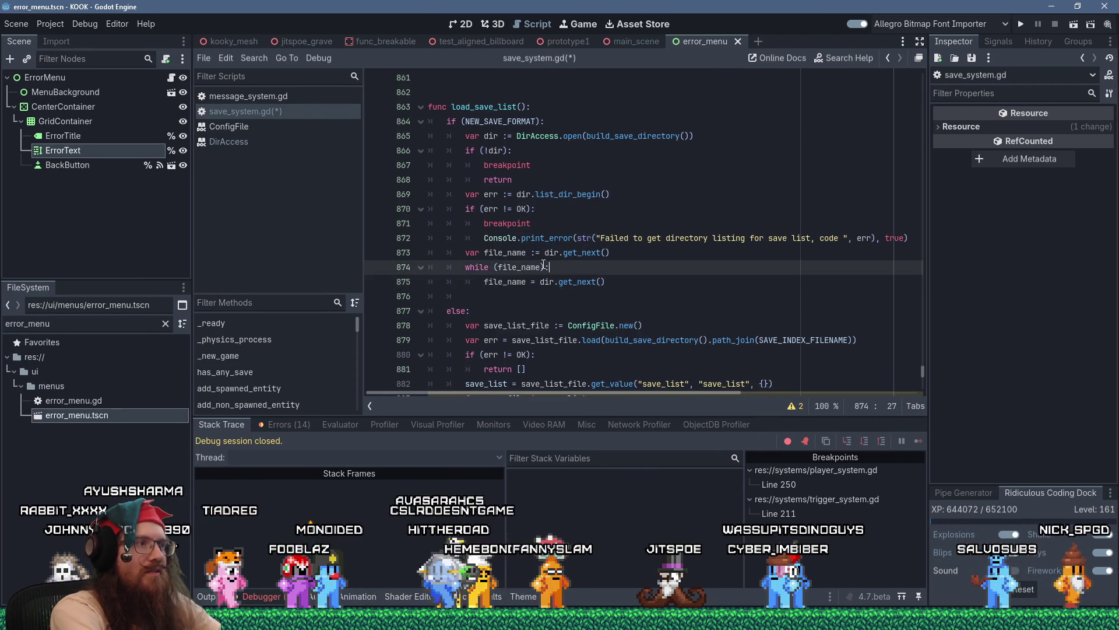
# - Print each entry with Console.print_line(file_name, true), save the script and run the game
pyautogui.hotkey('ctrl', 'shift', 'Return')
pyautogui.write('ps')
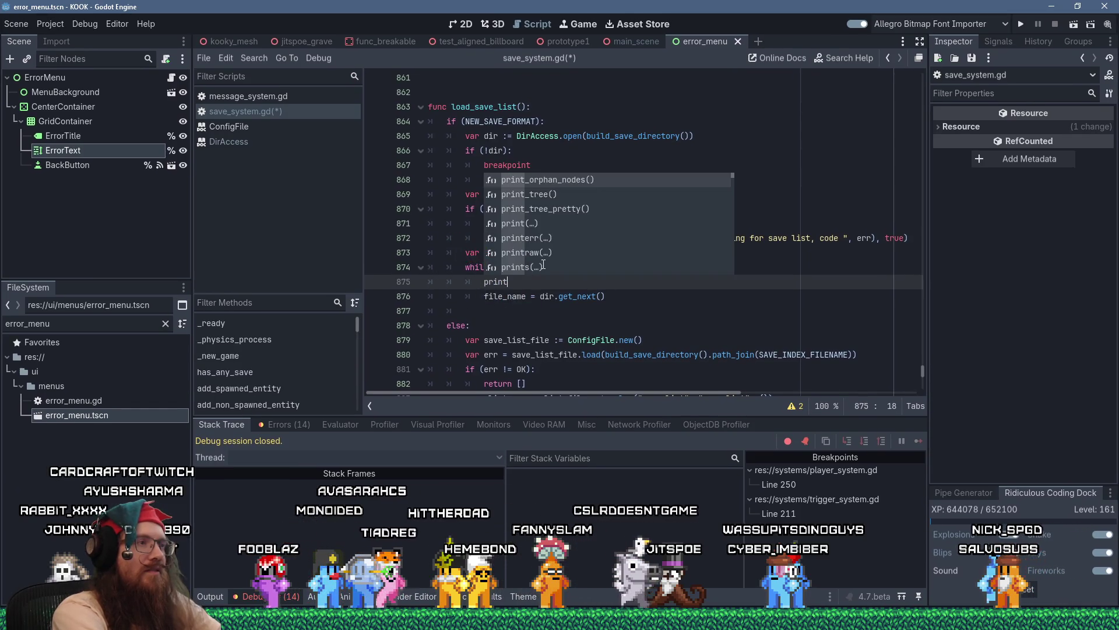
pyautogui.write('(')
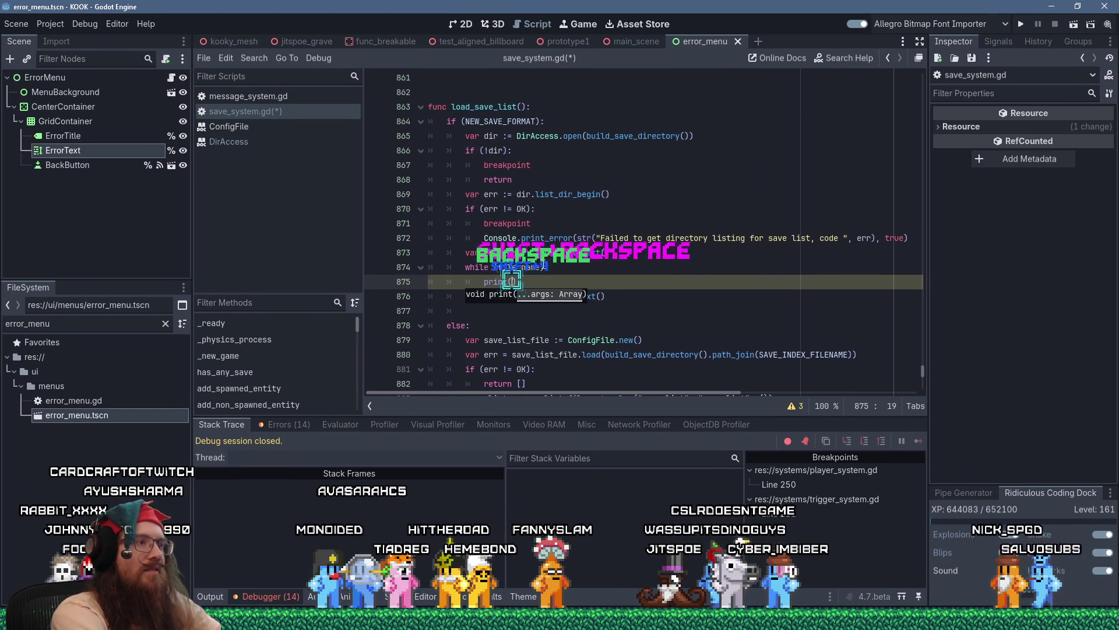
pyautogui.write('file list : "')
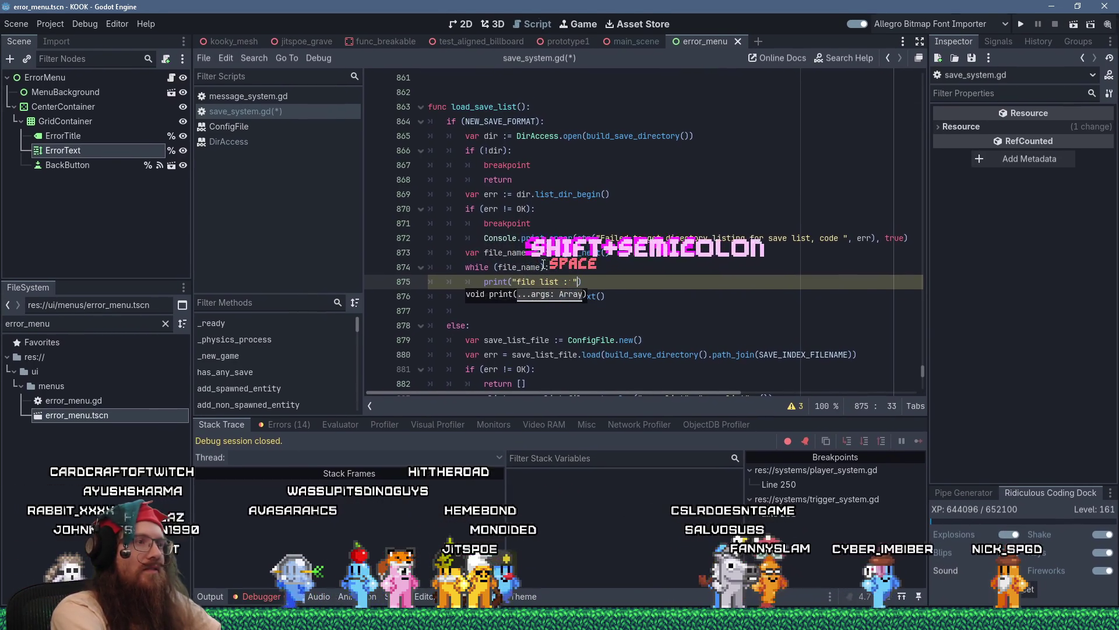
pyautogui.hotkey('shift', 'Home')
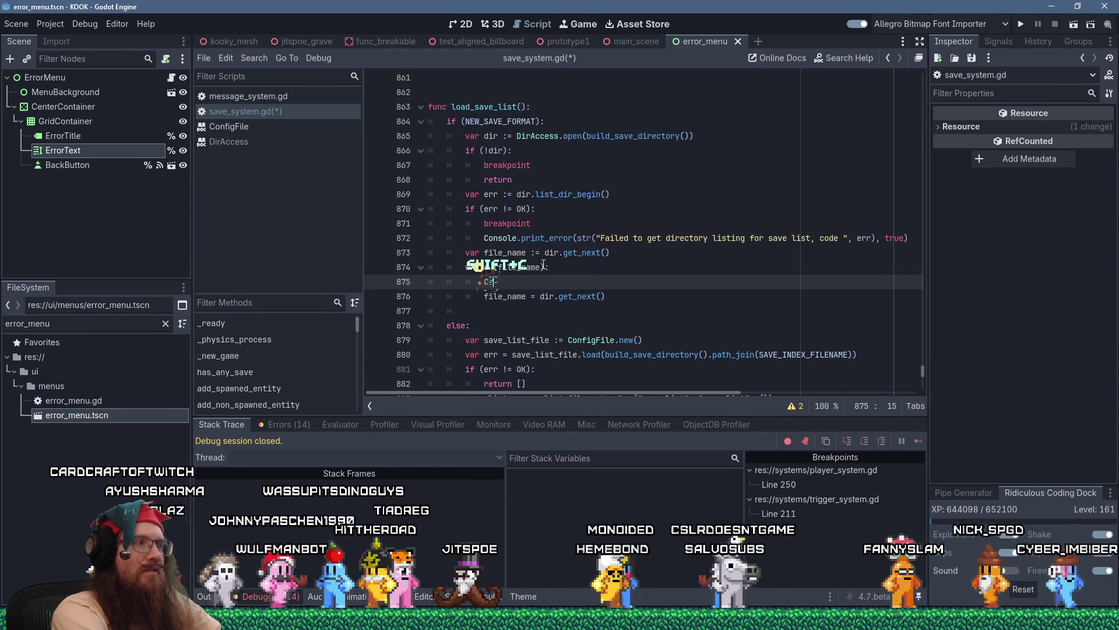
pyautogui.write('nsole.print_line("')
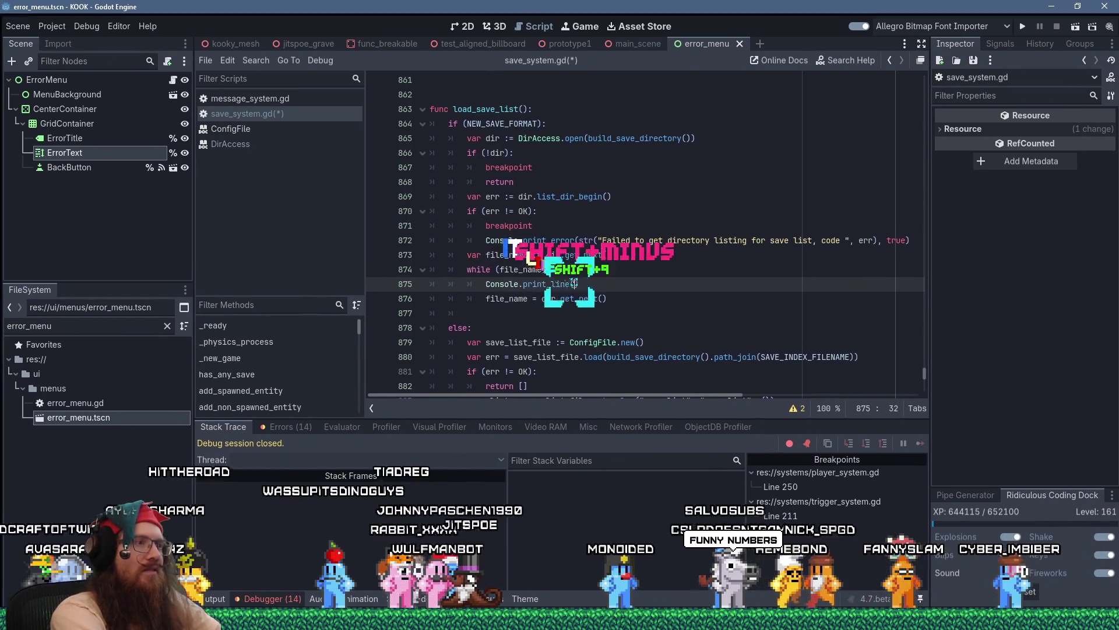
pyautogui.press('BackSpace')
pyautogui.write('file_')
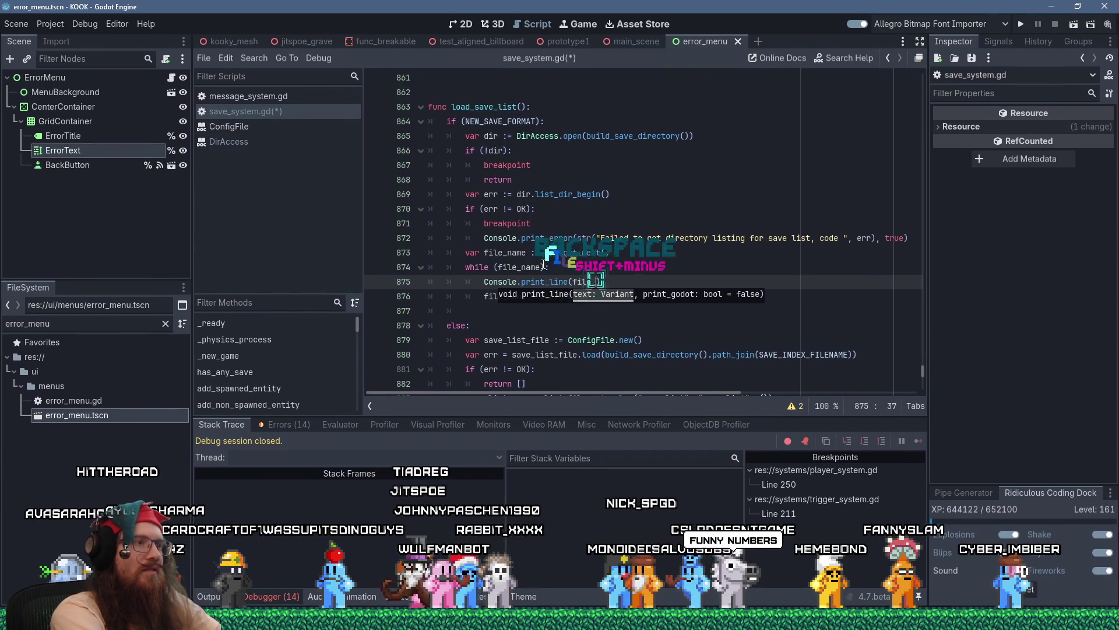
pyautogui.write('name, true')
pyautogui.hotkey('ctrl', 's')
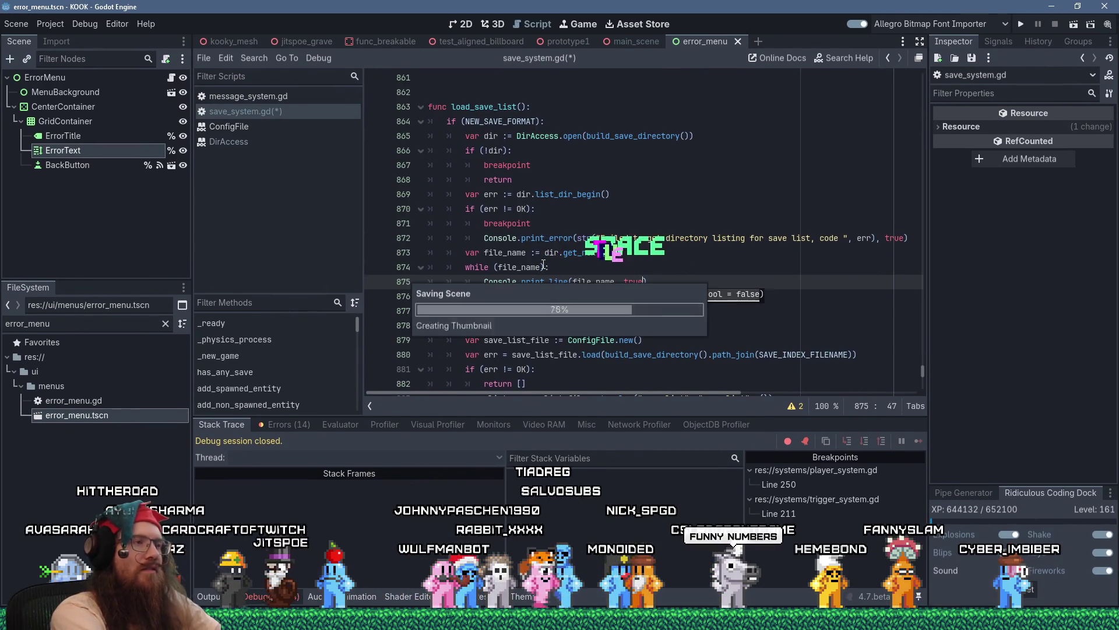
pyautogui.click(1021, 29)
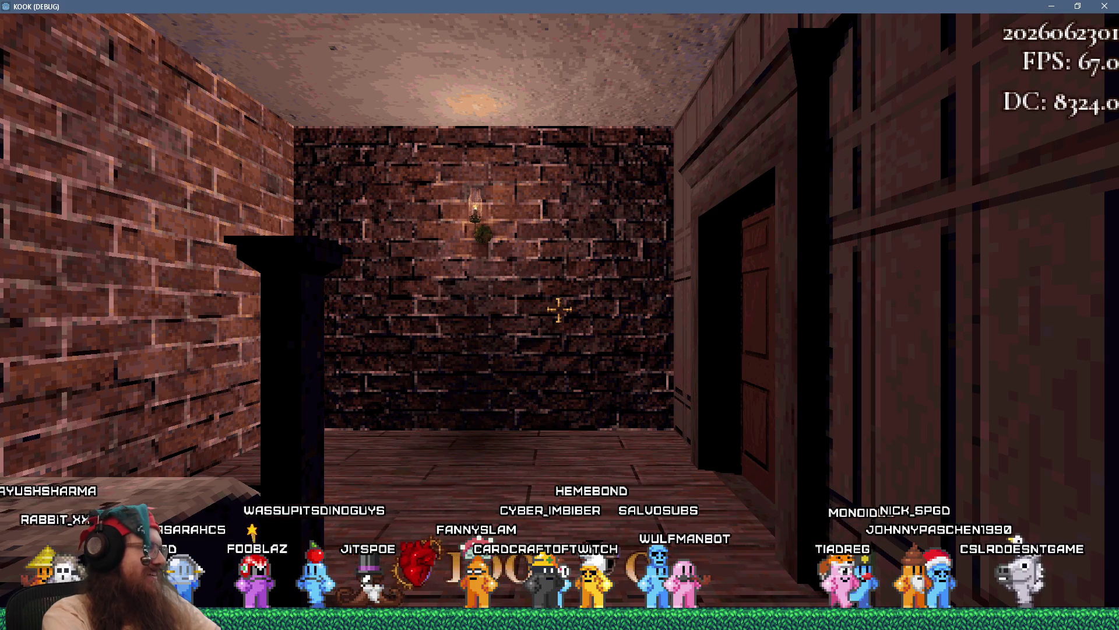
# - Open the game's load-save screen from the pause menu
pyautogui.press('`')
pyautogui.write('quit')
pyautogui.press('Return')
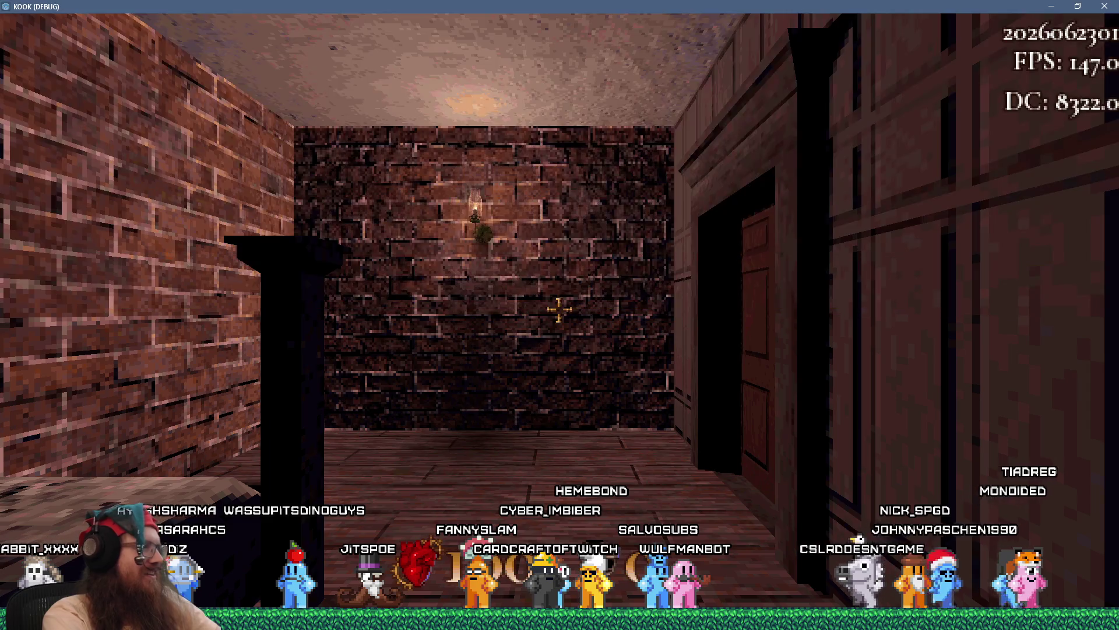
pyautogui.press('Escape')
pyautogui.click(563, 317)
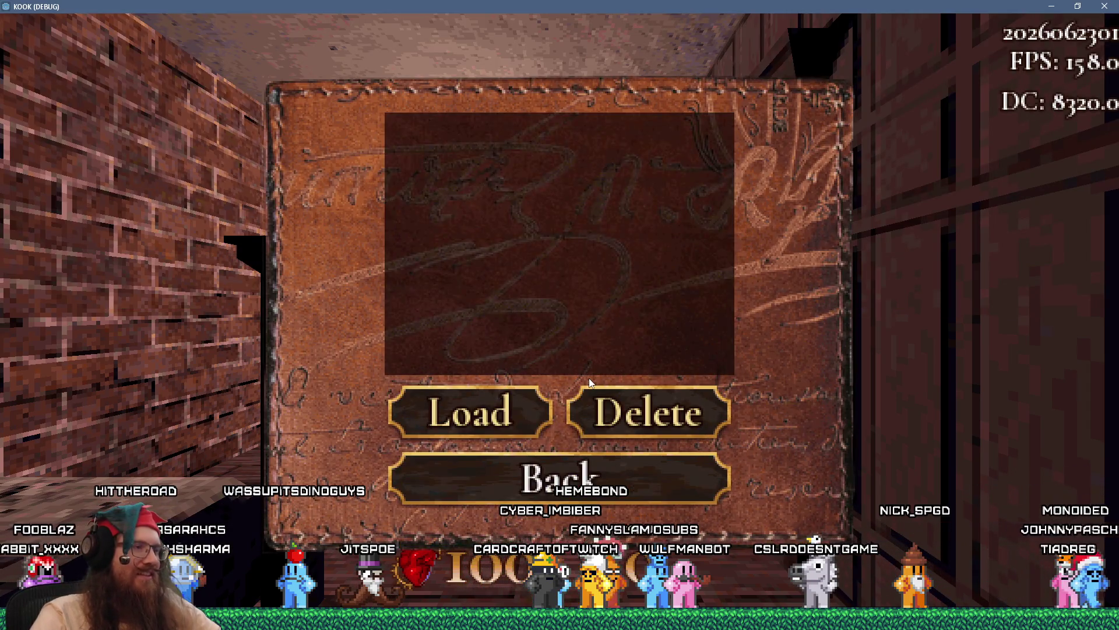
# - Read the printed save directory listing in the console, then quit the game with 'quit'
pyautogui.press('`')
pyautogui.scroll(4, 500, 248)
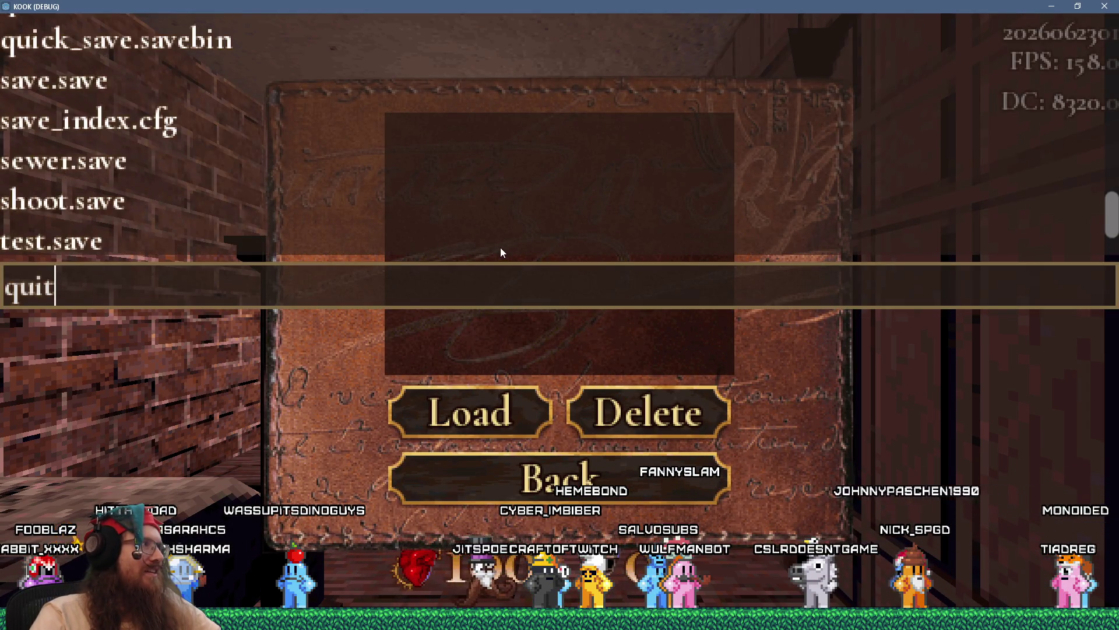
pyautogui.scroll(2, 500, 252)
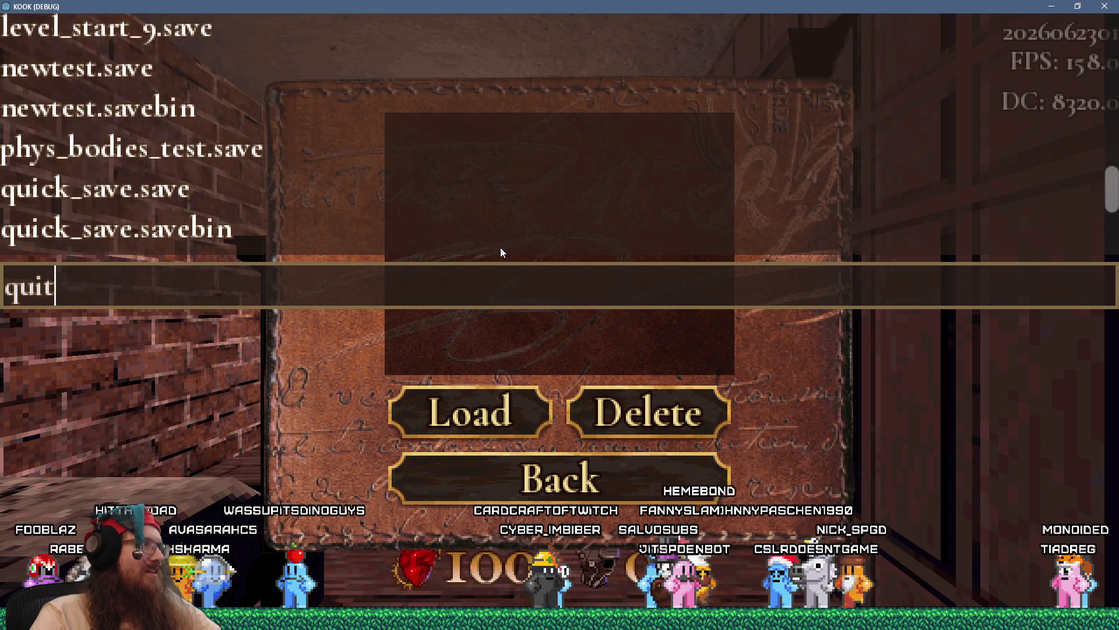
pyautogui.scroll(-1, 500, 252)
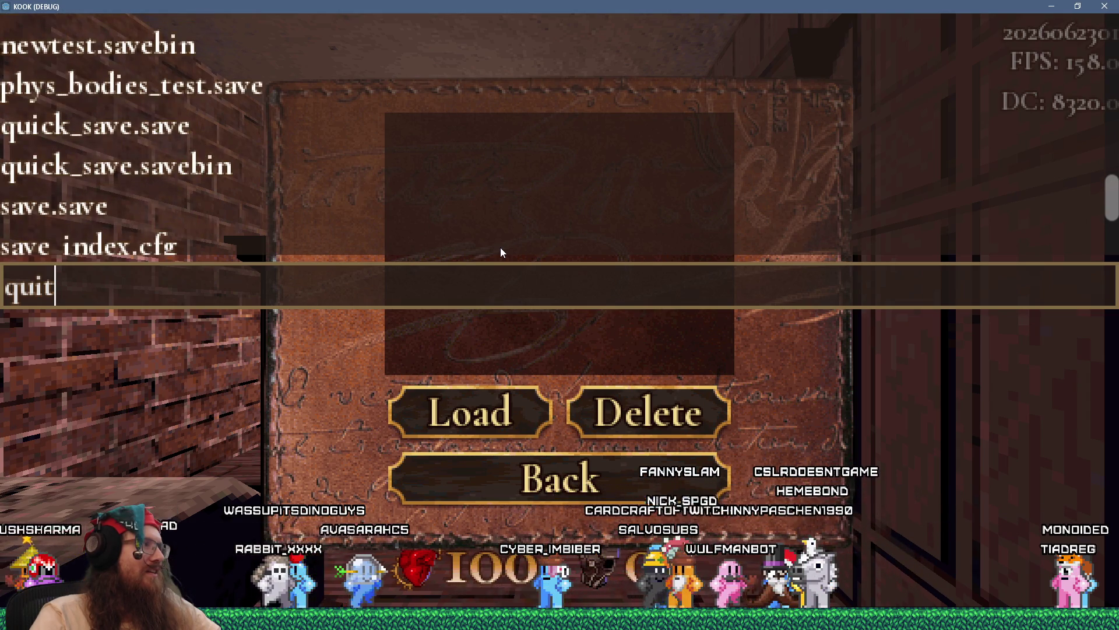
pyautogui.scroll(-1, 500, 248)
pyautogui.scroll(-5, 501, 252)
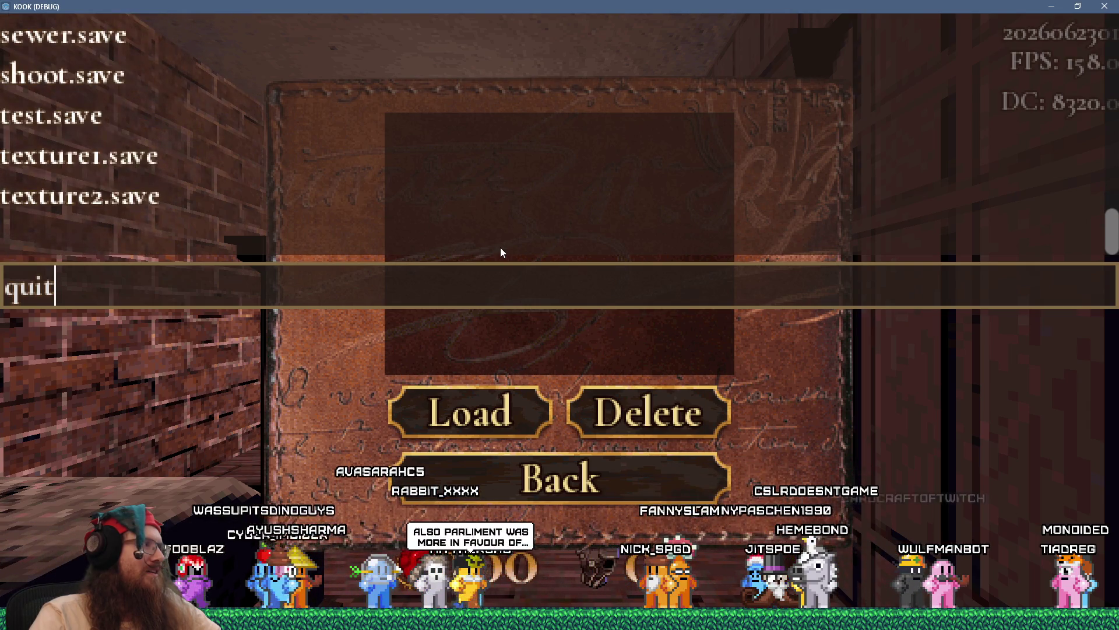
pyautogui.scroll(15, 501, 252)
pyautogui.scroll(2, 500, 252)
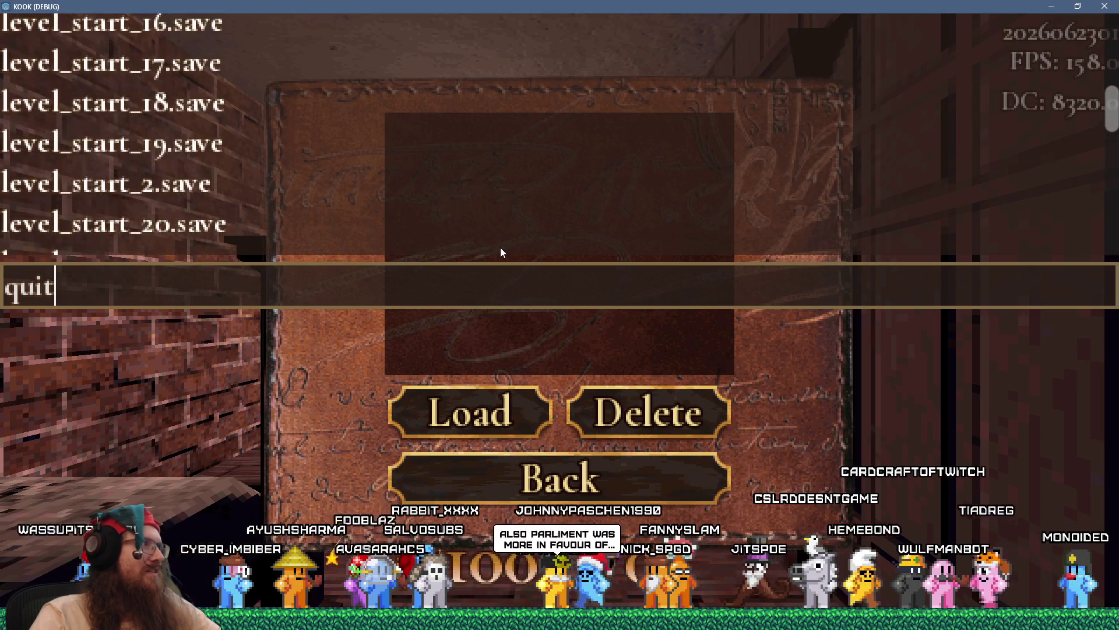
pyautogui.scroll(-20, 501, 252)
pyautogui.write('qu')
pyautogui.press('BackSpace')
pyautogui.press('BackSpace')
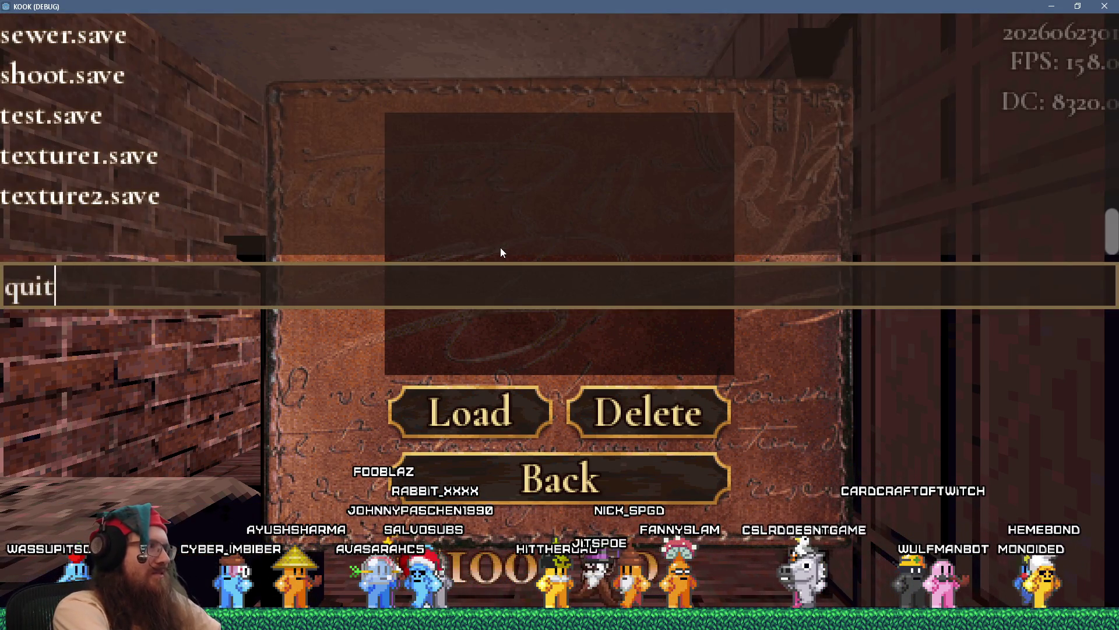
pyautogui.press('Return')
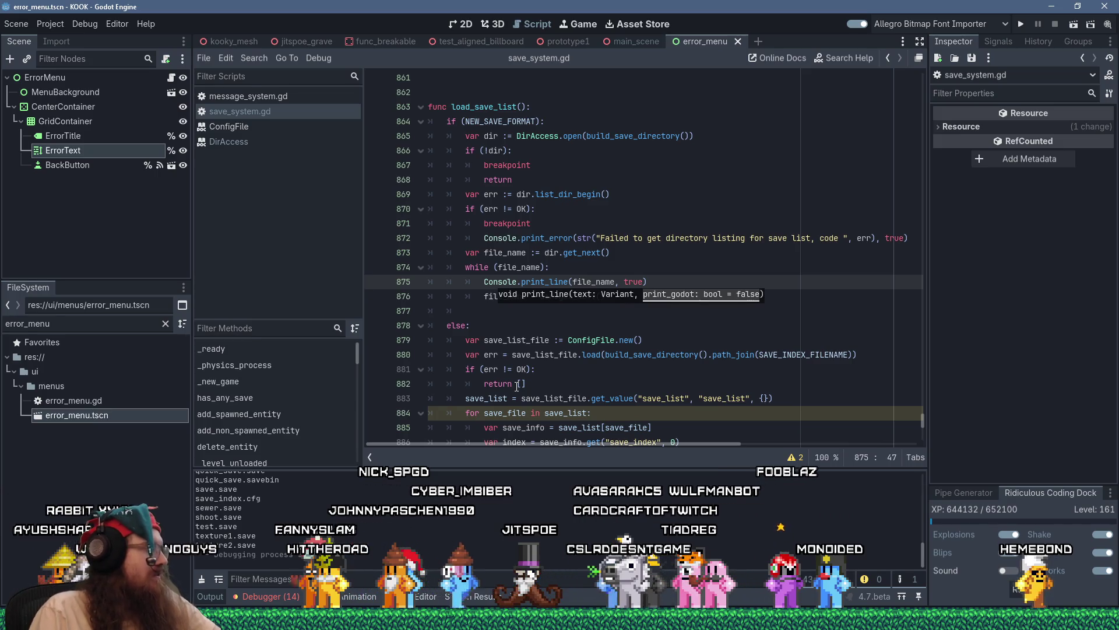
pyautogui.click(531, 355)
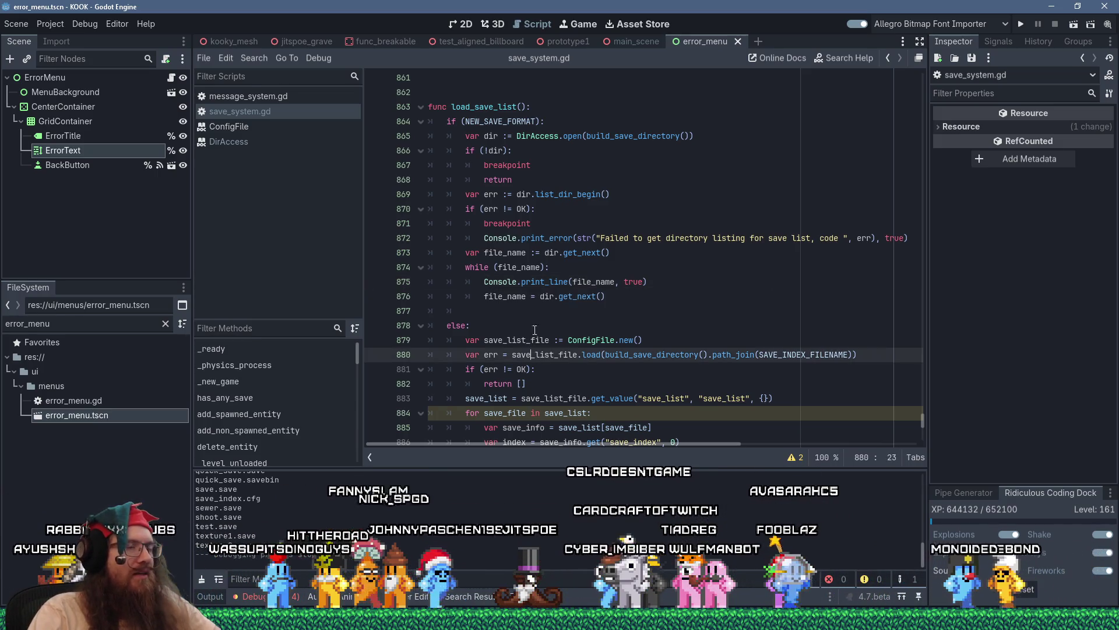
pyautogui.scroll(-3, 533, 331)
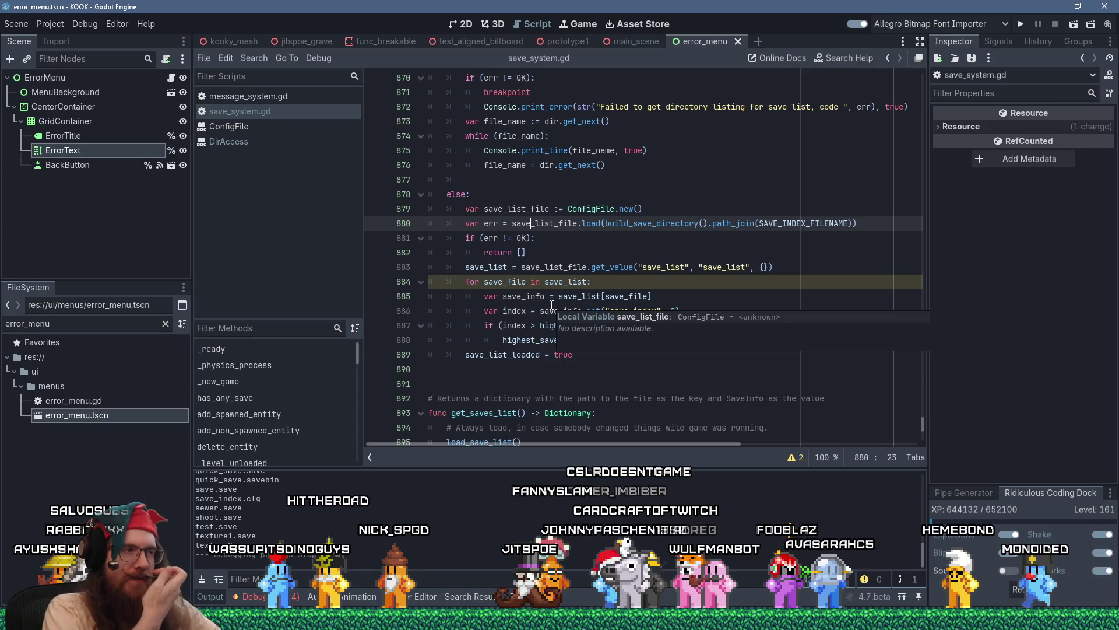
pyautogui.click(618, 281)
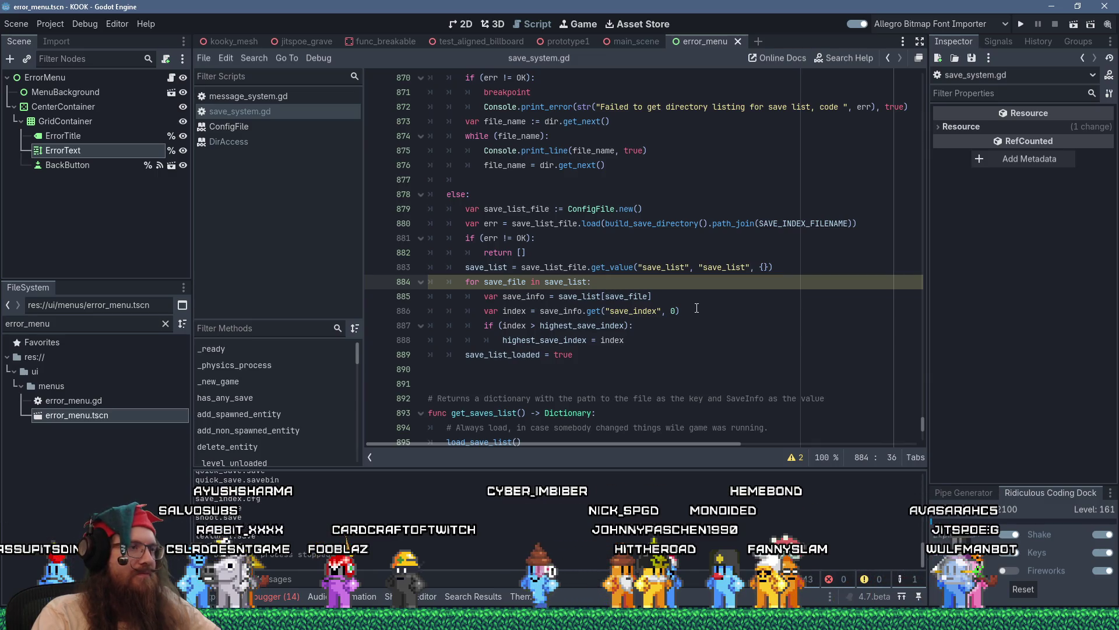
pyautogui.scroll(-3, 696, 308)
pyautogui.scroll(1, 697, 307)
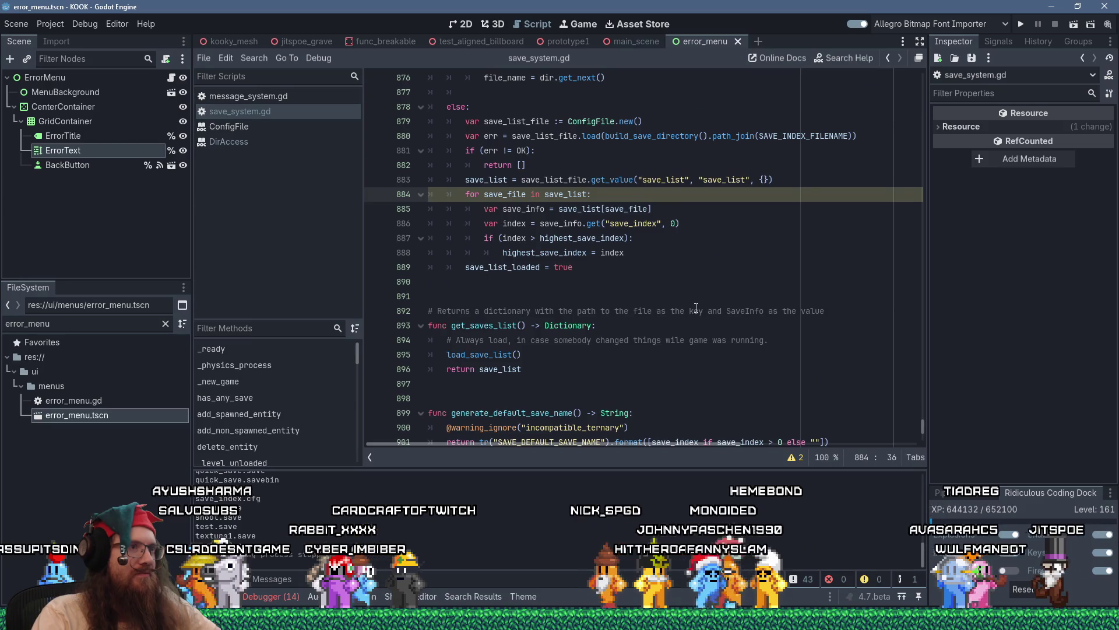
pyautogui.scroll(3, 696, 308)
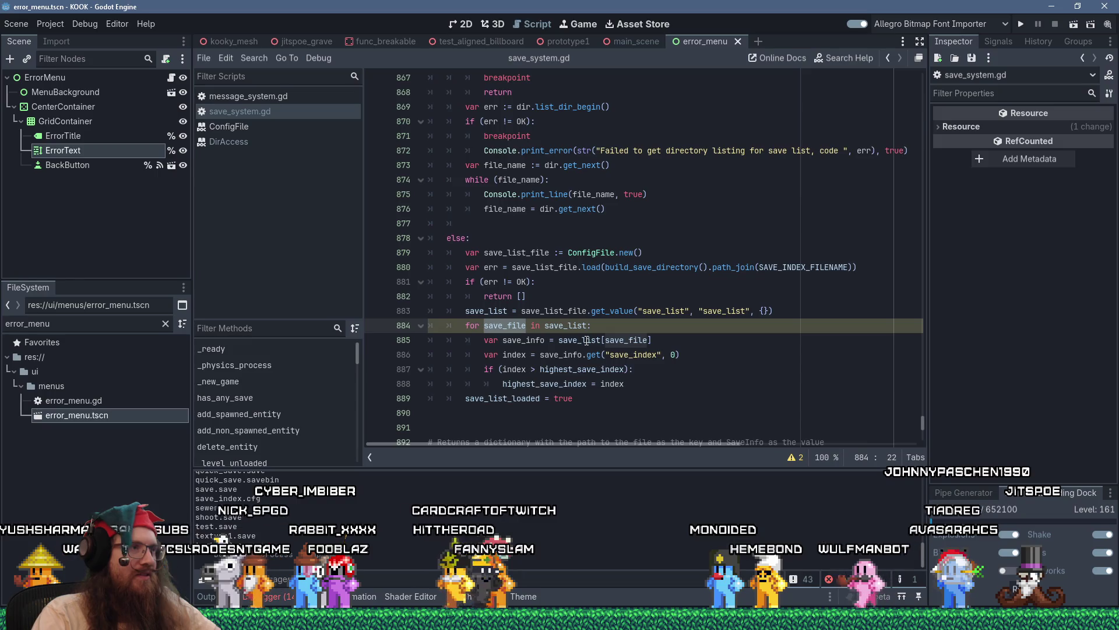
pyautogui.scroll(7, 587, 339)
pyautogui.scroll(-3, 559, 297)
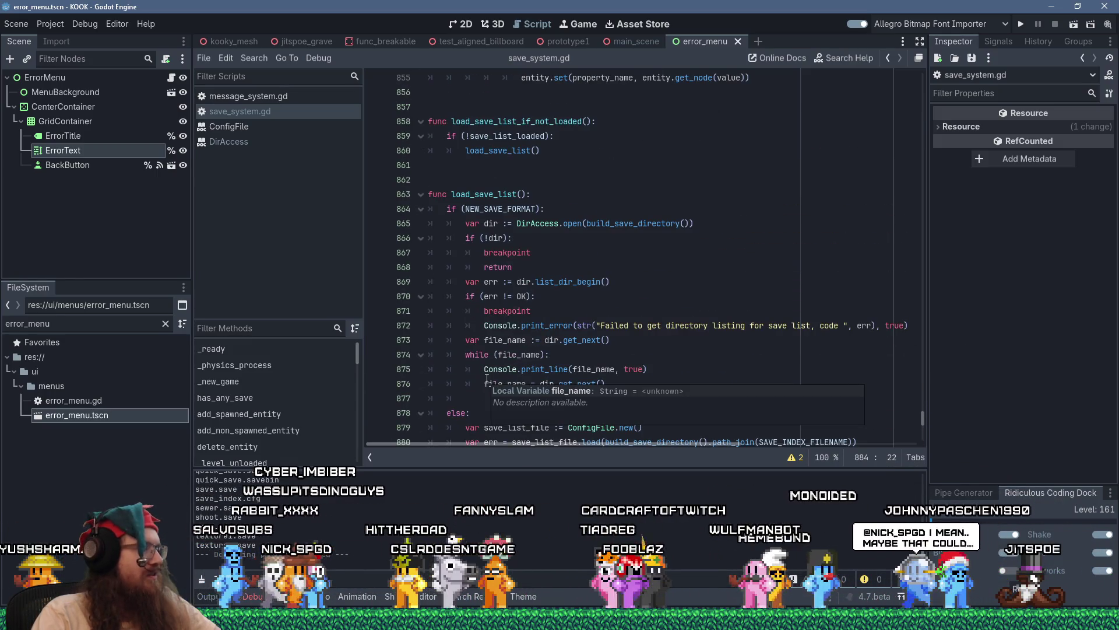
pyautogui.click(574, 354)
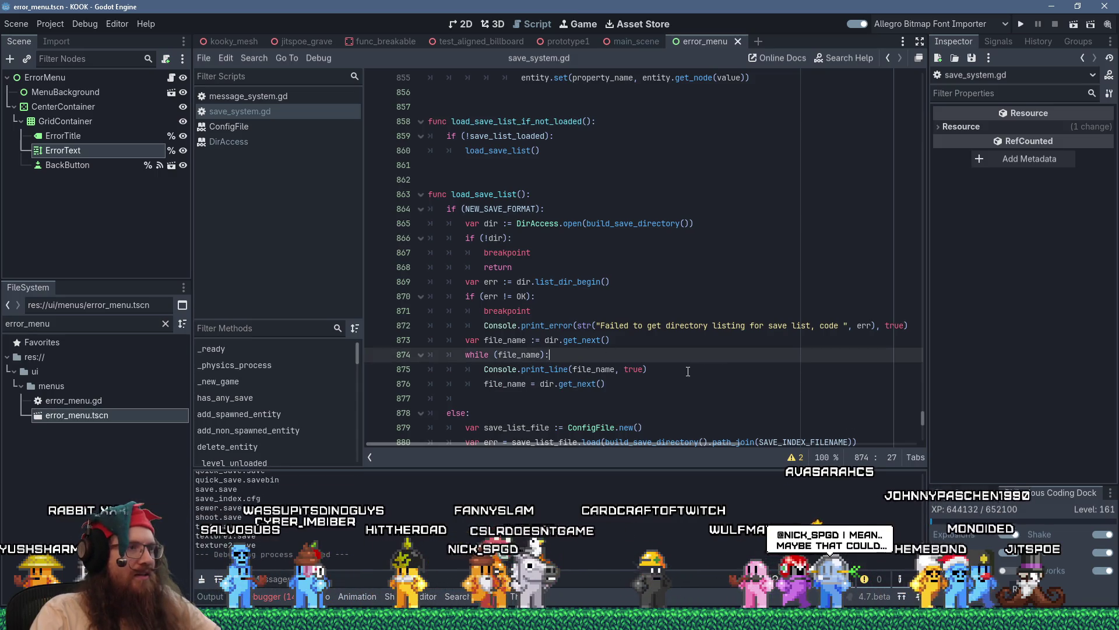
# - Add the condition 'if (file_name.get_extension() == SAVE_EXTENSION):' inside the while loop
pyautogui.press('Return')
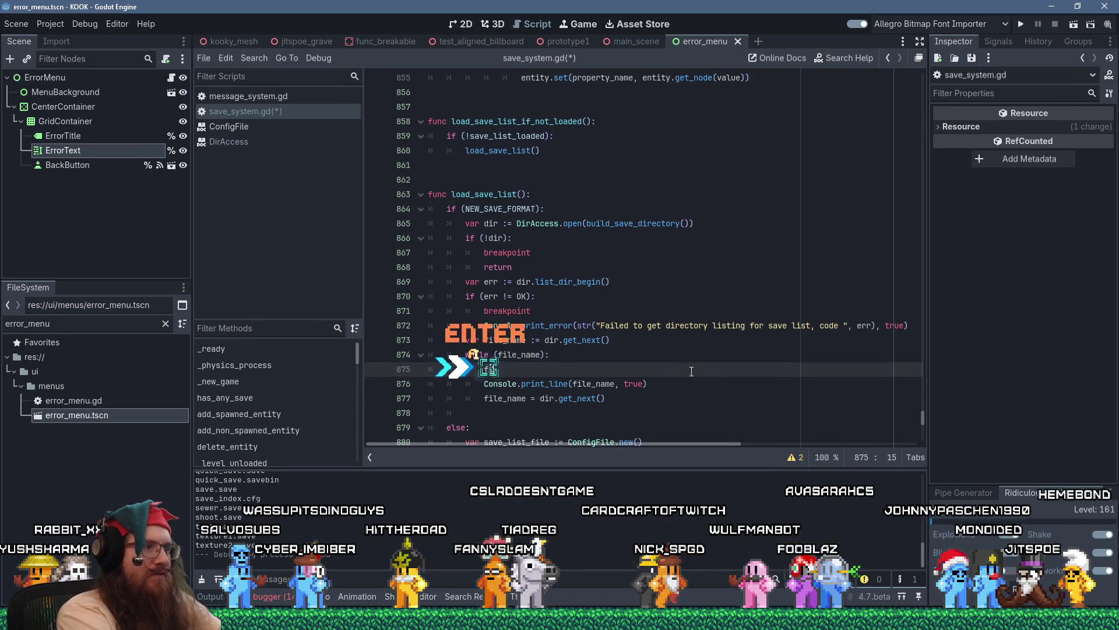
pyautogui.write('file_name.get_e')
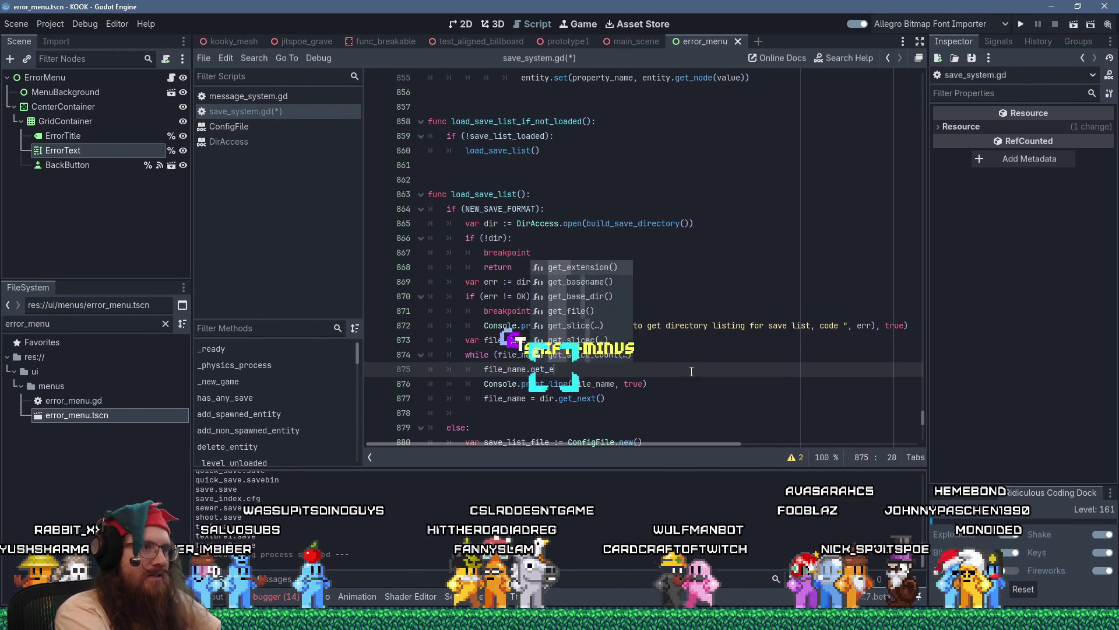
pyautogui.press('Return')
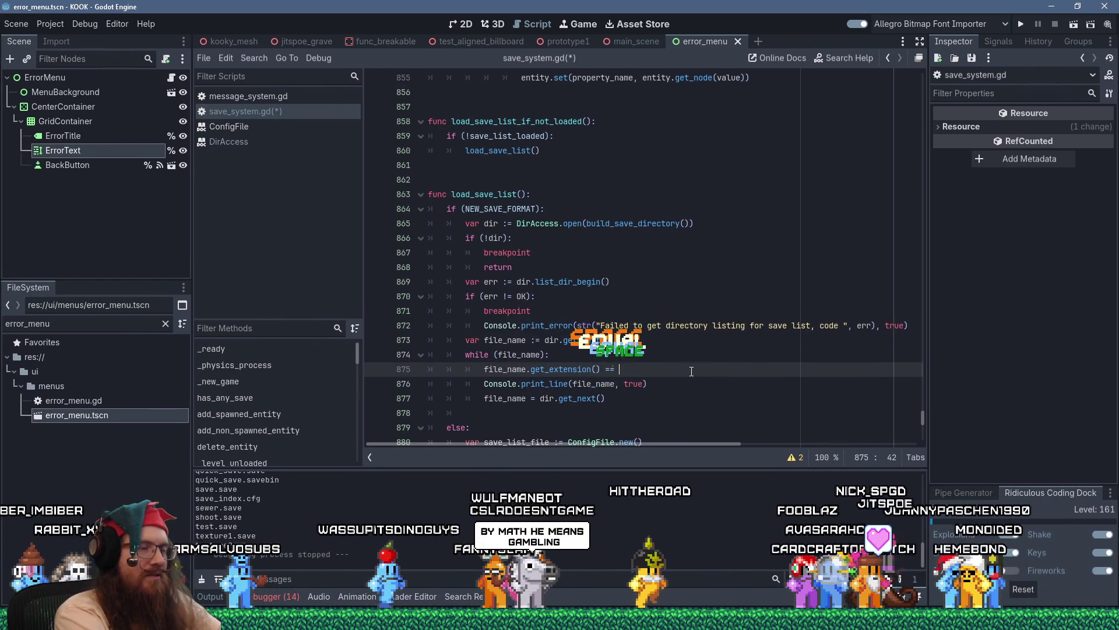
pyautogui.press('Home')
pyautogui.write('if (')
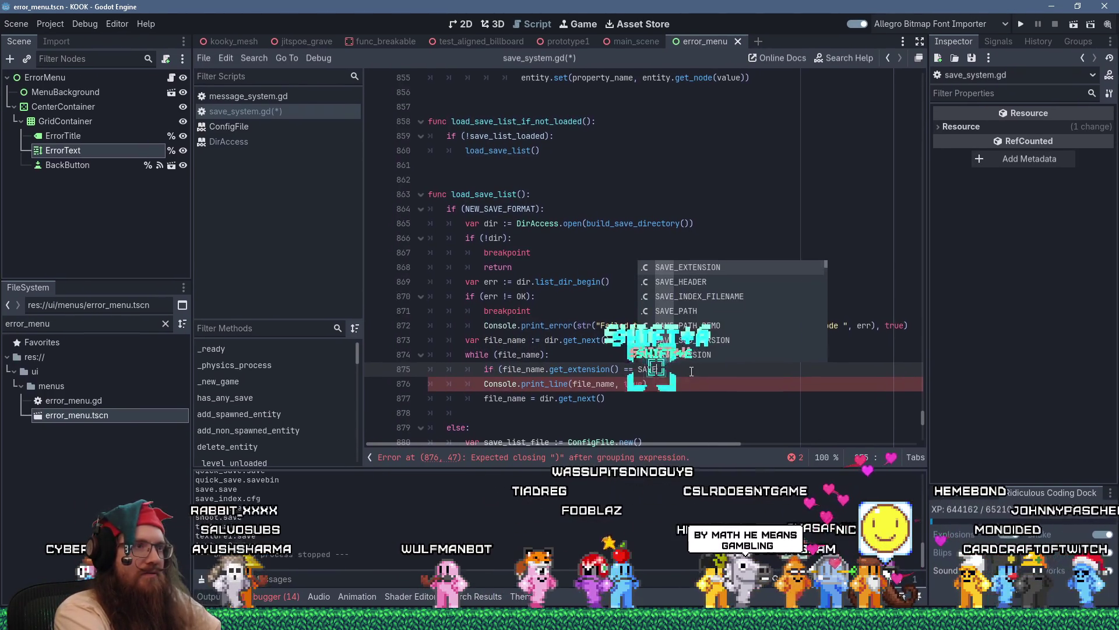
pyautogui.press('Return')
pyautogui.write('):')
# - Move the Console.print_line call into the new if block and add a blank line after it
pyautogui.press('Return')
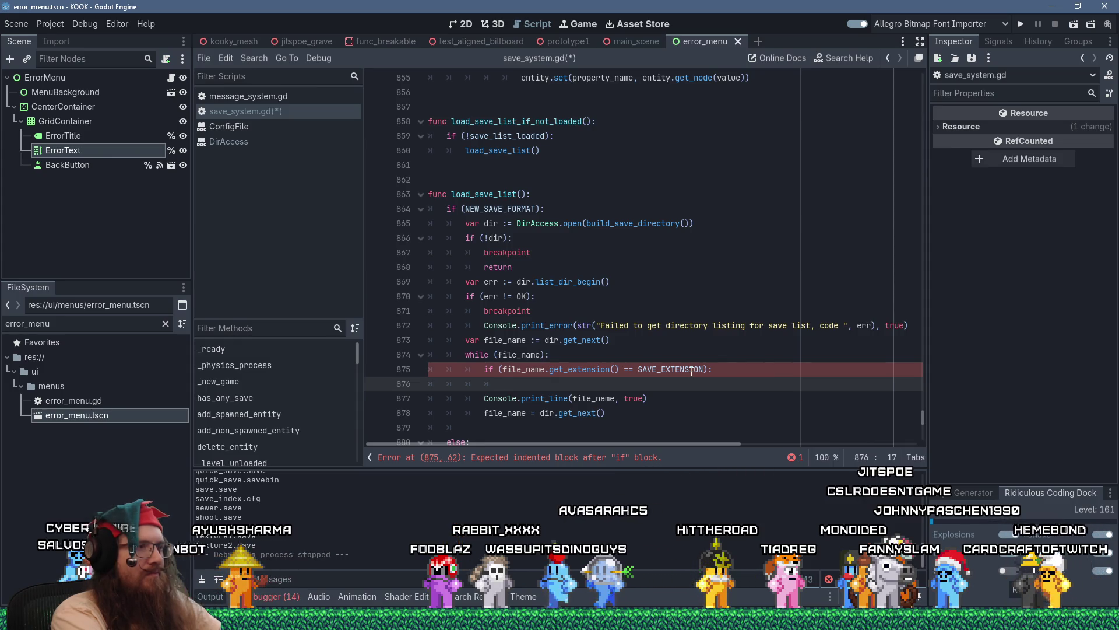
pyautogui.press('Delete')
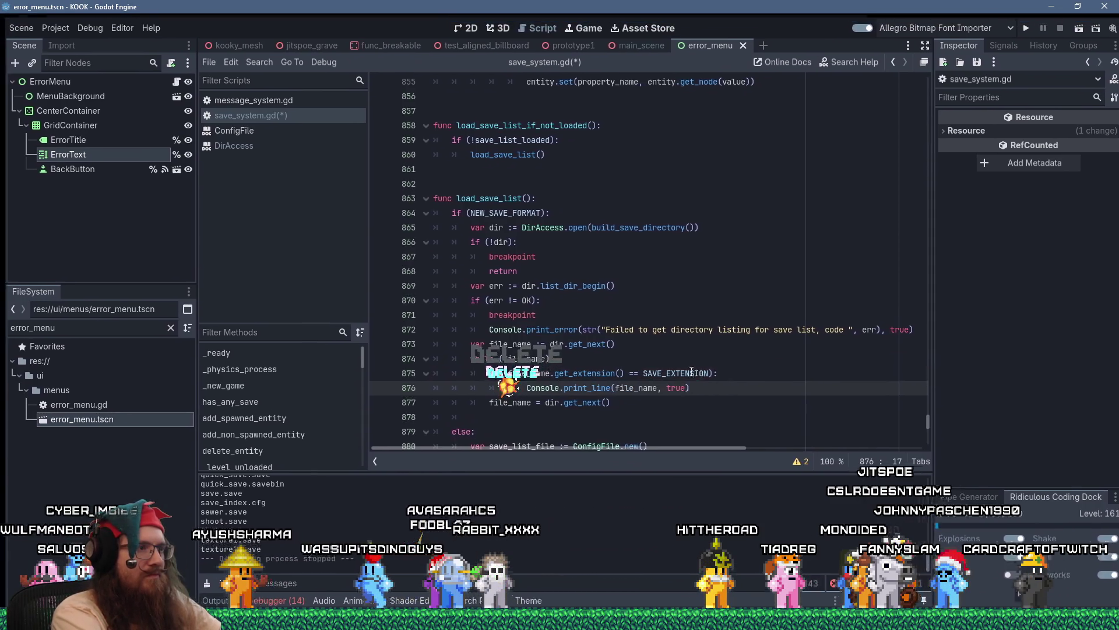
pyautogui.press('Return')
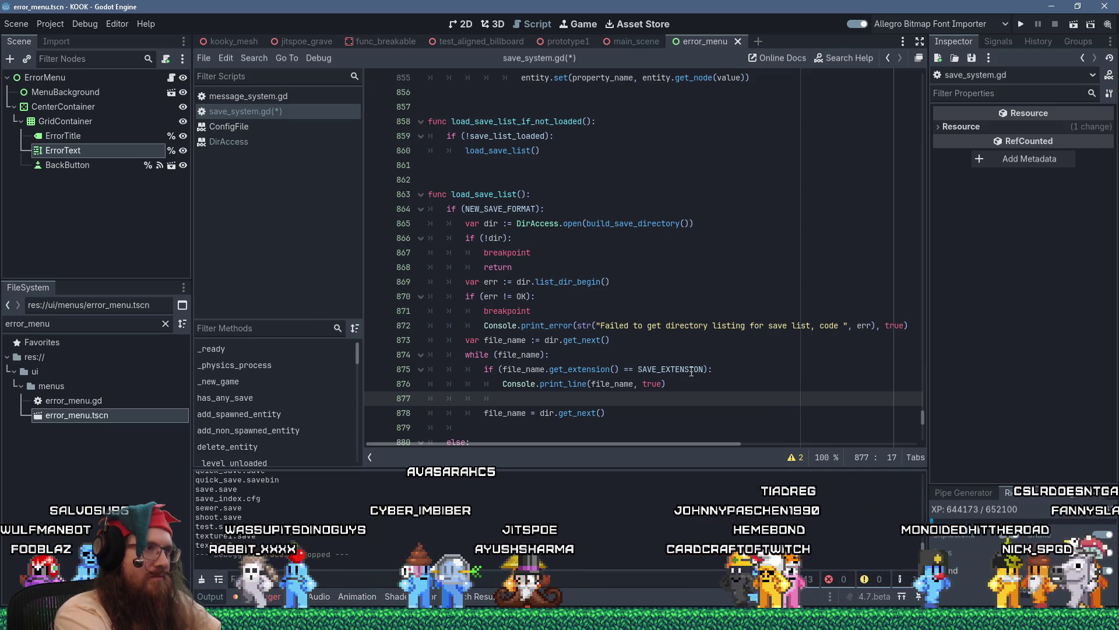
pyautogui.scroll(-5, 689, 418)
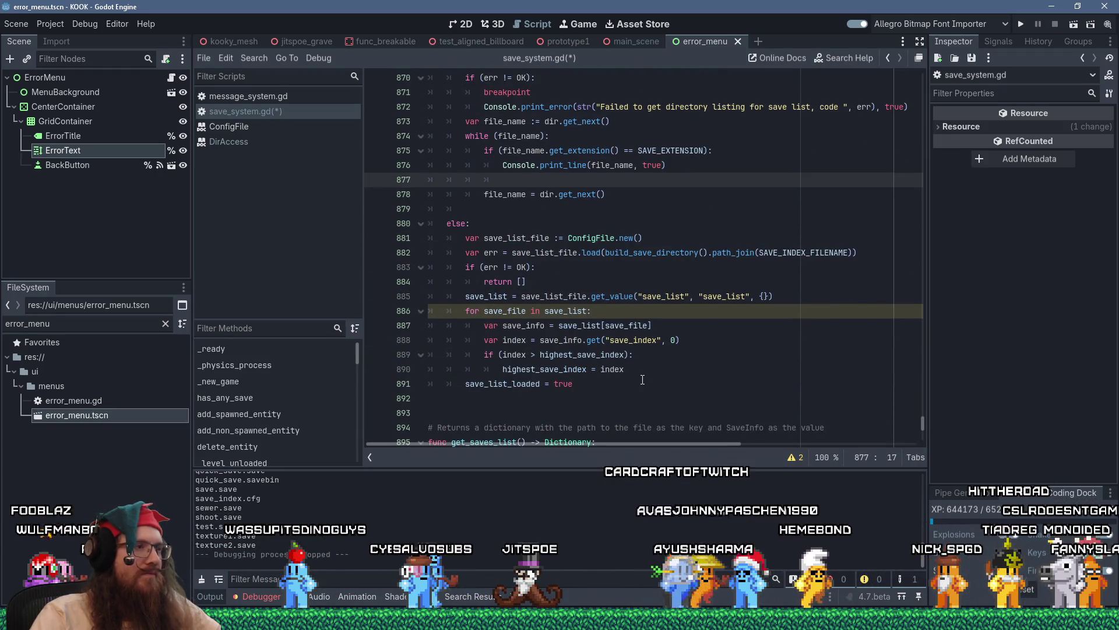
pyautogui.scroll(1, 642, 380)
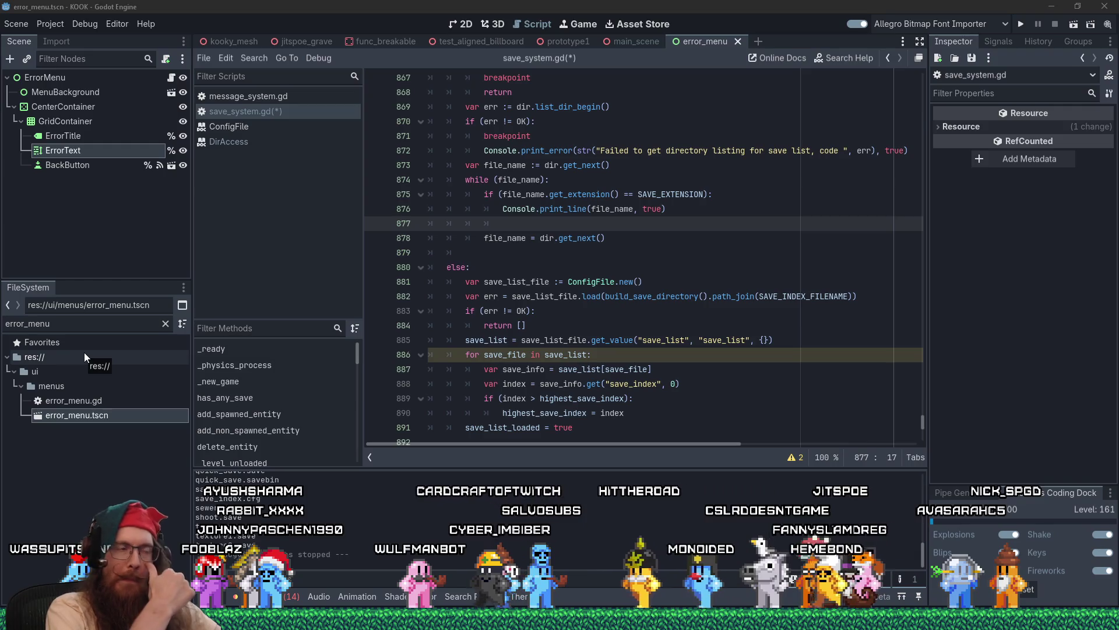
pyautogui.click(537, 224)
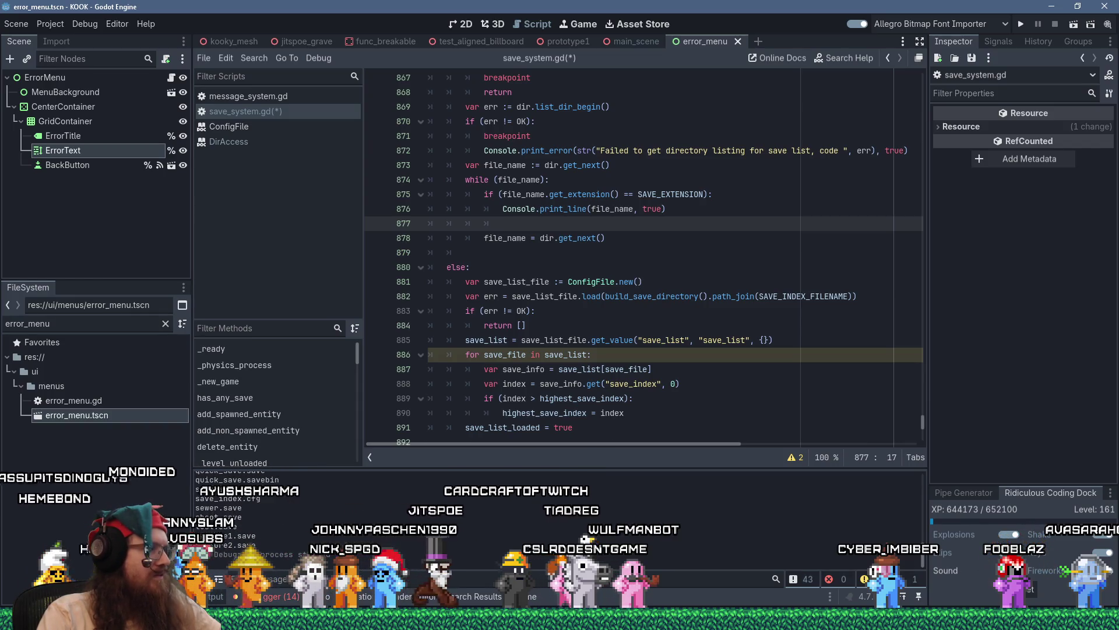
pyautogui.click(49, 23)
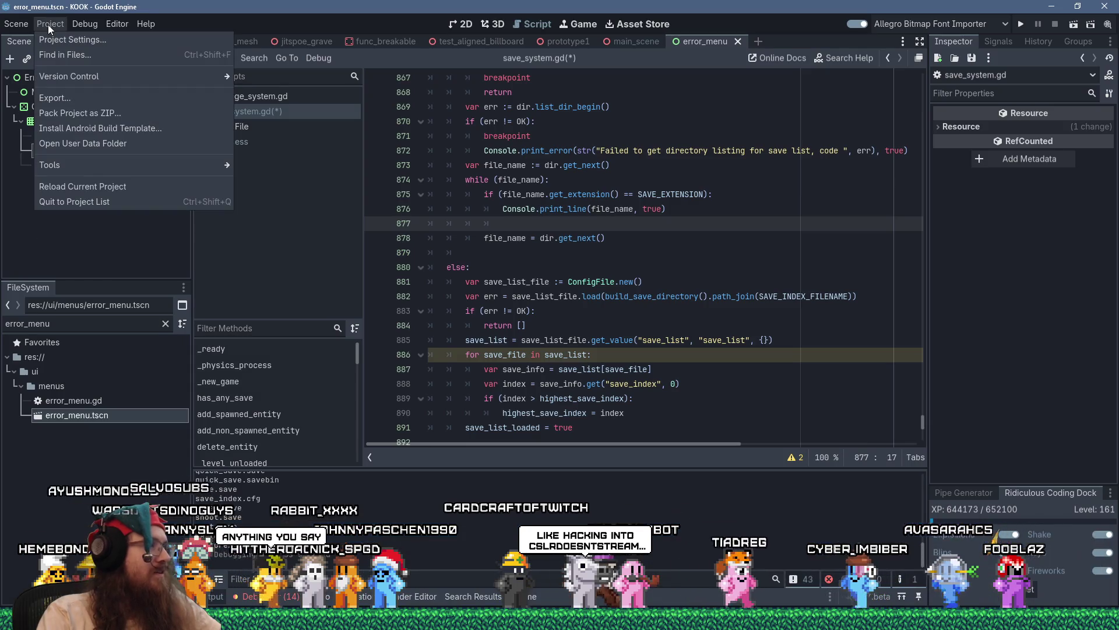
# - Open the user data folder, enter saves_demo, and open save_index.cfg in Notepad++
pyautogui.click(106, 138)
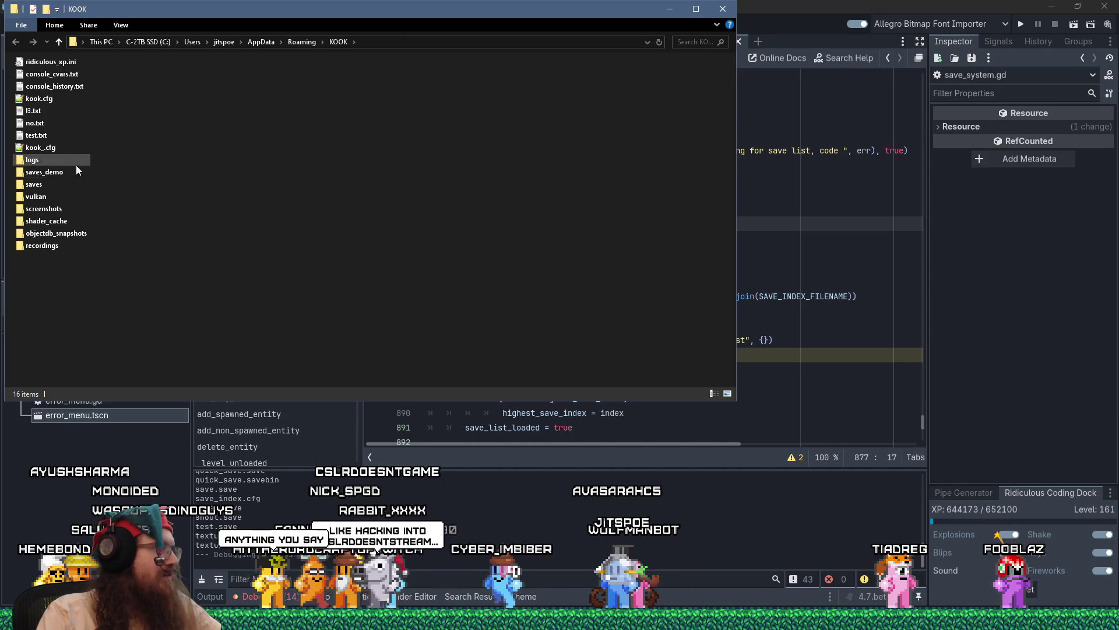
pyautogui.doubleClick(56, 175)
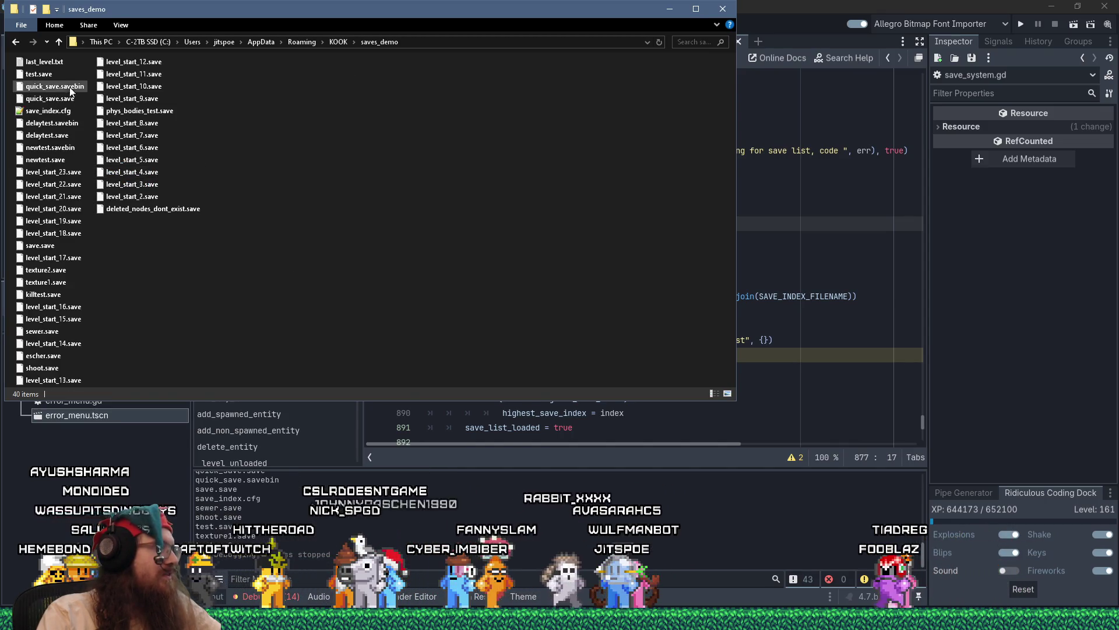
pyautogui.doubleClick(59, 111)
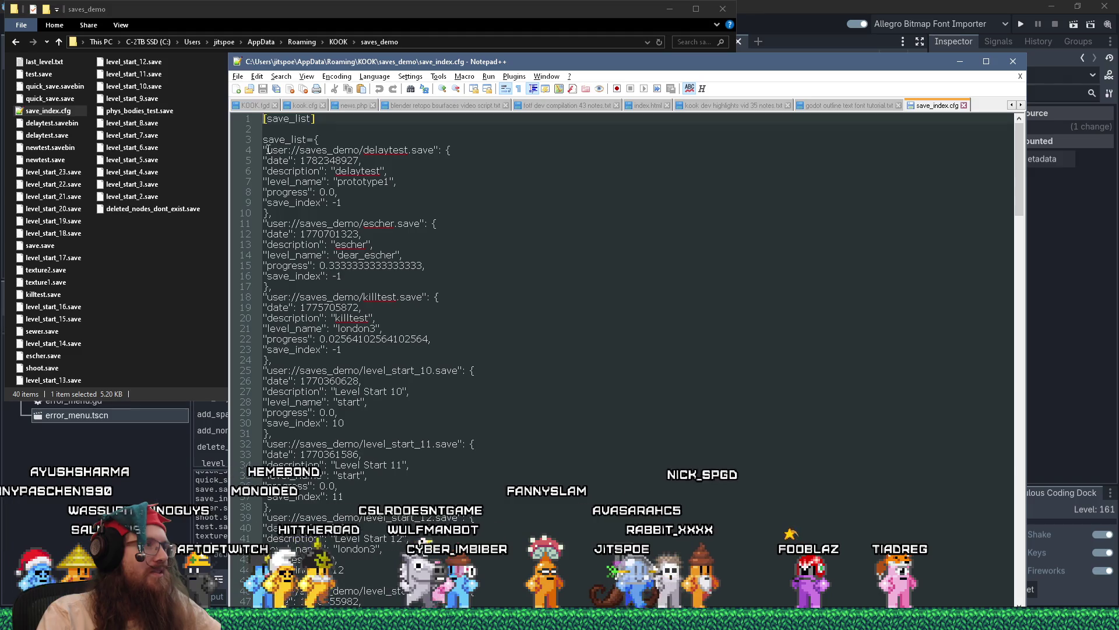
pyautogui.click(473, 149)
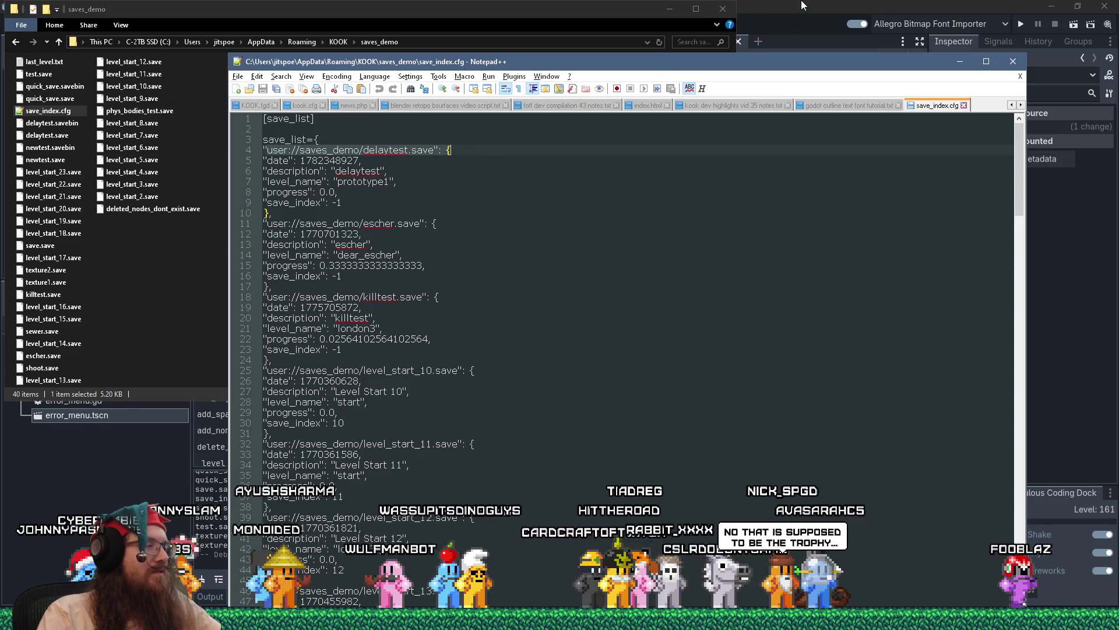
pyautogui.moveTo(454, 150); pyautogui.dragTo(501, 213)
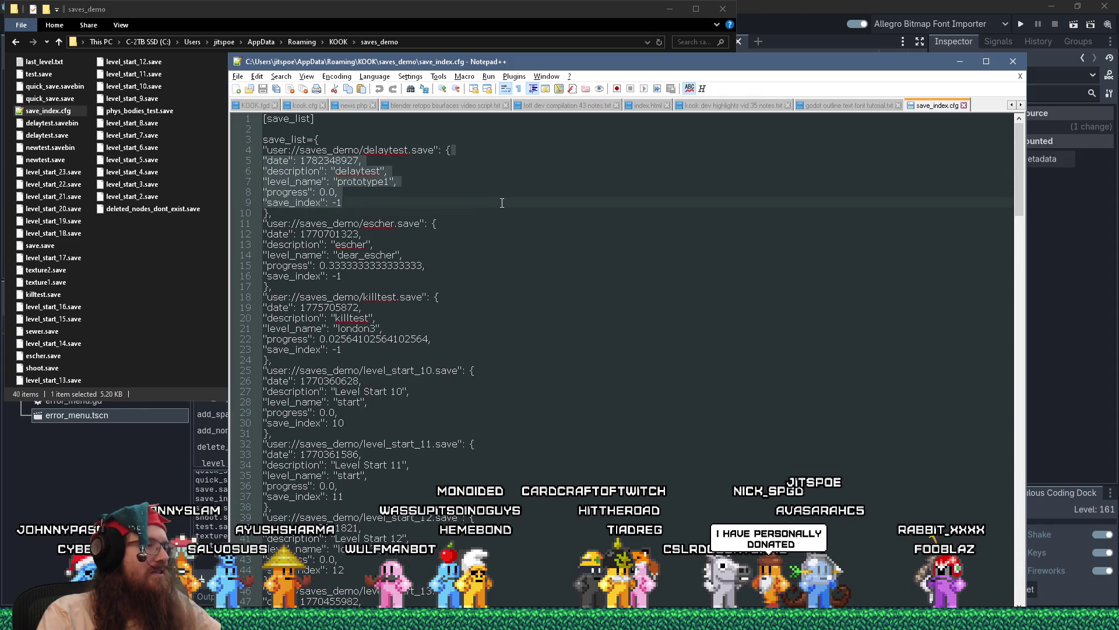
pyautogui.click(770, 5)
pyautogui.scroll(10, 709, 345)
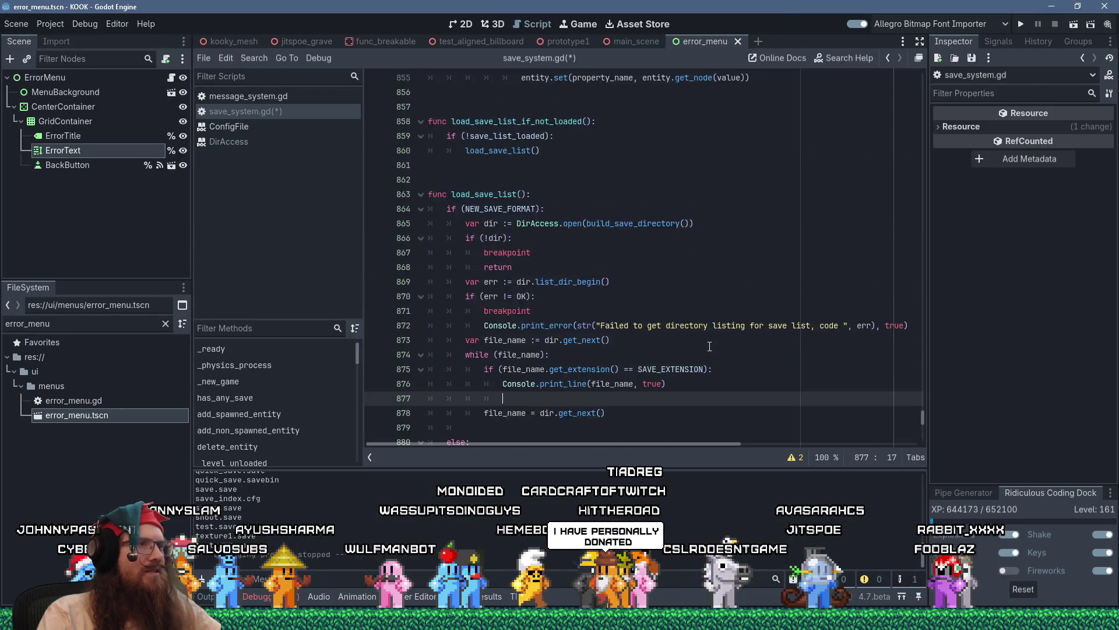
# - Compare the loop code against the save_list fields in save_index.cfg
pyautogui.scroll(-15, 710, 346)
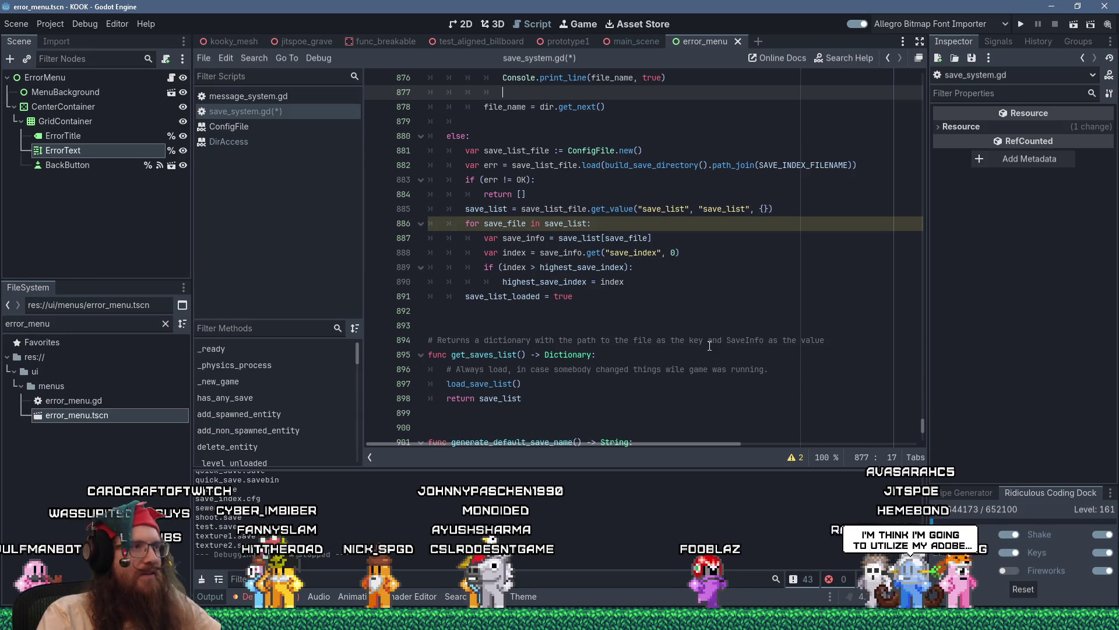
pyautogui.scroll(6, 709, 346)
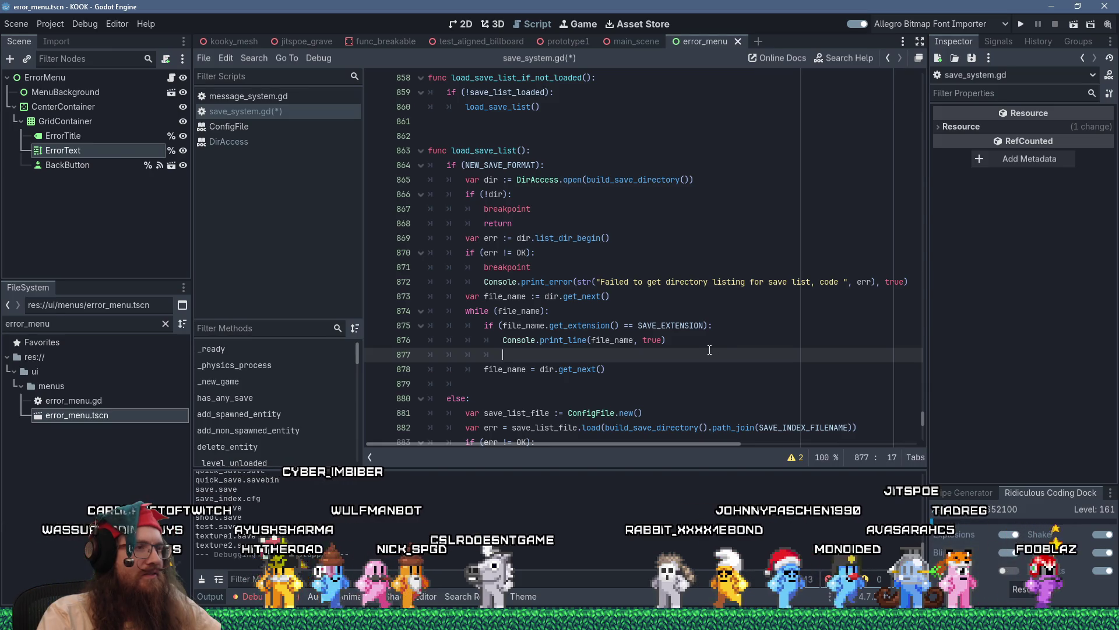
pyautogui.hotkey('alt', 'Tab')
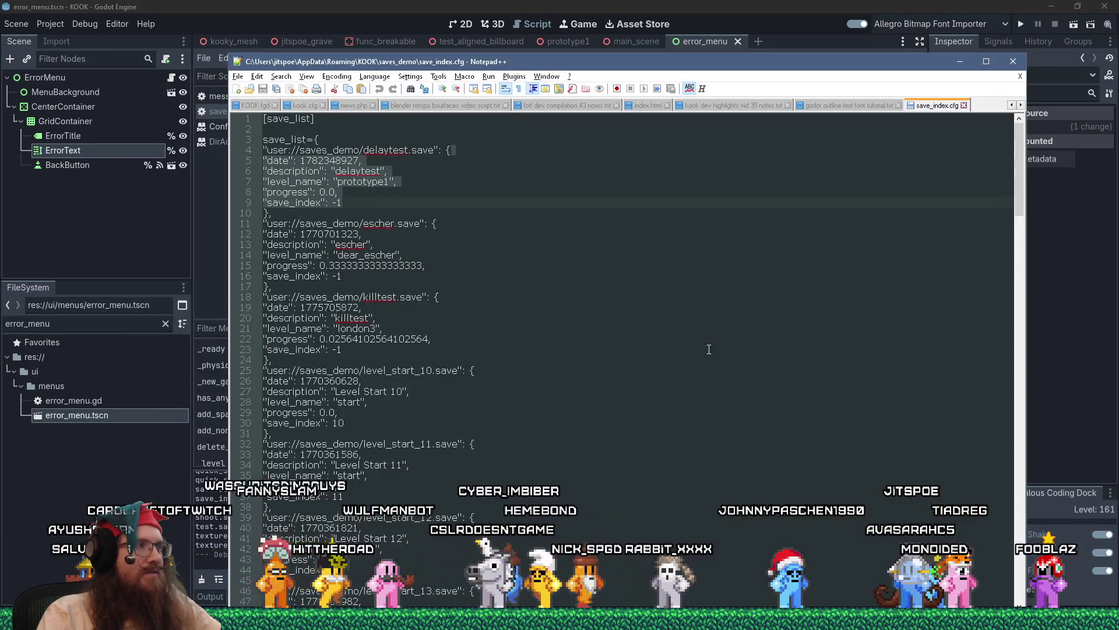
pyautogui.hotkey('alt', 'Tab')
pyautogui.hotkey('alt', 'Tab')
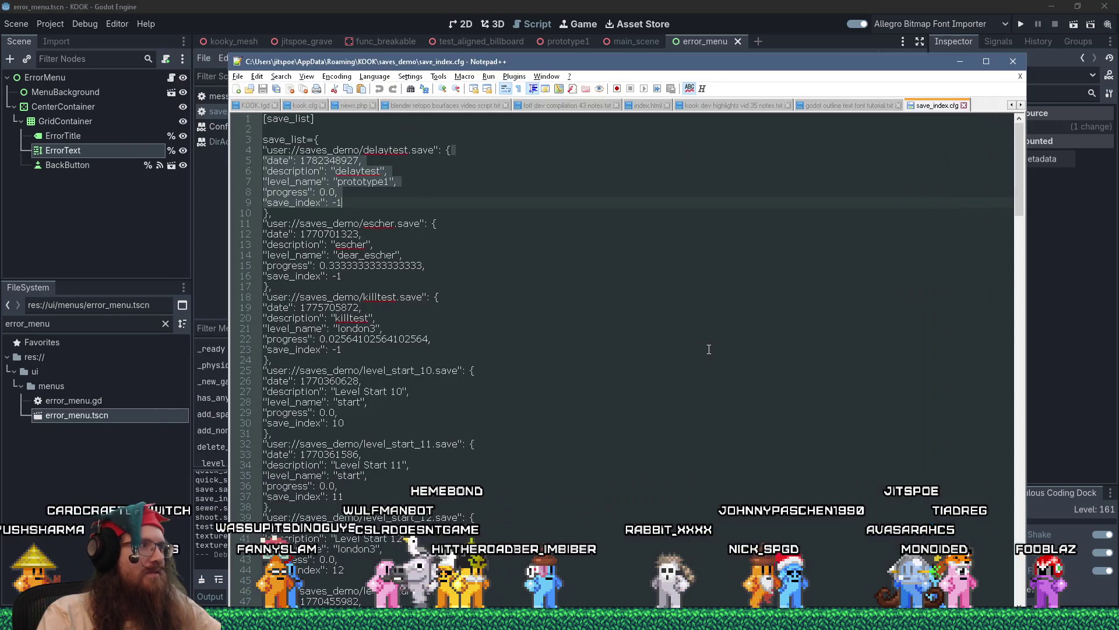
pyautogui.hotkey('alt', 'Tab')
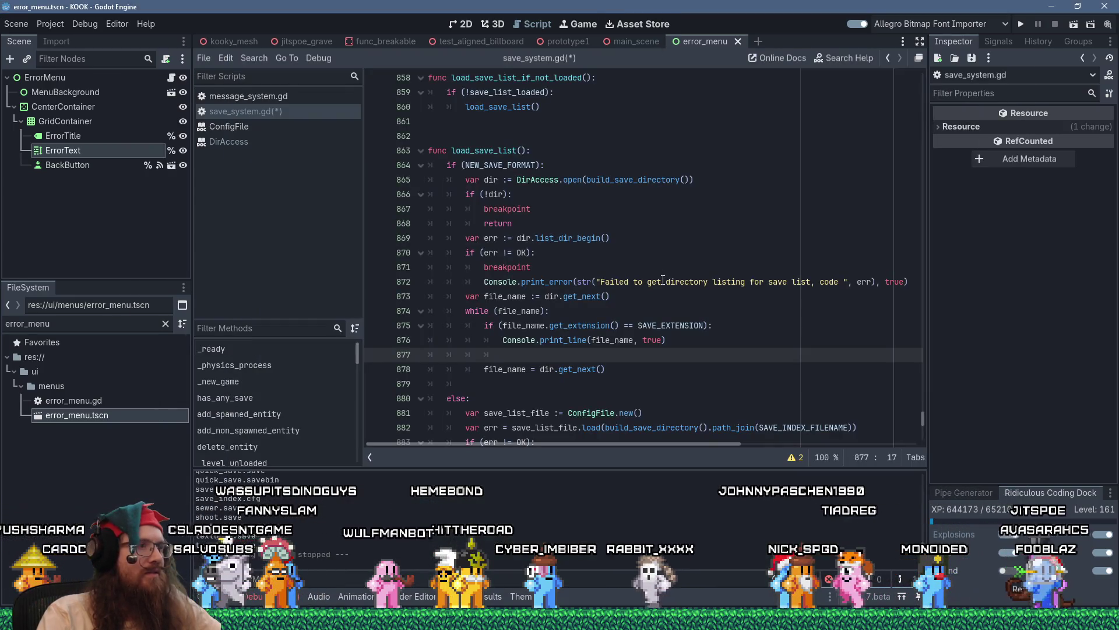
pyautogui.hotkey('alt', 'Tab')
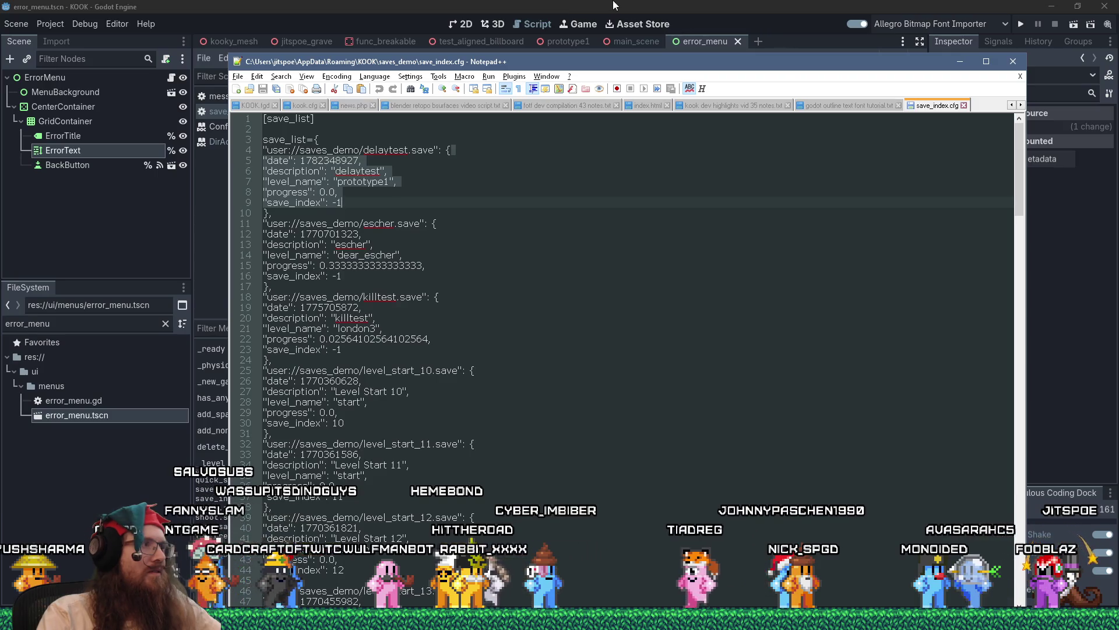
pyautogui.hotkey('alt', 'Tab')
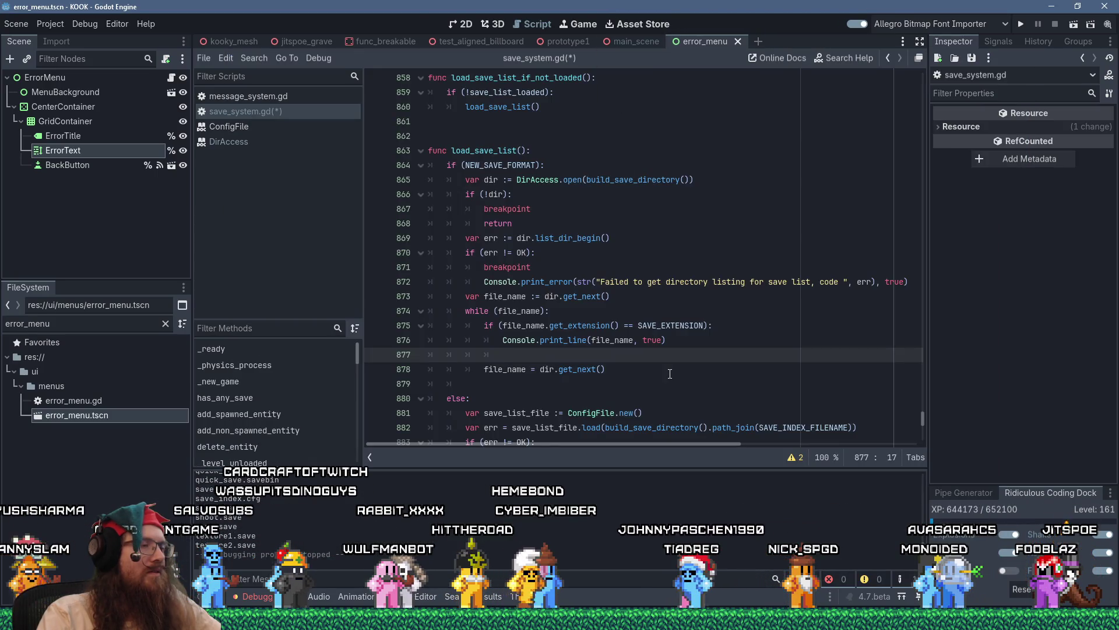
# - Declare 'var save_entry := {}' inside the extension check and begin a 'save_entry[' assignment
pyautogui.click(745, 329)
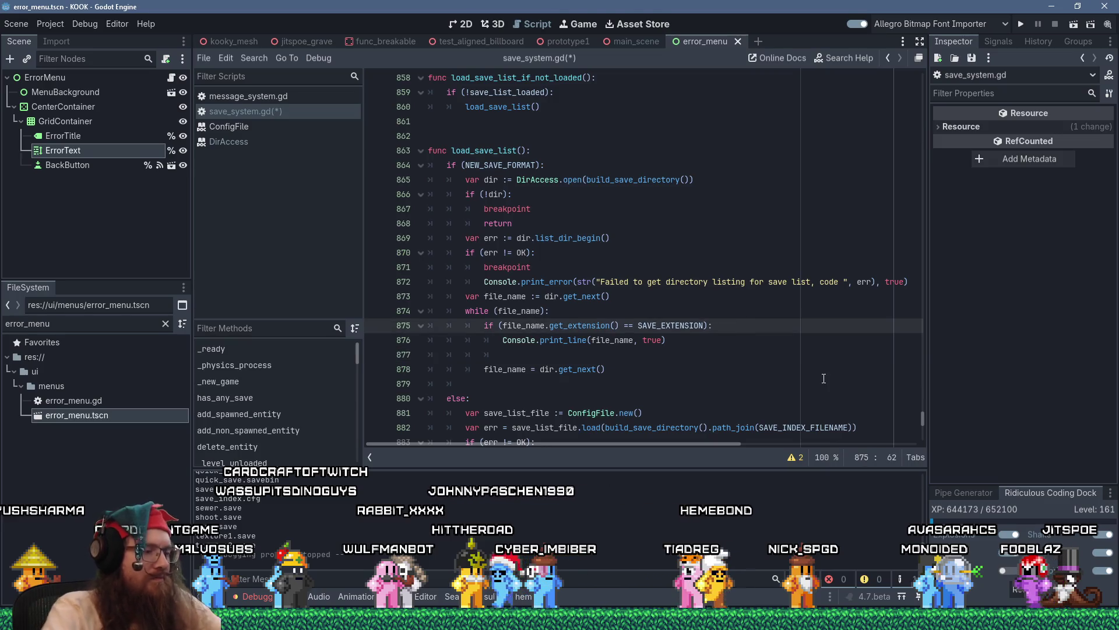
pyautogui.press('Return')
pyautogui.write('var save_n')
pyautogui.write('entry ')
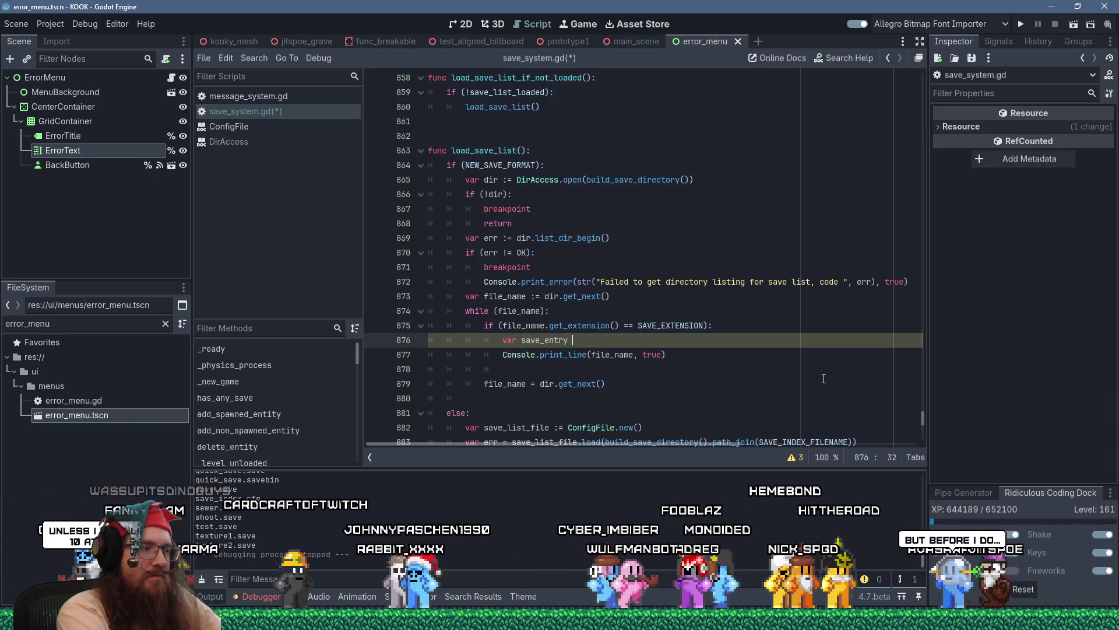
pyautogui.write(':= {}')
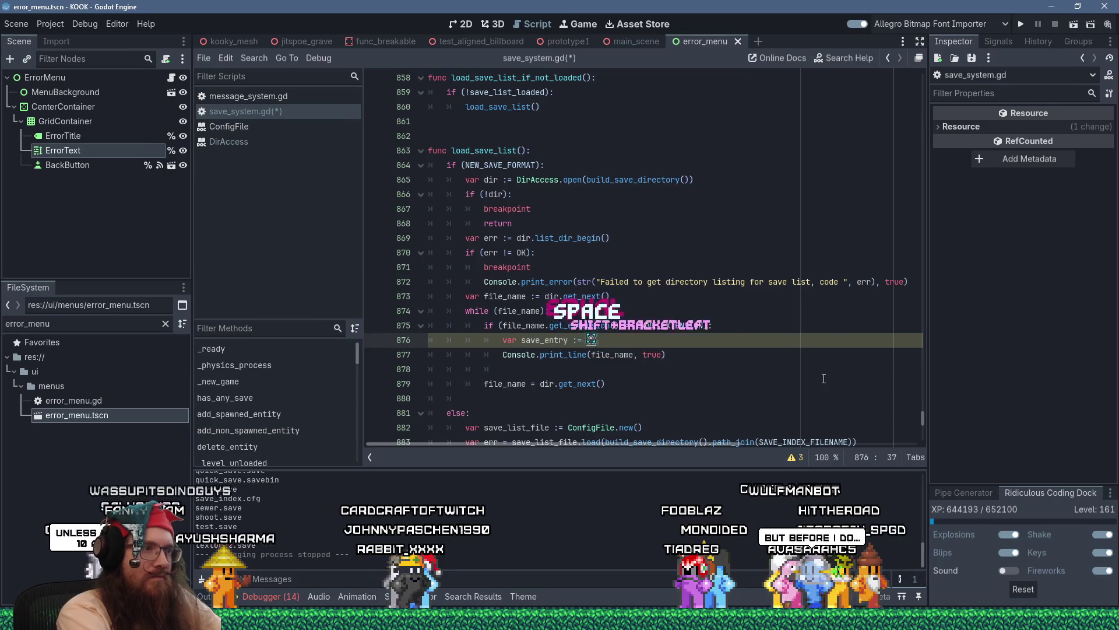
pyautogui.press('Return')
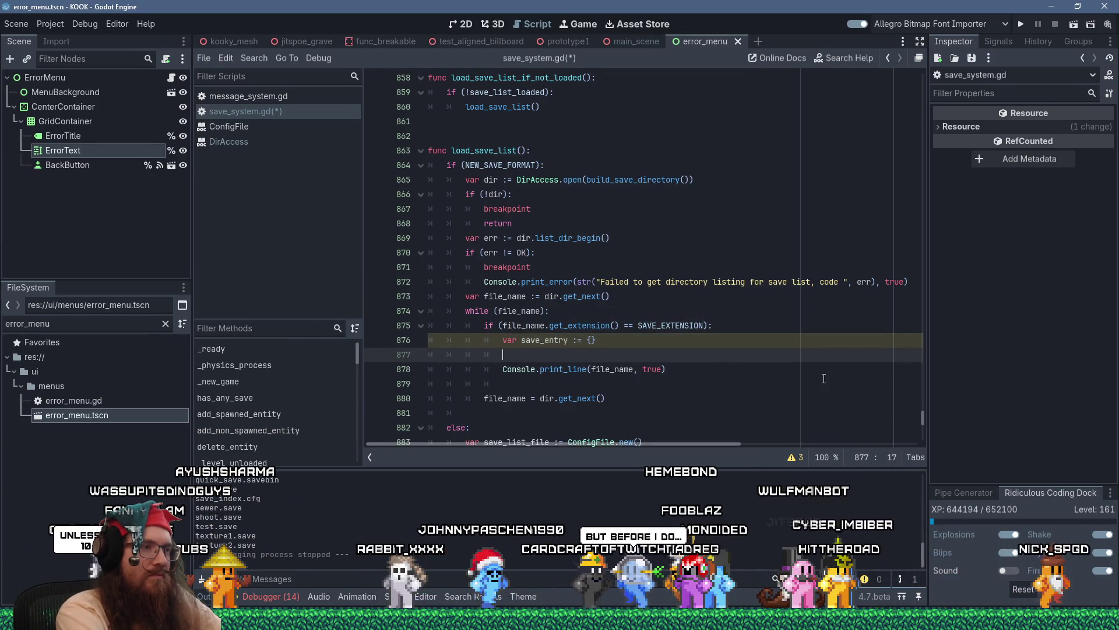
pyautogui.write('save_entry')
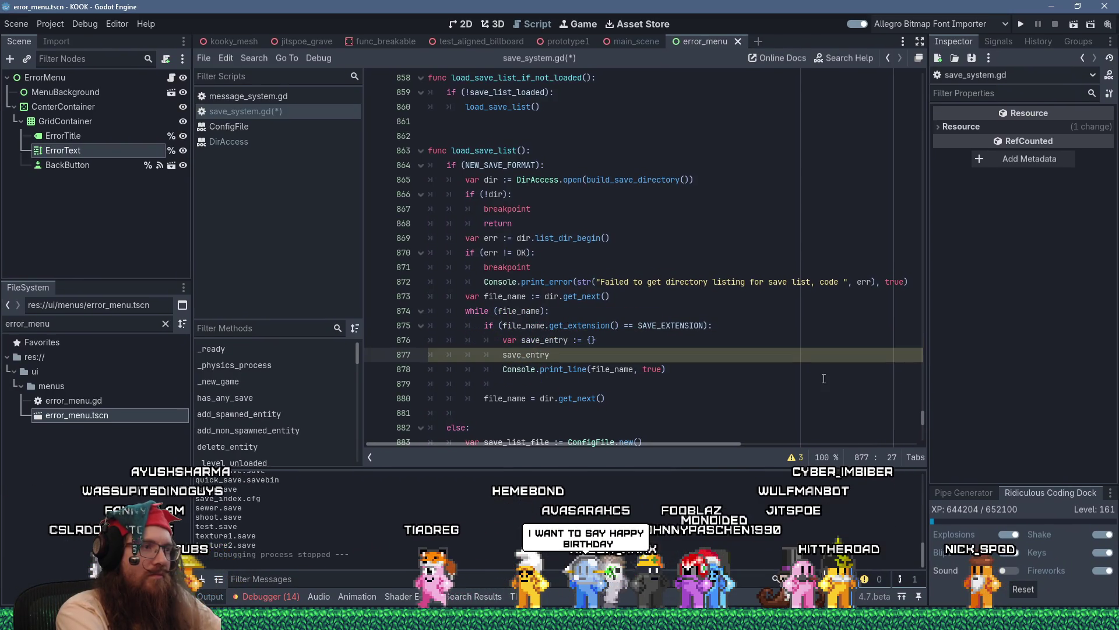
pyautogui.write('[')
pyautogui.hotkey('alt', 'Tab')
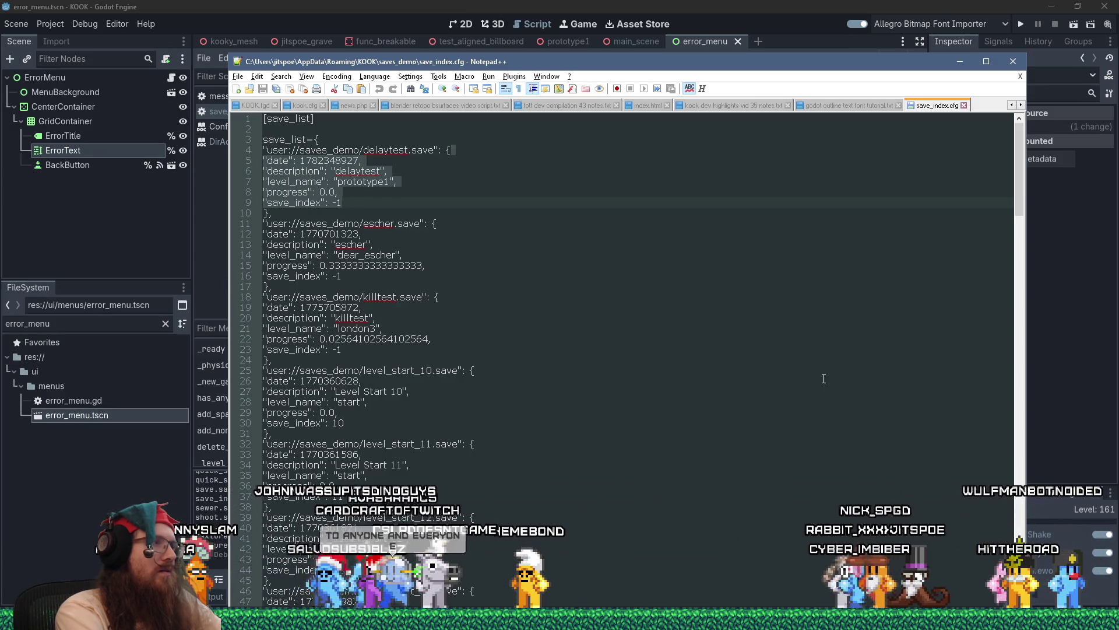
pyautogui.hotkey('alt', 'Tab')
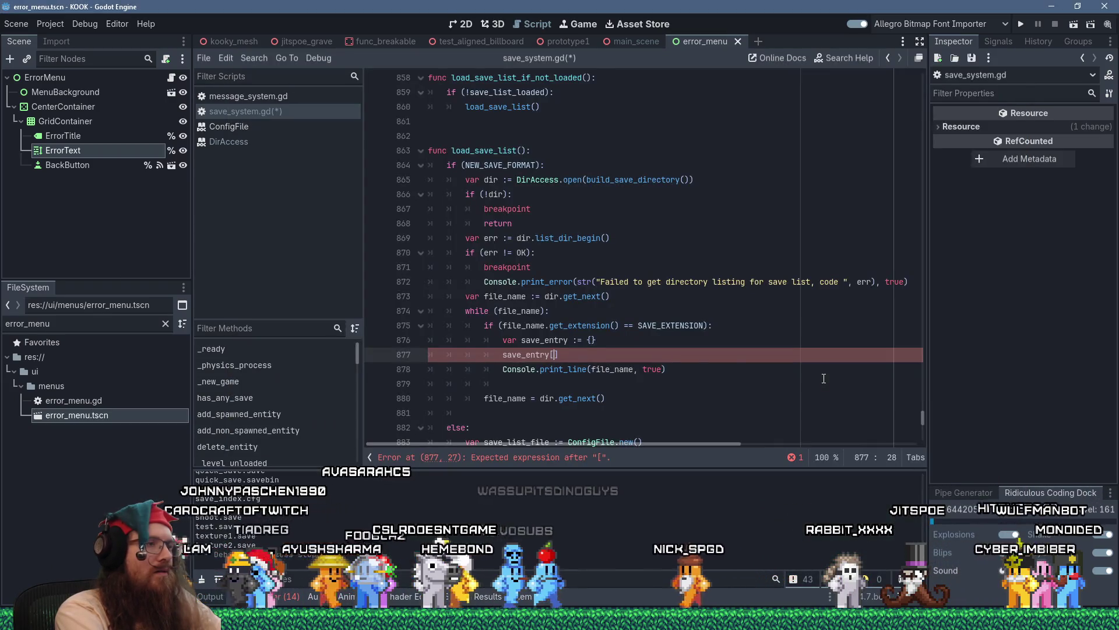
# - Review the save_entry declaration and the unfinished save_entry[] line beneath it
pyautogui.scroll(-4, 766, 398)
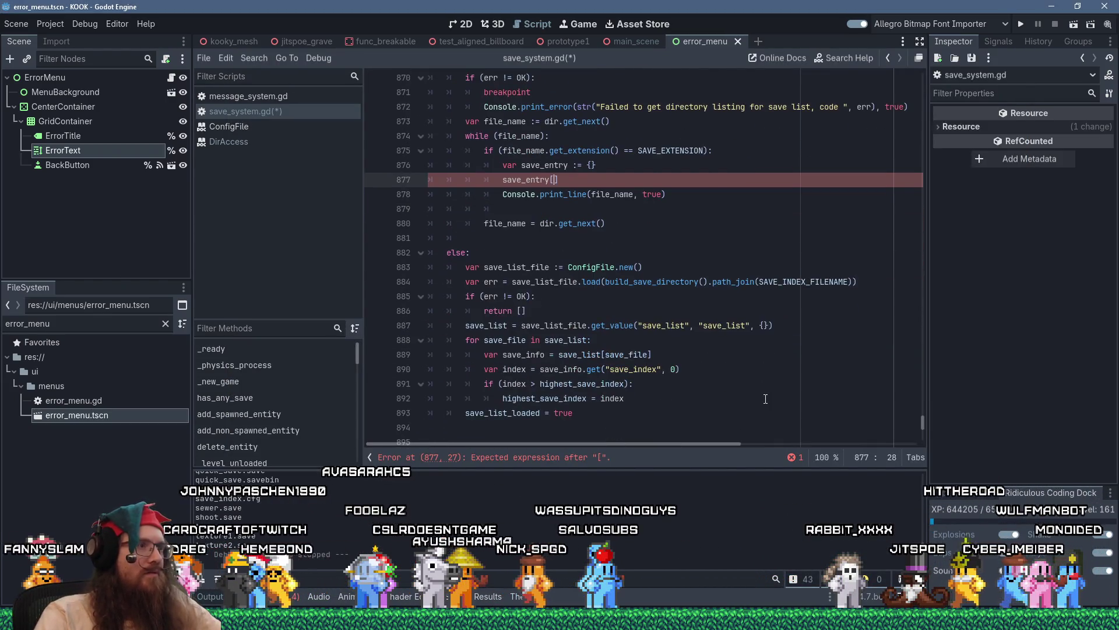
pyautogui.scroll(-4, 766, 398)
pyautogui.scroll(4, 765, 398)
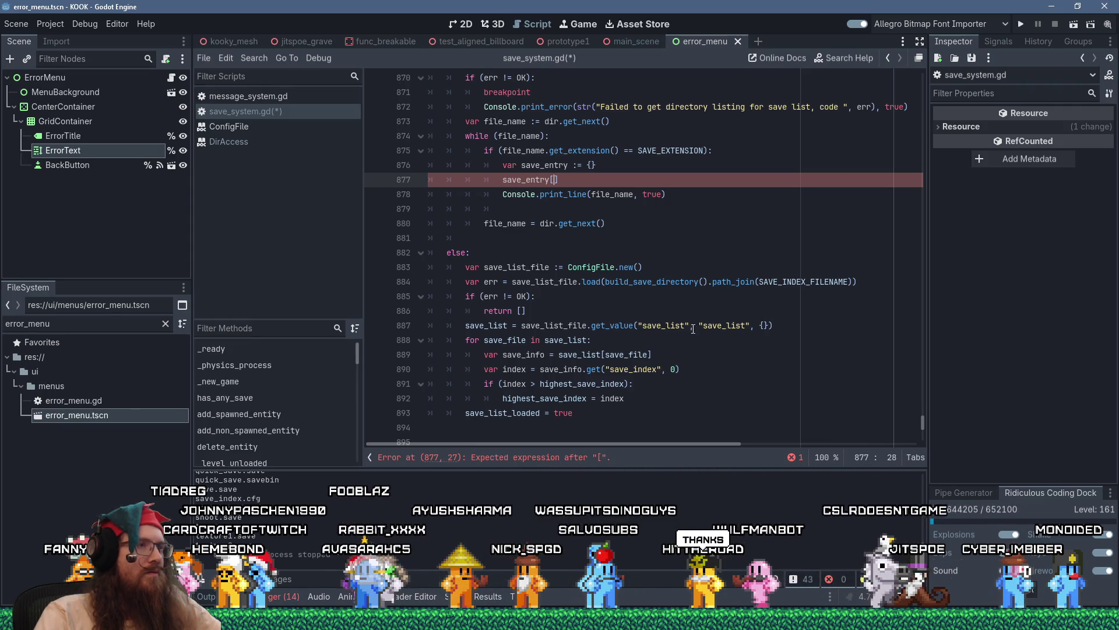
pyautogui.click(621, 165)
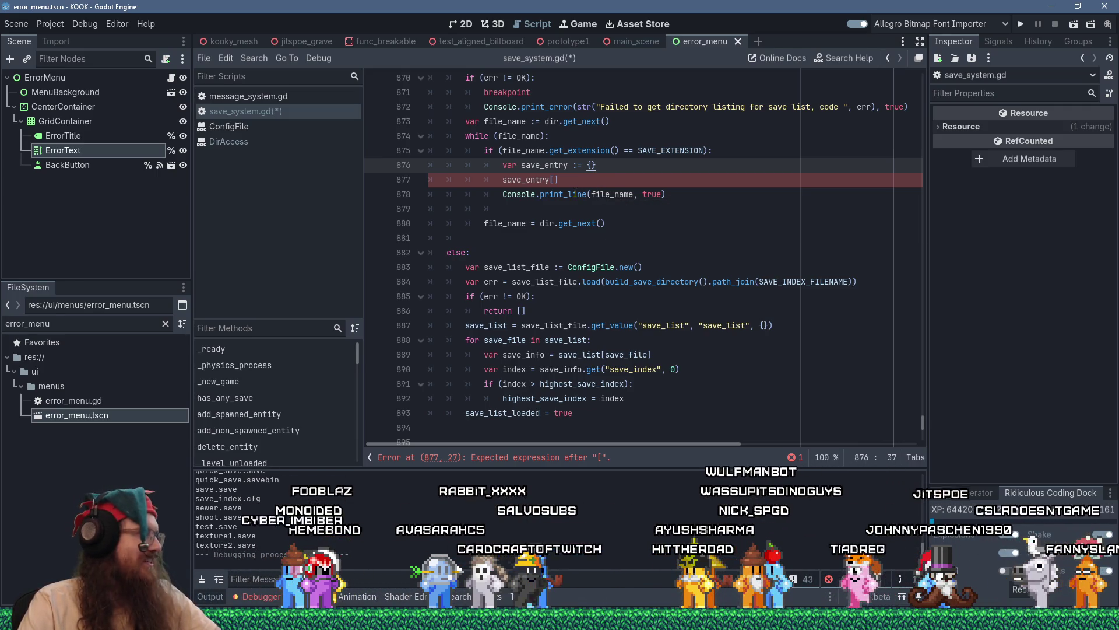
pyautogui.moveTo(577, 193)
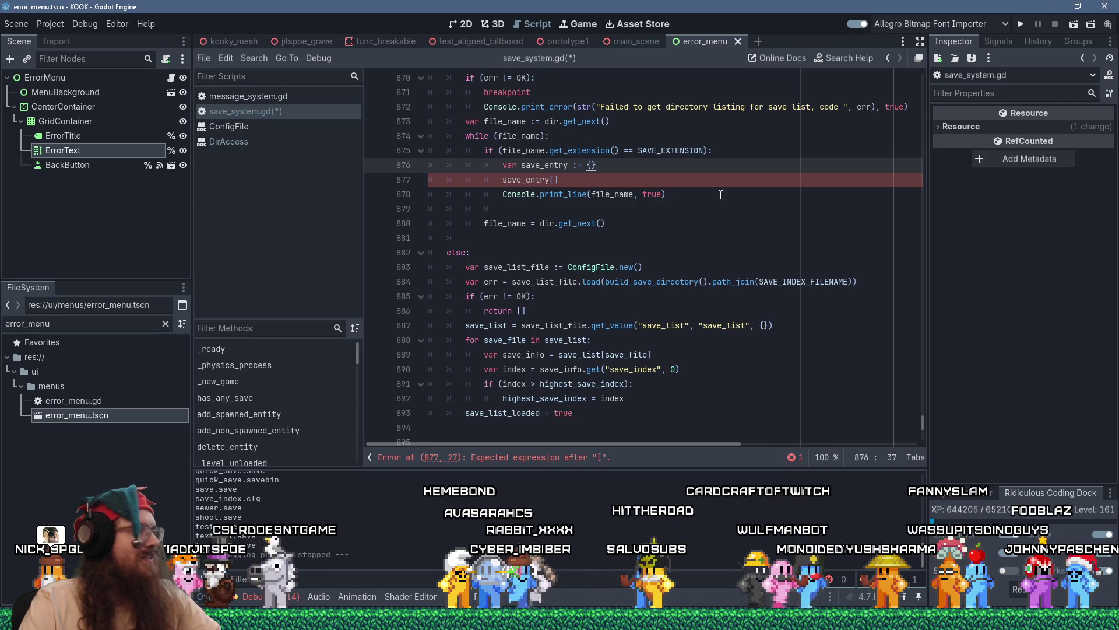
pyautogui.scroll(1, 644, 203)
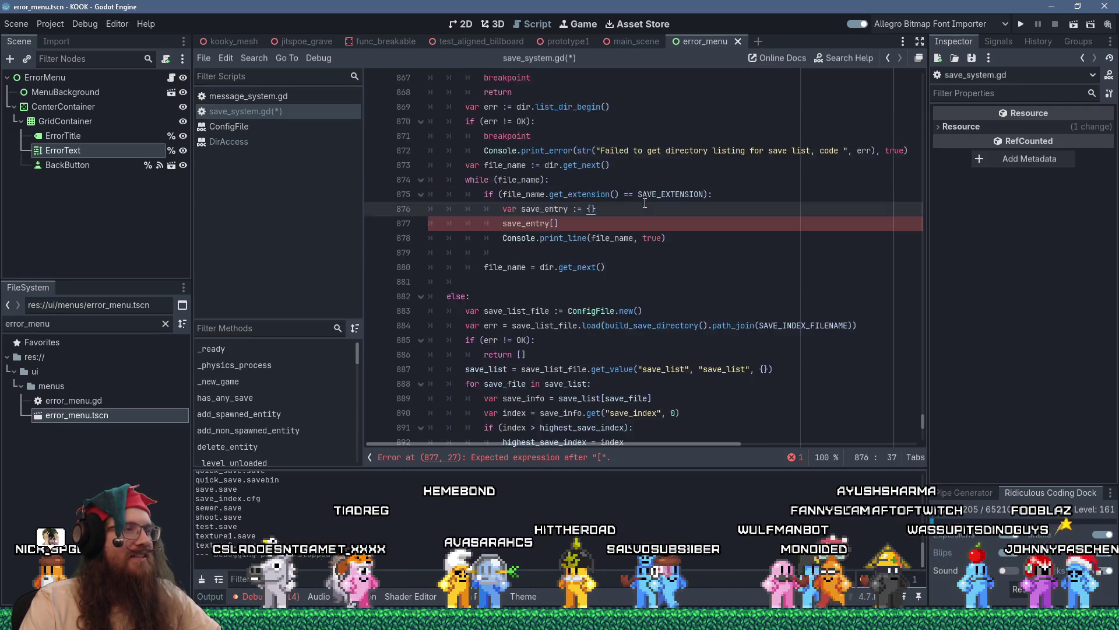
pyautogui.scroll(1, 645, 203)
pyautogui.click(611, 265)
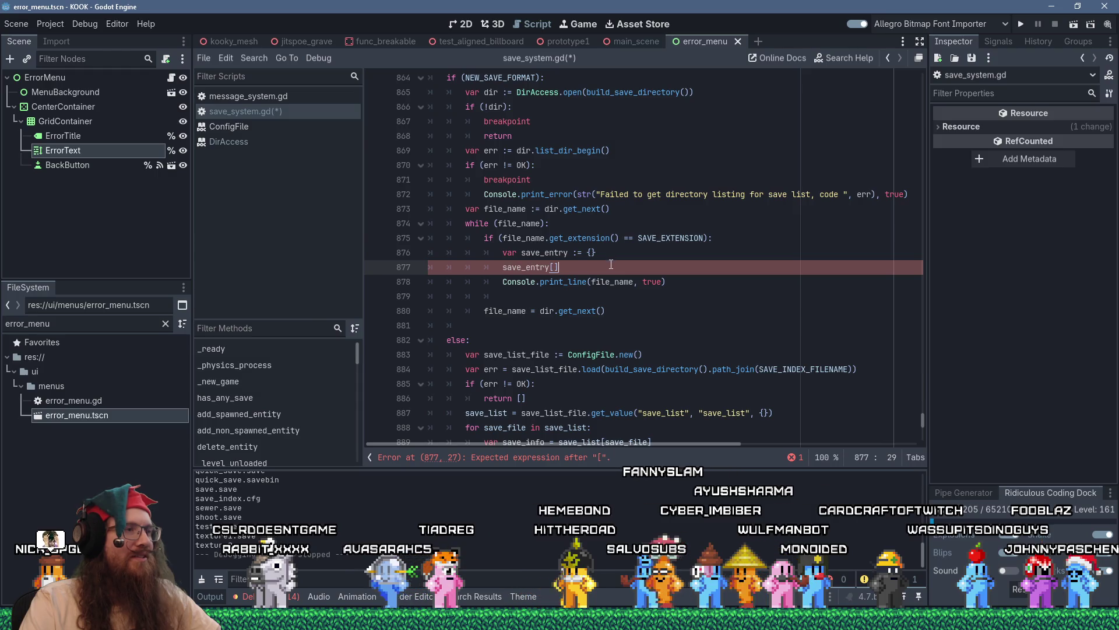
pyautogui.click(621, 253)
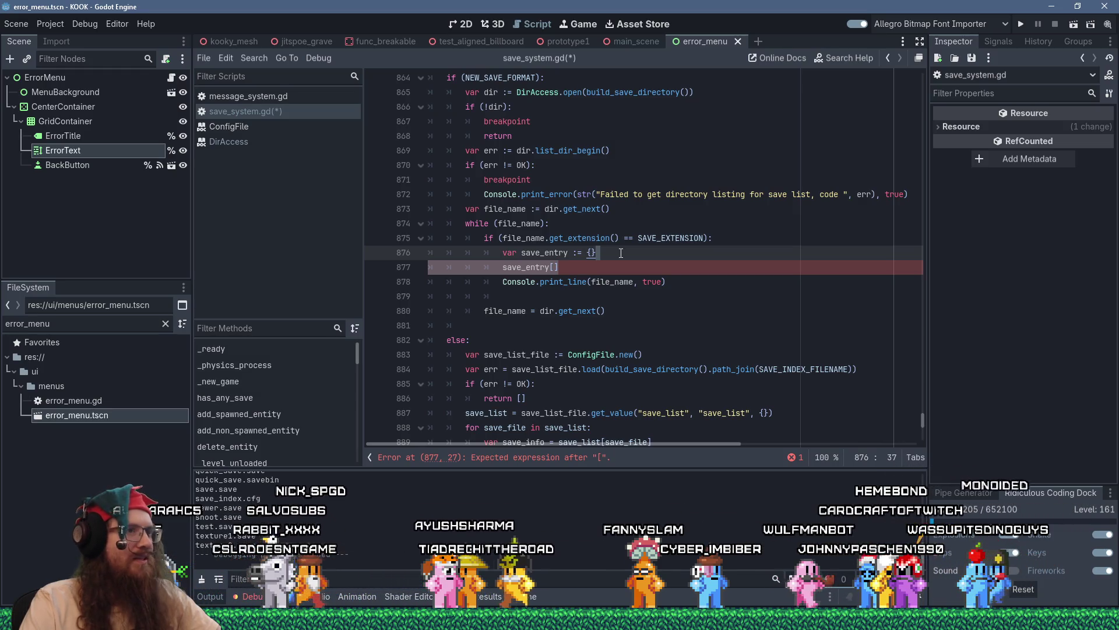
pyautogui.scroll(4, 621, 253)
pyautogui.scroll(-5, 621, 253)
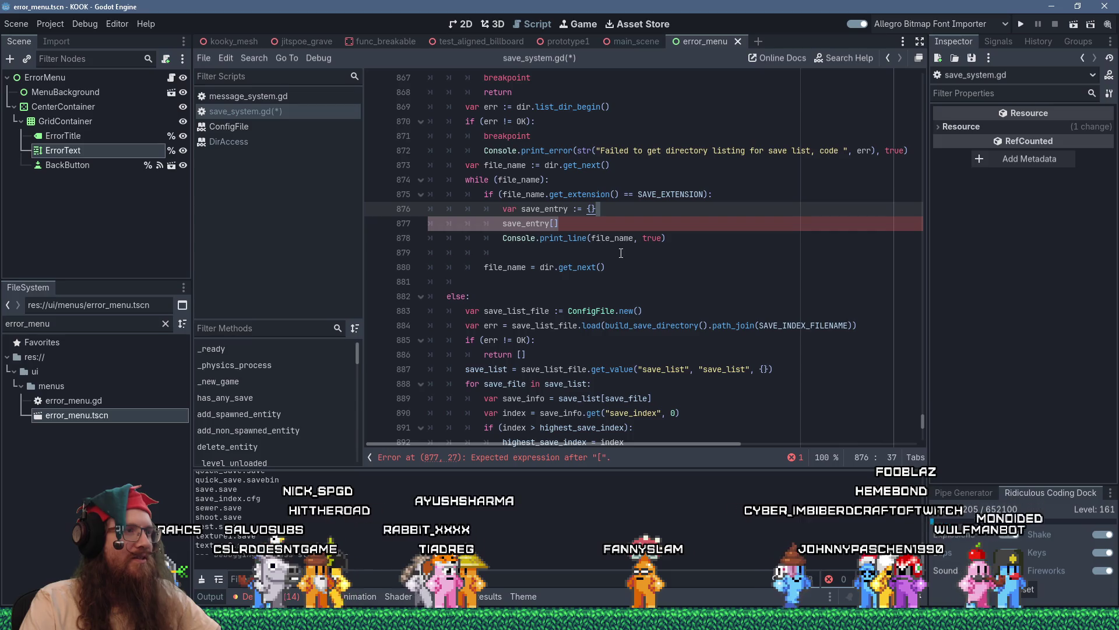
# - Recheck the save_index.cfg fields, then return to the end of the save_entry line at 877
pyautogui.hotkey('alt', 'Tab')
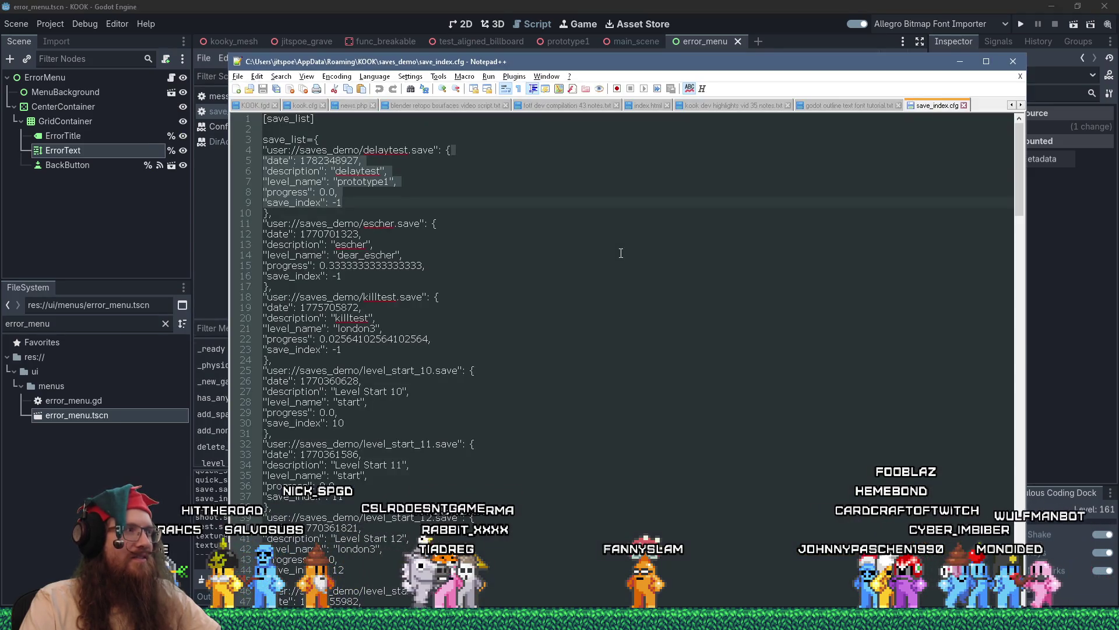
pyautogui.hotkey('alt', 'Tab')
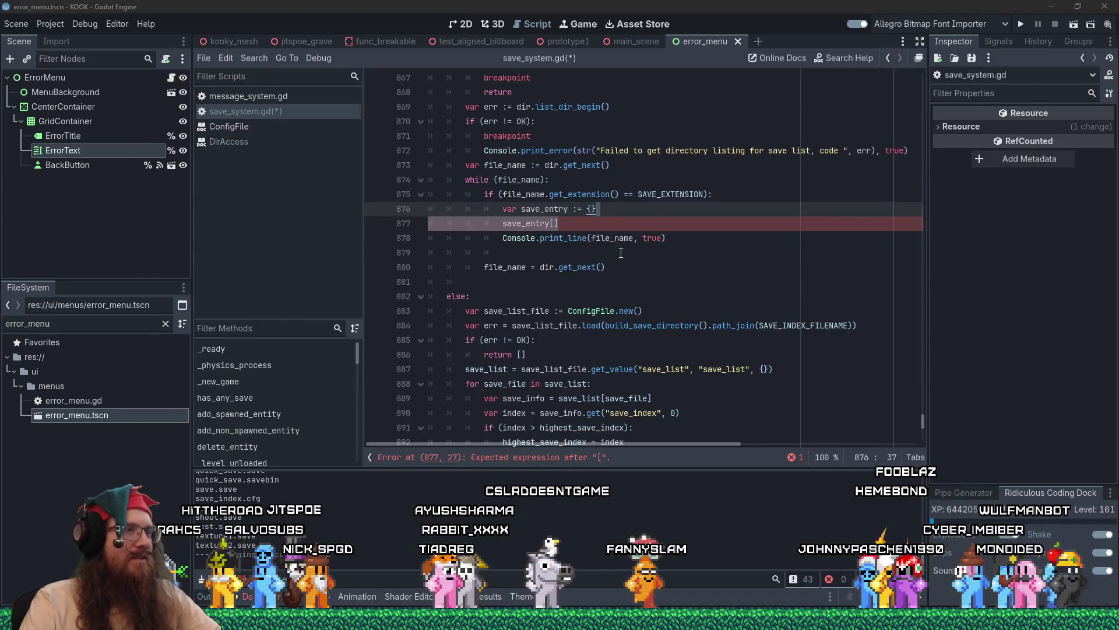
pyautogui.hotkey('alt', 'Tab')
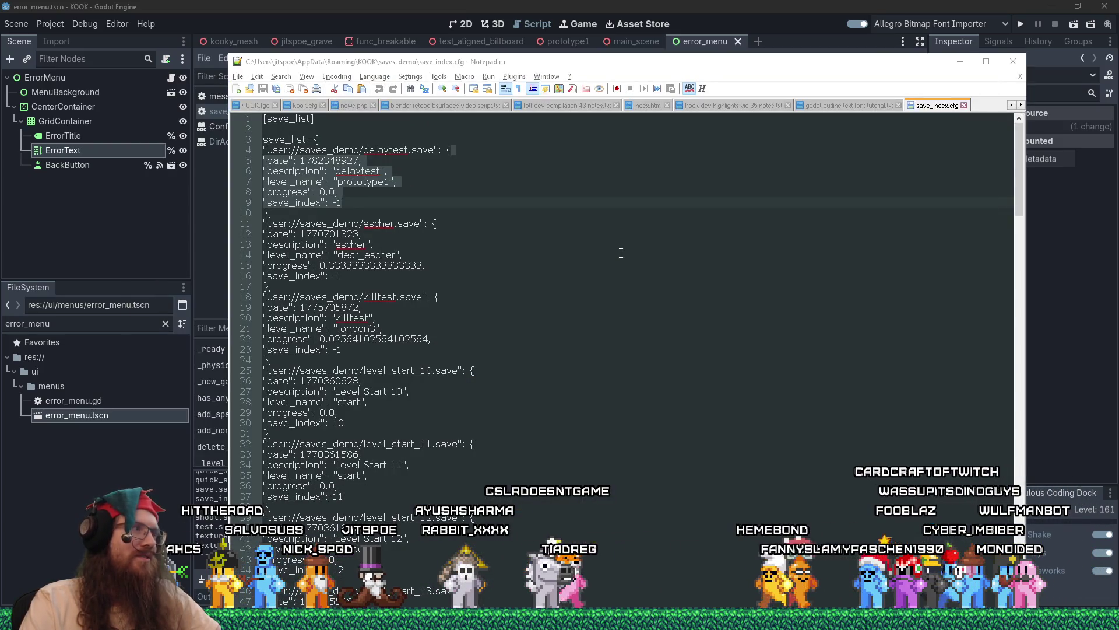
pyautogui.hotkey('alt', 'Tab')
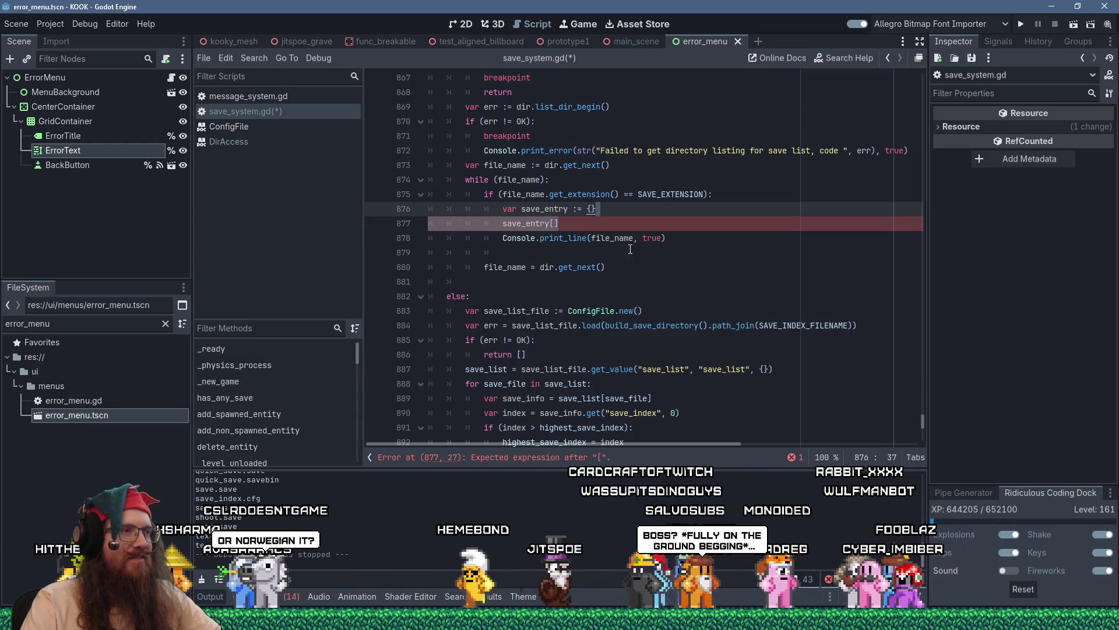
pyautogui.scroll(-3, 573, 226)
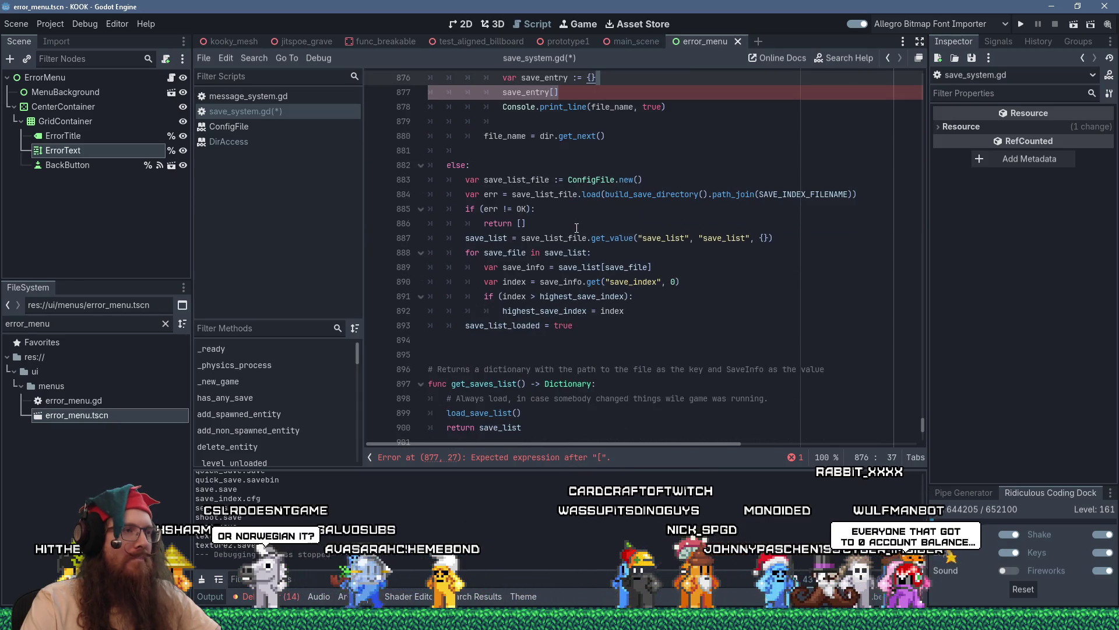
pyautogui.scroll(1, 576, 228)
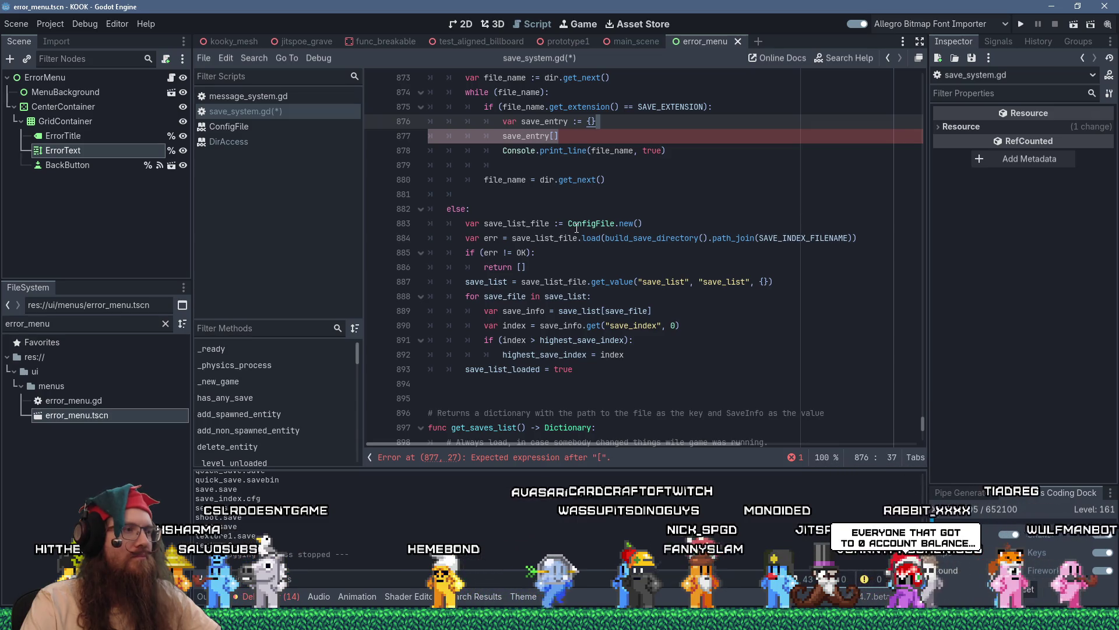
pyautogui.scroll(1, 576, 227)
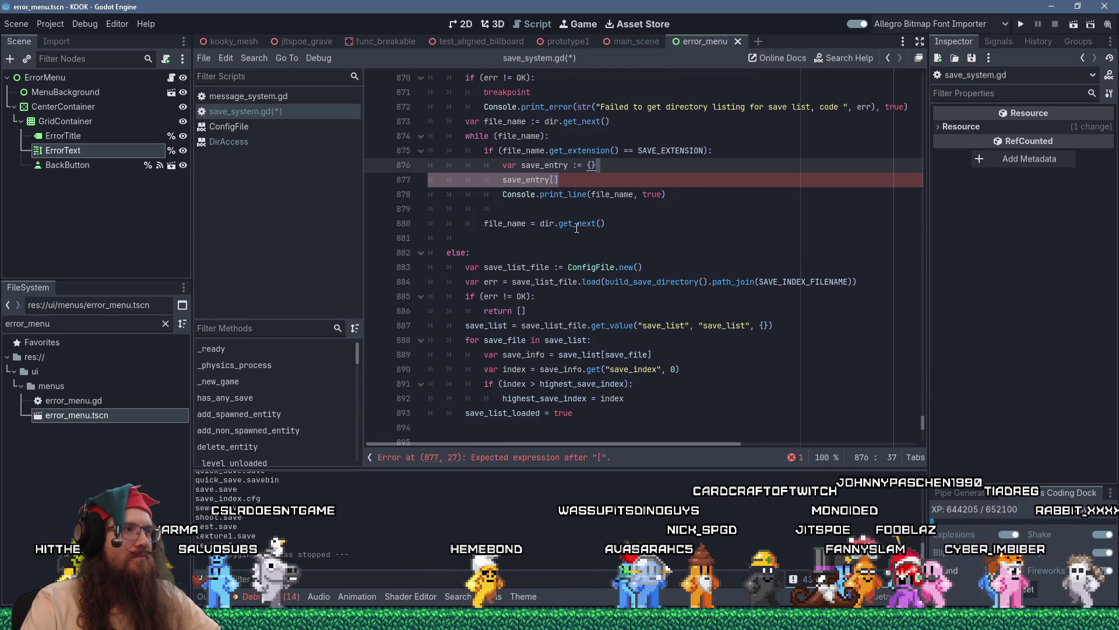
pyautogui.press('Down')
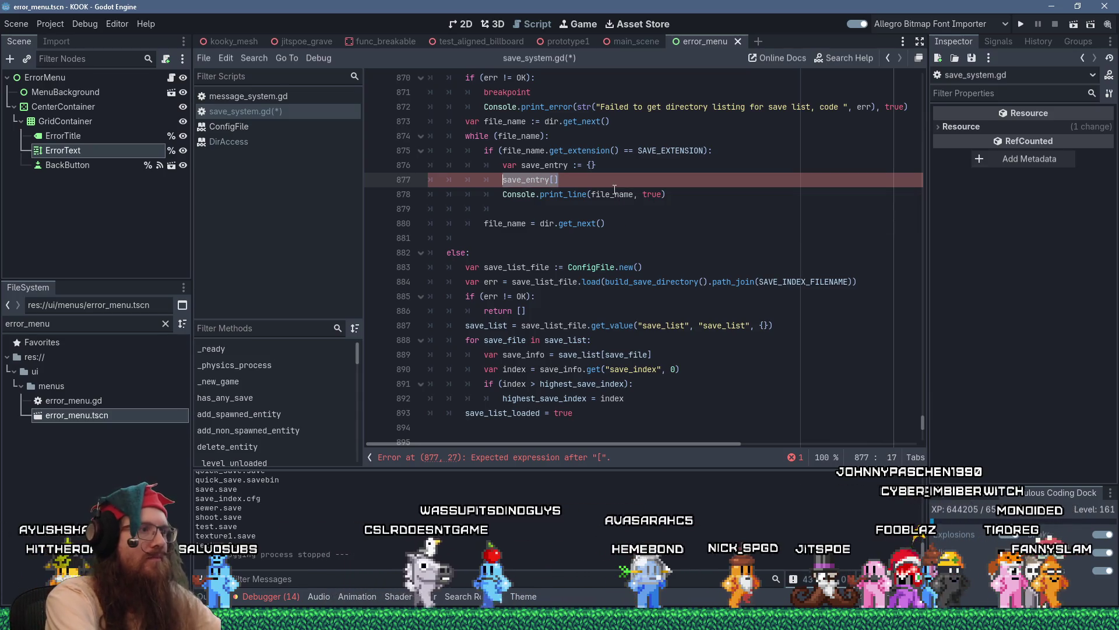
# - Rewrite line 877 as save_list[full_filename] = save_entry
pyautogui.press('Left')
pyautogui.press('Left')
pyautogui.press('BackSpace')
pyautogui.press('BackSpace')
pyautogui.press('BackSpace')
pyautogui.write('_list[')
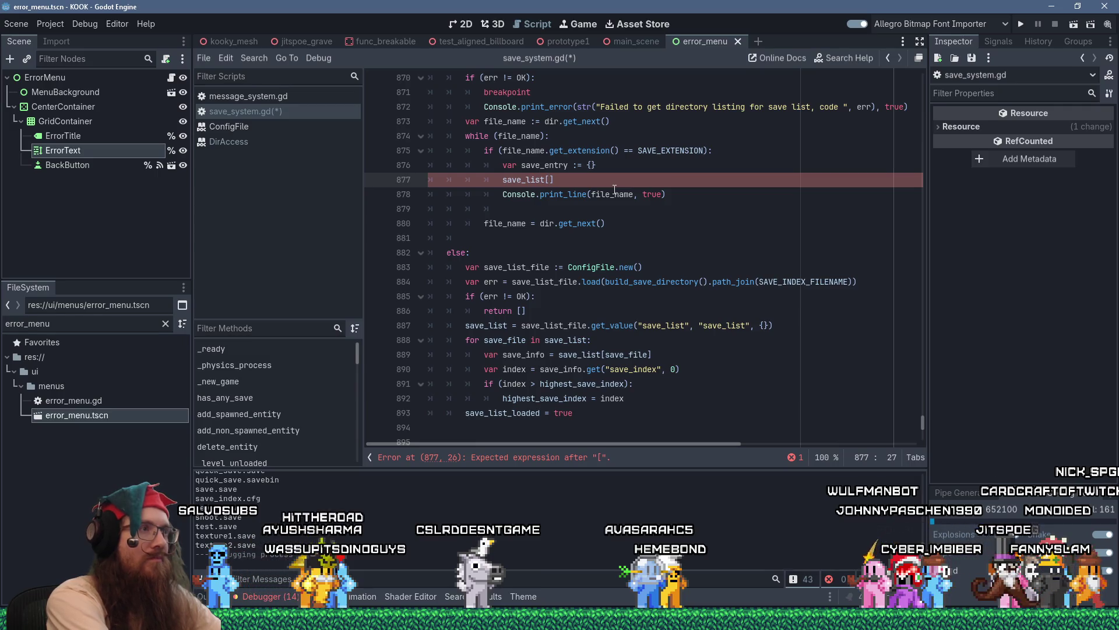
pyautogui.write('full_filename]')
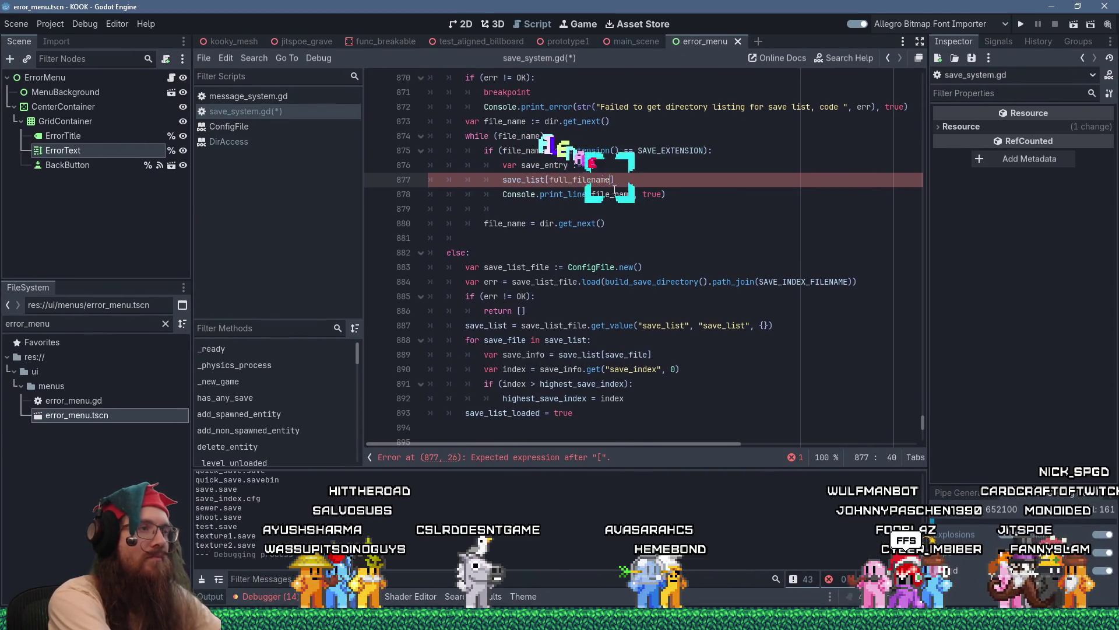
pyautogui.write(' = ')
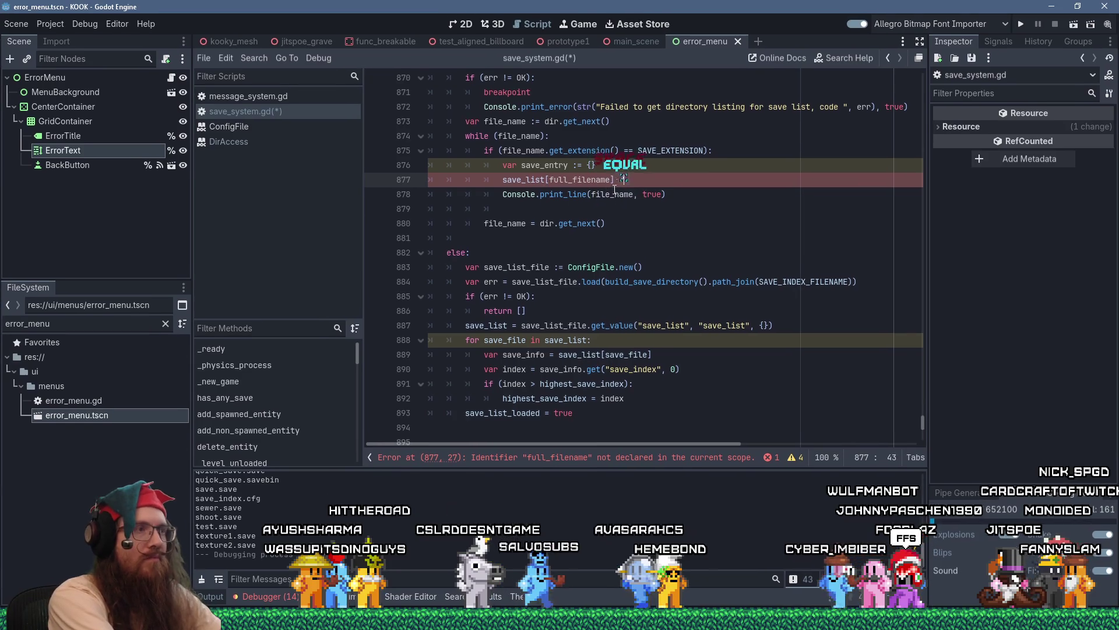
pyautogui.write('save_entry')
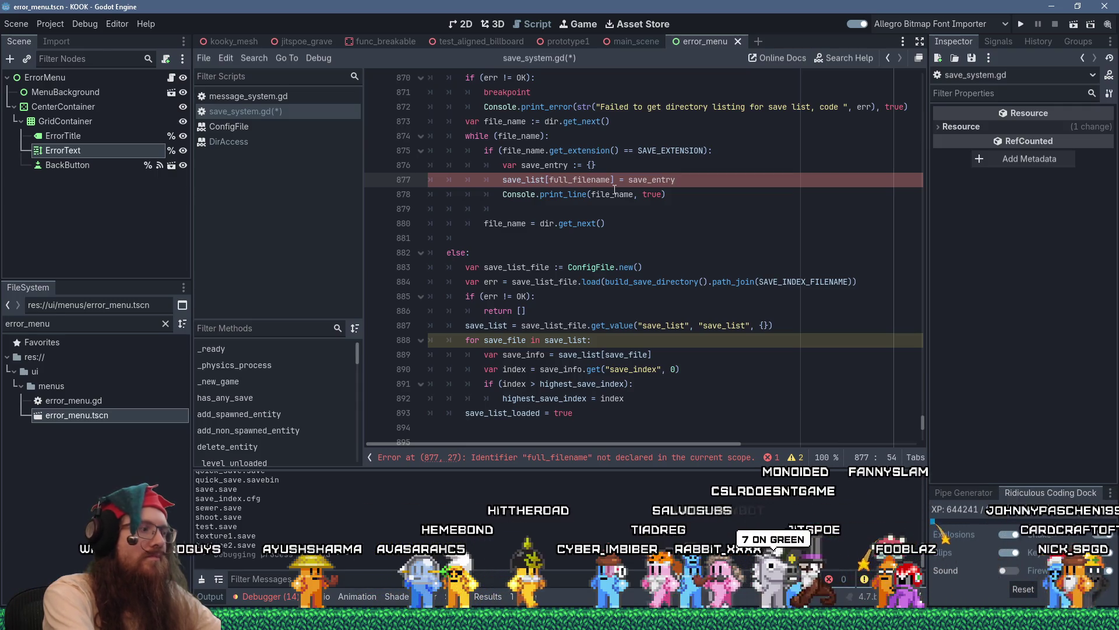
# - Comment the assignment out with a '#TODO:' prefix and bring Firefox to the front
pyautogui.press('Home')
pyautogui.write('#')
pyautogui.press('Tab')
pyautogui.write('O:')
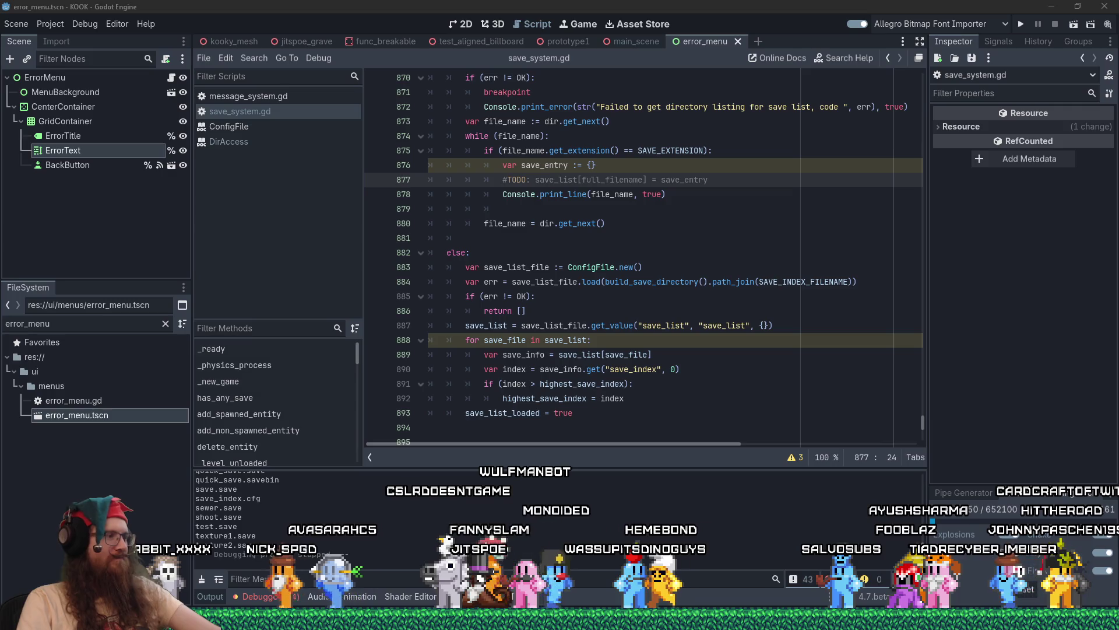
pyautogui.moveTo(1001, 600)
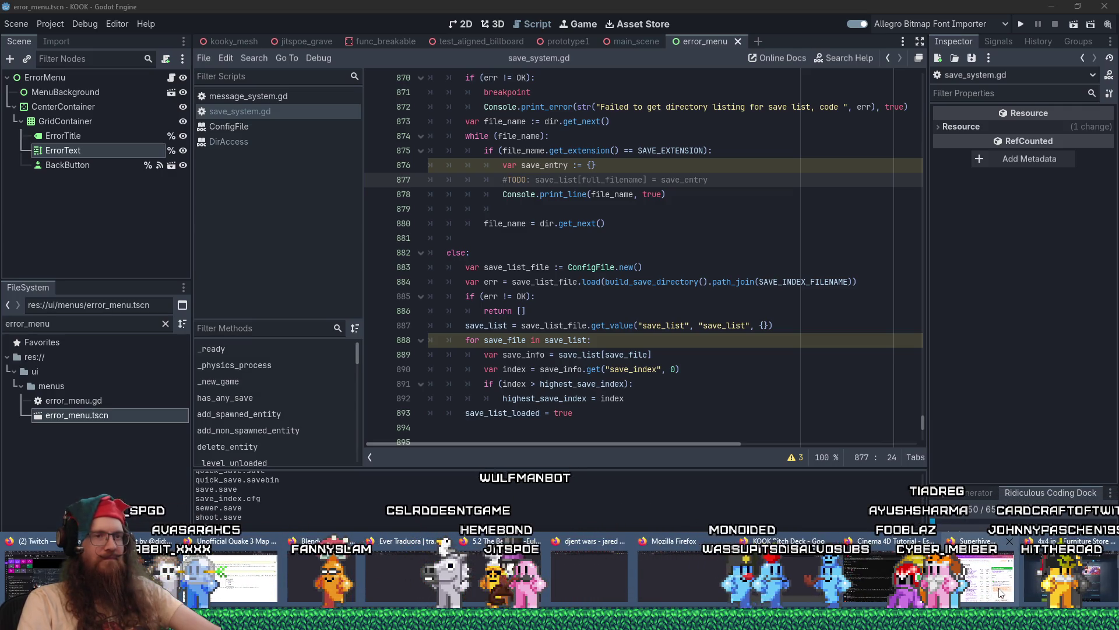
pyautogui.click(1037, 586)
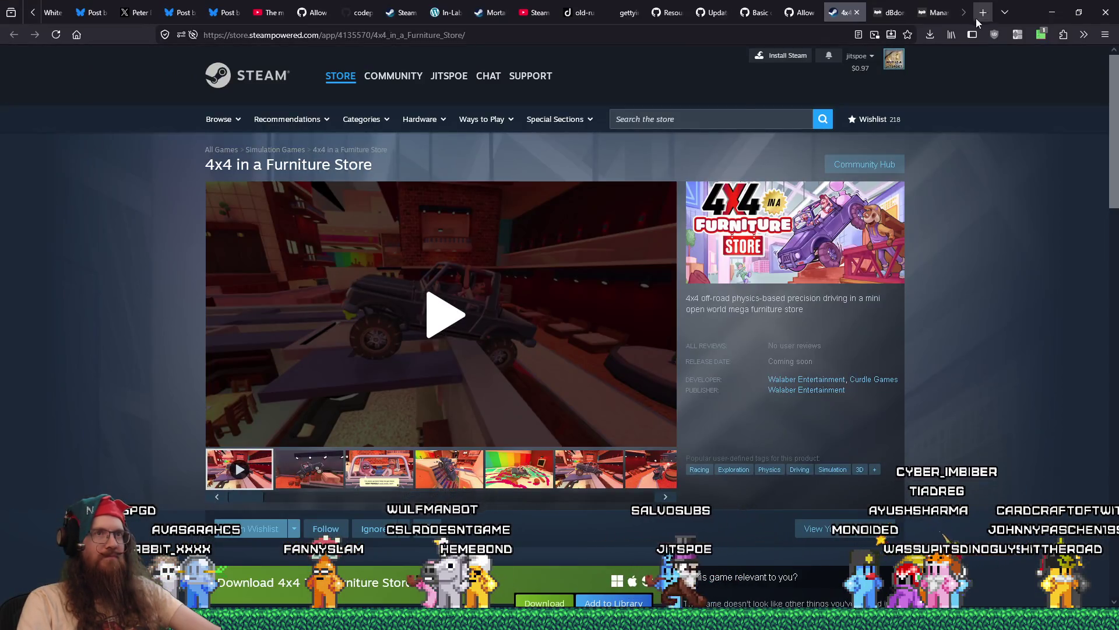
# - Load twitch.tv in a new tab and open the Software and Game Development category
pyautogui.click(983, 19)
pyautogui.write('twitch.tv/')
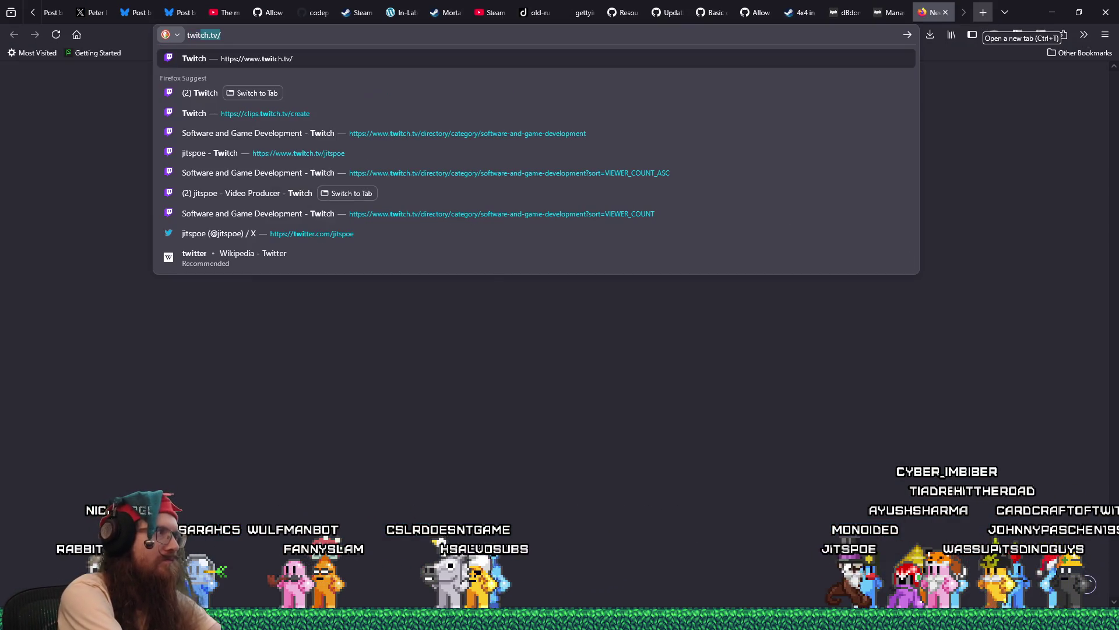
pyautogui.press('Return')
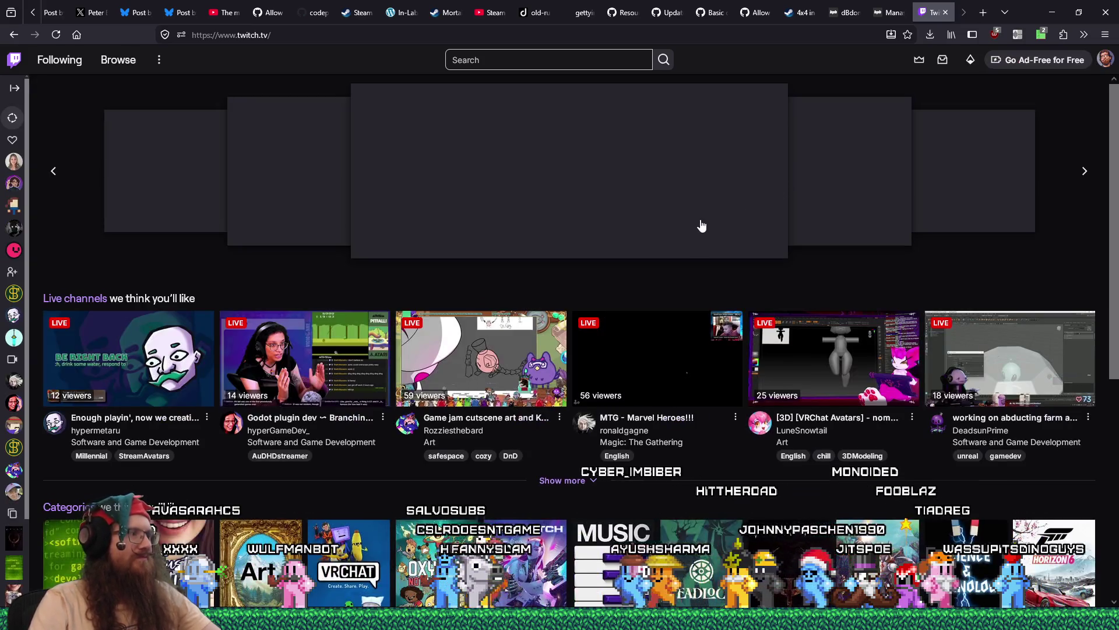
pyautogui.scroll(-4, 702, 225)
pyautogui.click(89, 314)
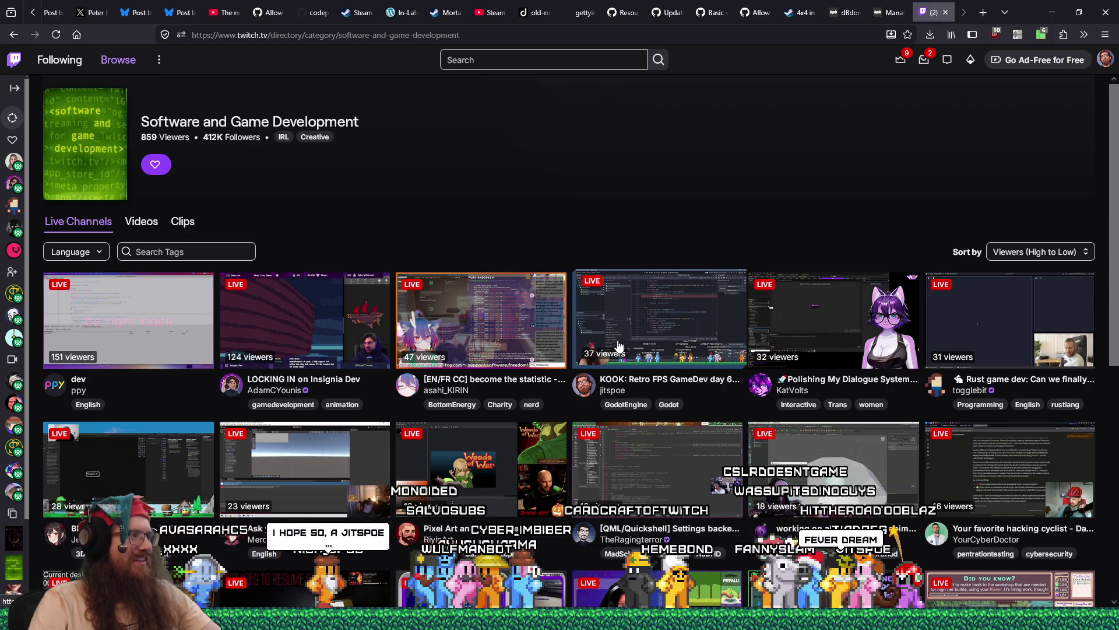
# - Scroll the live channels and open the Car Combat Game stream in a background tab
pyautogui.scroll(-3, 619, 345)
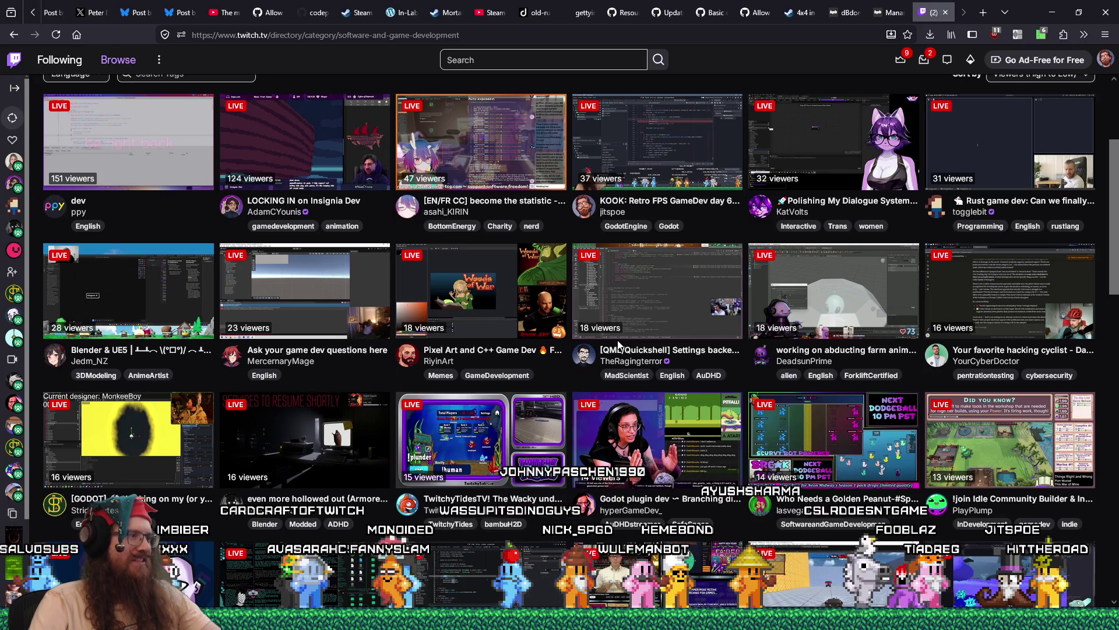
pyautogui.scroll(-2, 619, 345)
pyautogui.scroll(-2, 618, 345)
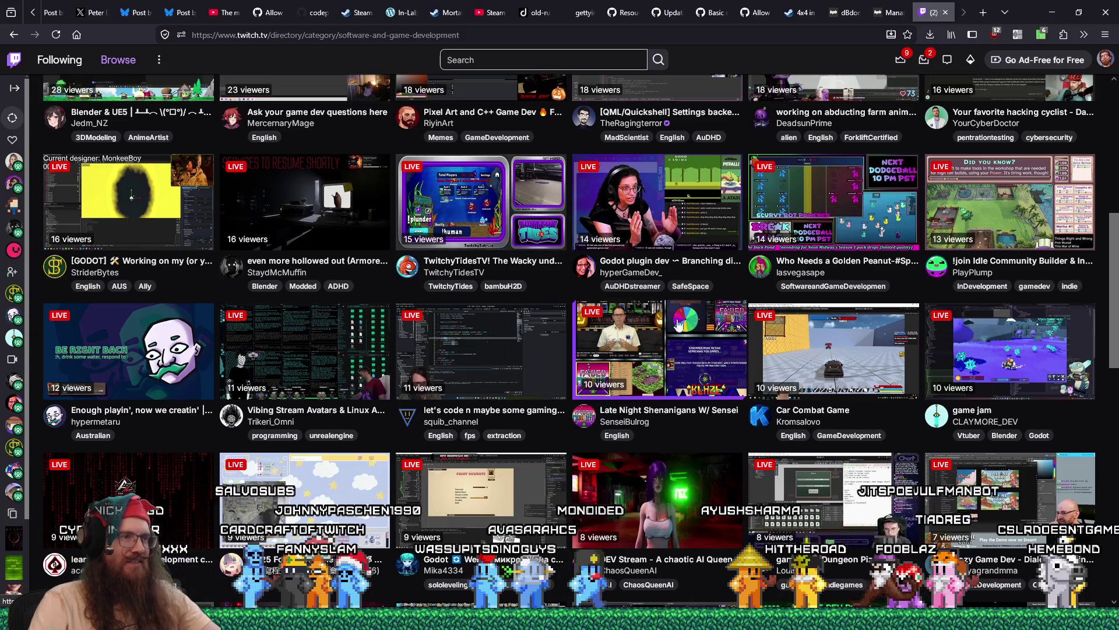
pyautogui.middleClick(845, 353)
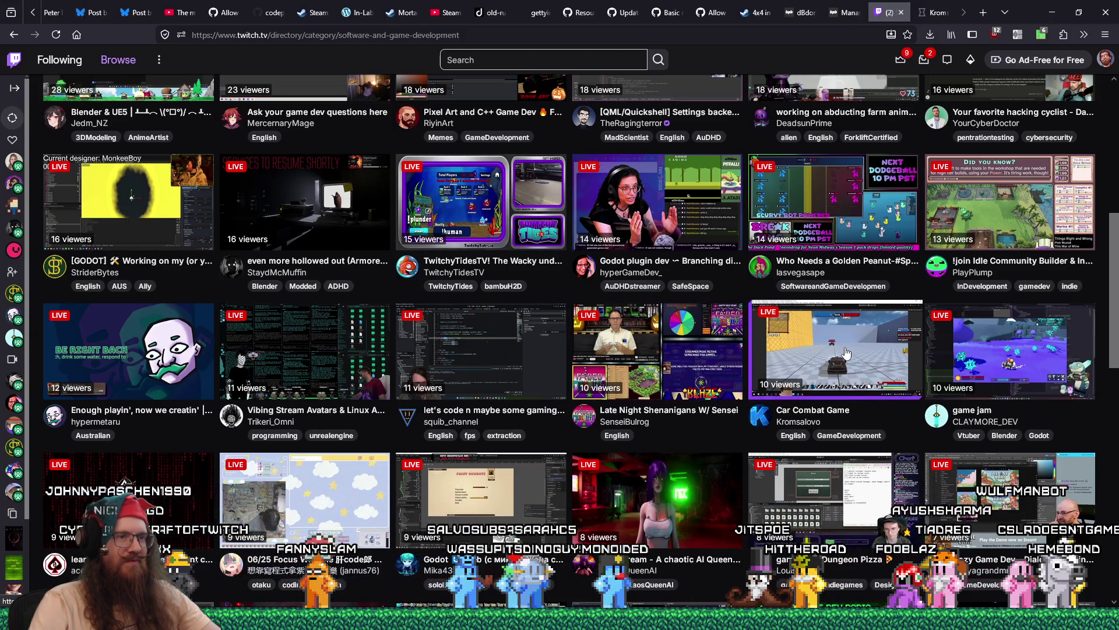
# - Glance at Twitch notifications, settle on the Car Combat Game stream tab, then switch to recent_raids.txt
pyautogui.click(937, 8)
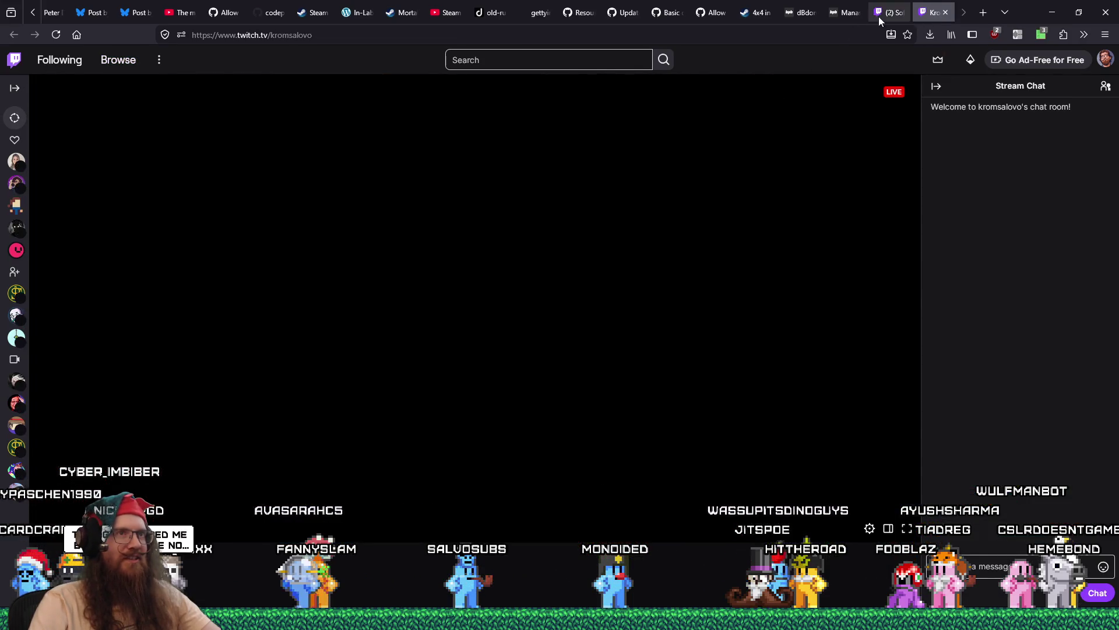
pyautogui.click(878, 18)
pyautogui.click(923, 60)
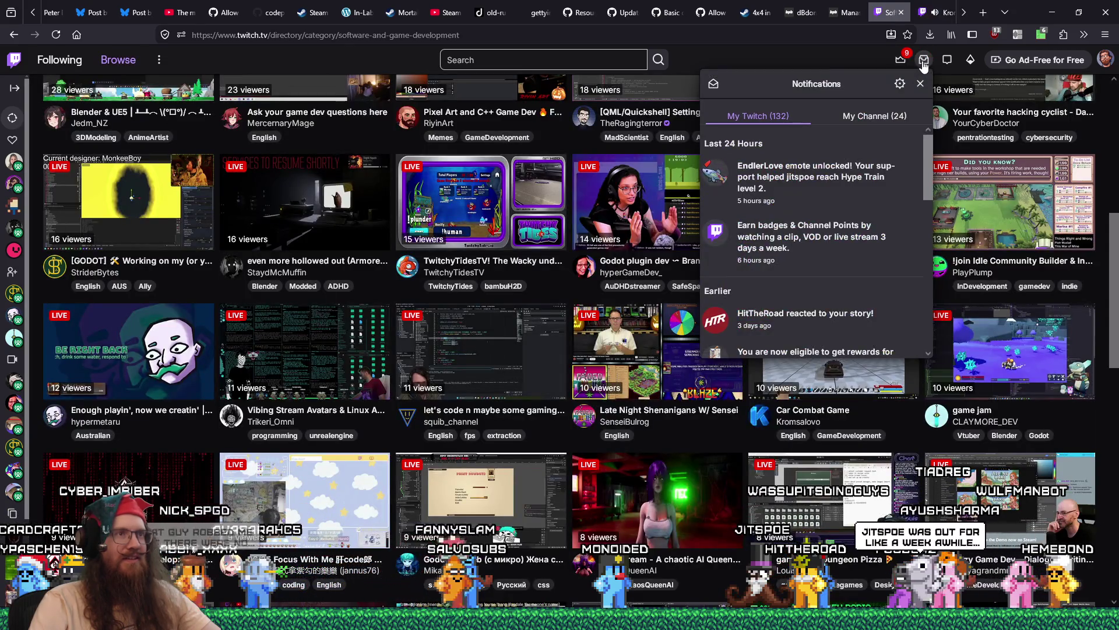
pyautogui.click(970, 59)
pyautogui.click(970, 60)
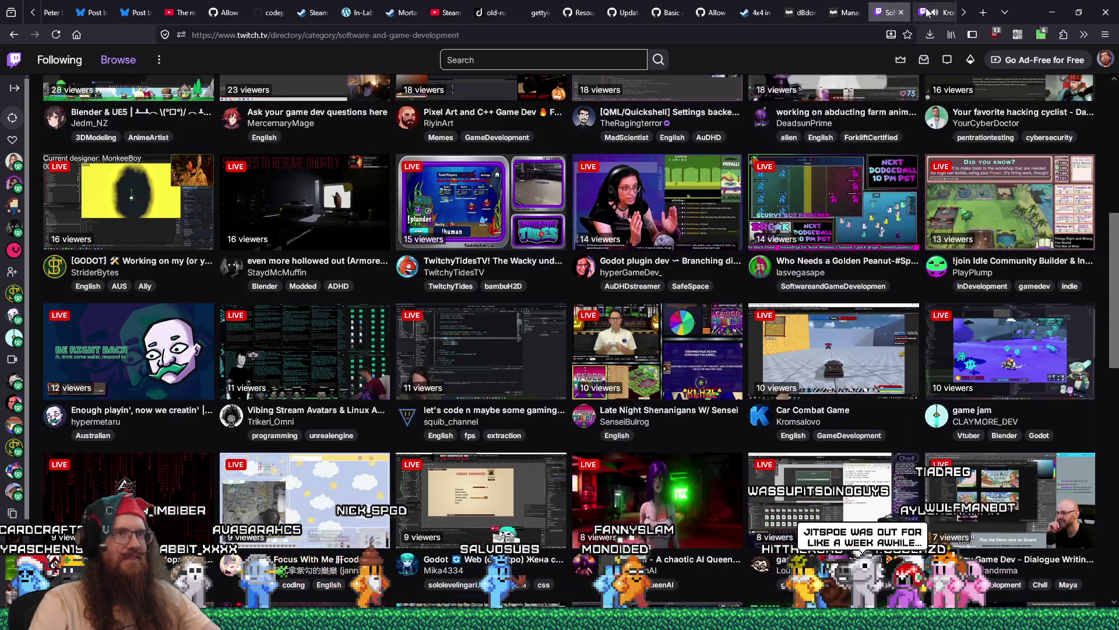
pyautogui.click(933, 12)
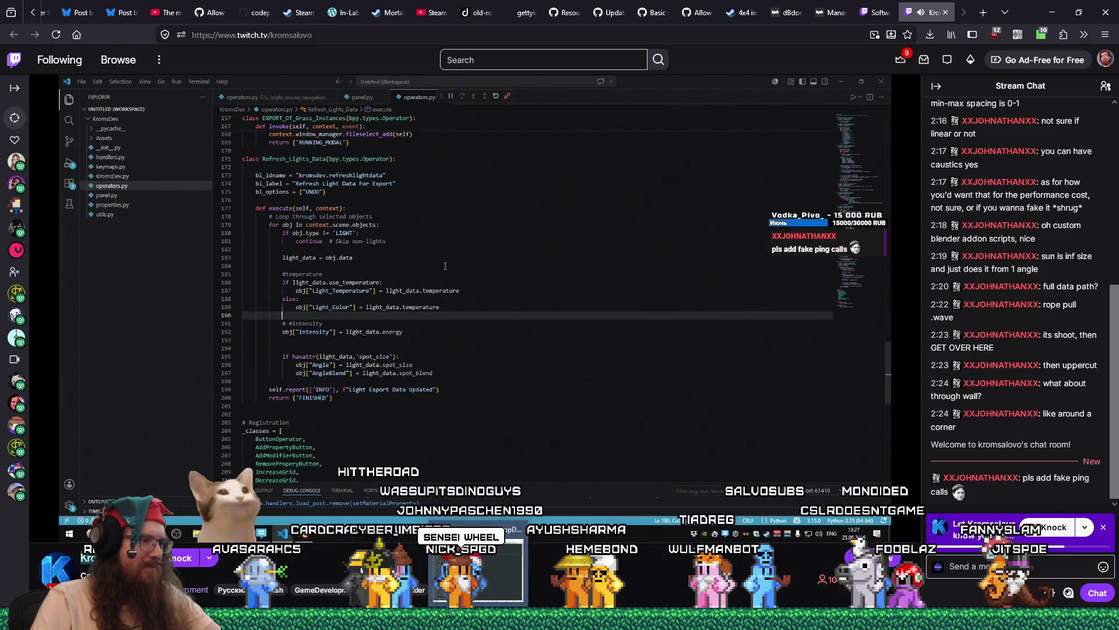
pyautogui.hotkey('alt', 'Tab')
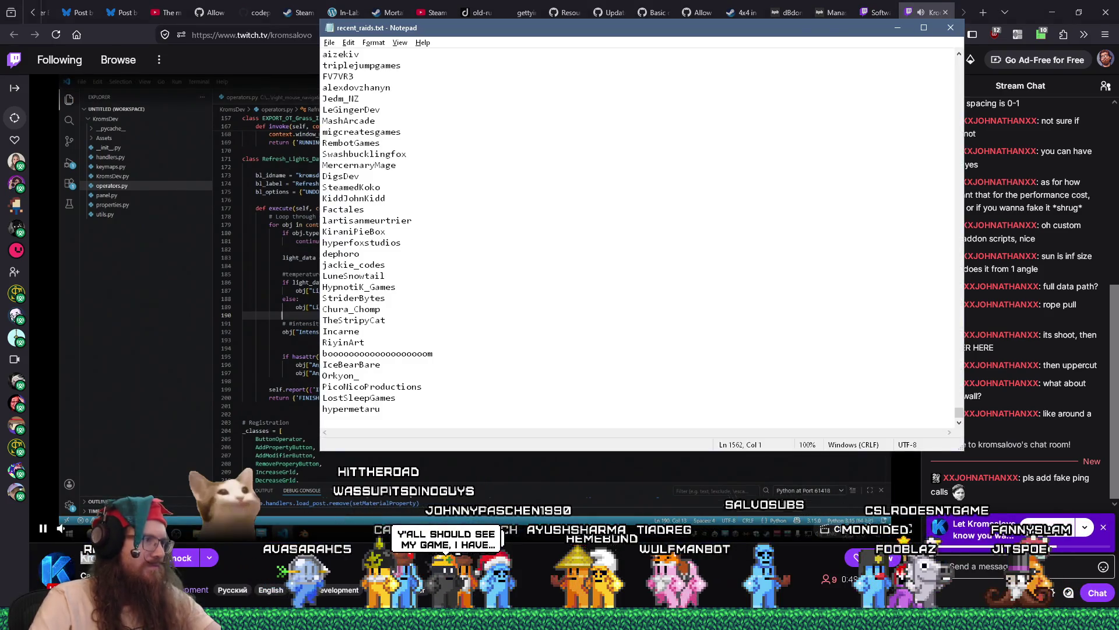
# - Append the current streamer's channel name to recent_raids.txt, then return to the stream chat box
pyautogui.hotkey('ctrl', 'f')
pyautogui.press('Escape')
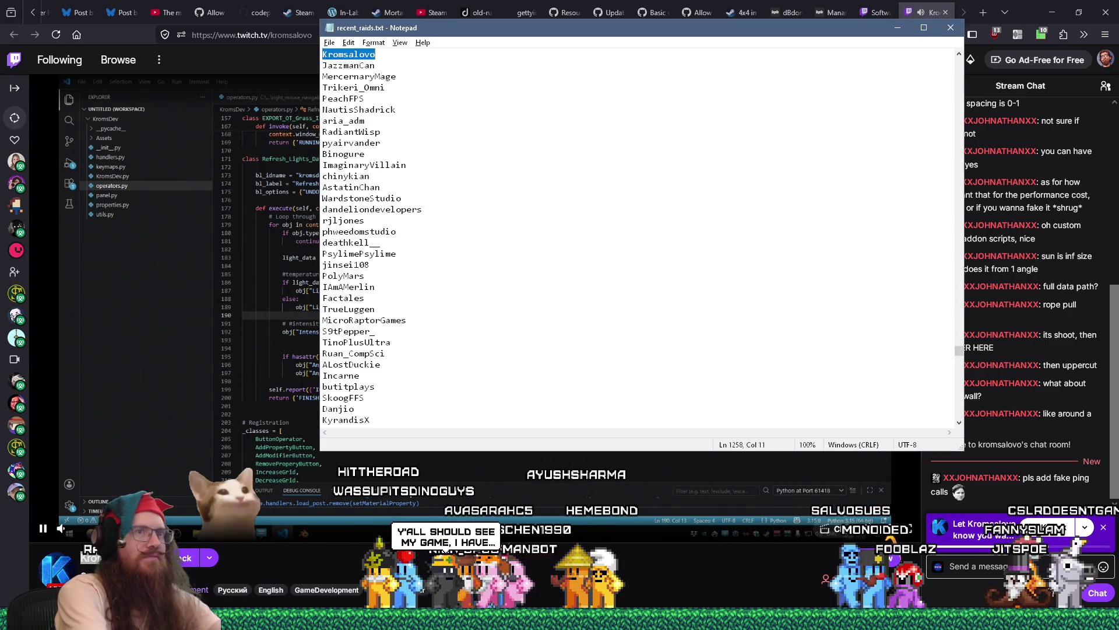
pyautogui.write('Kromsalovo')
pyautogui.press('Return')
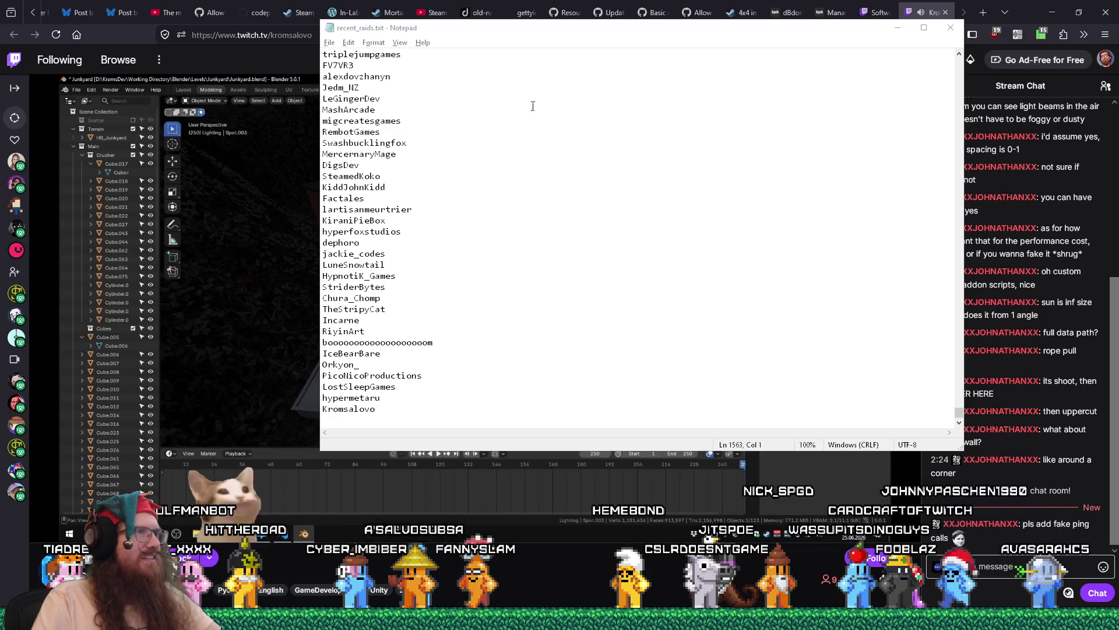
pyautogui.click(897, 28)
pyautogui.click(998, 569)
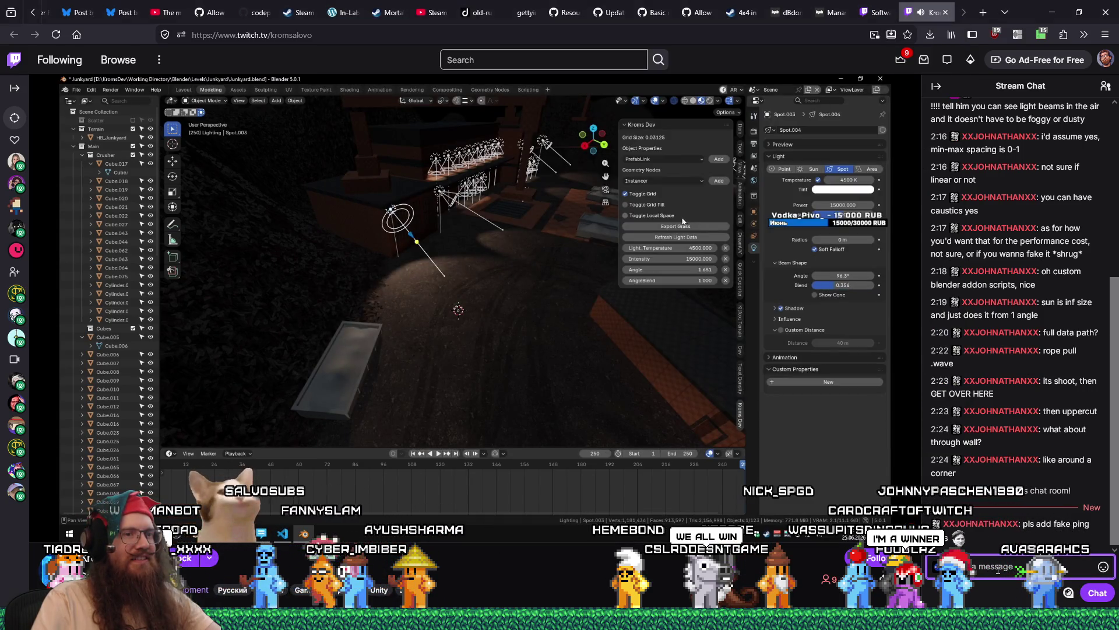